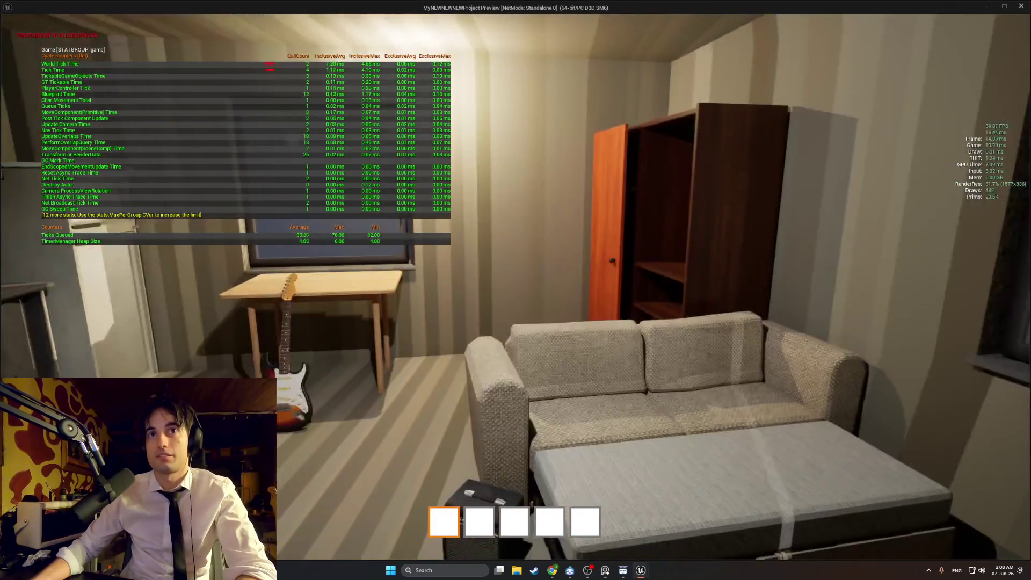
Show physics stats in the running game's overlay with the stat physics console command
key(grave)
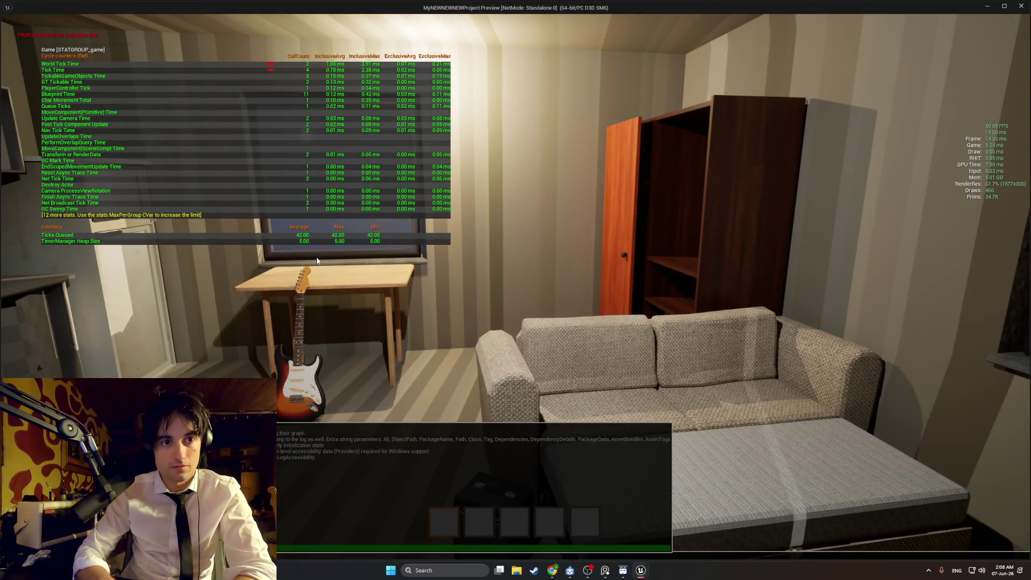
key(grave)
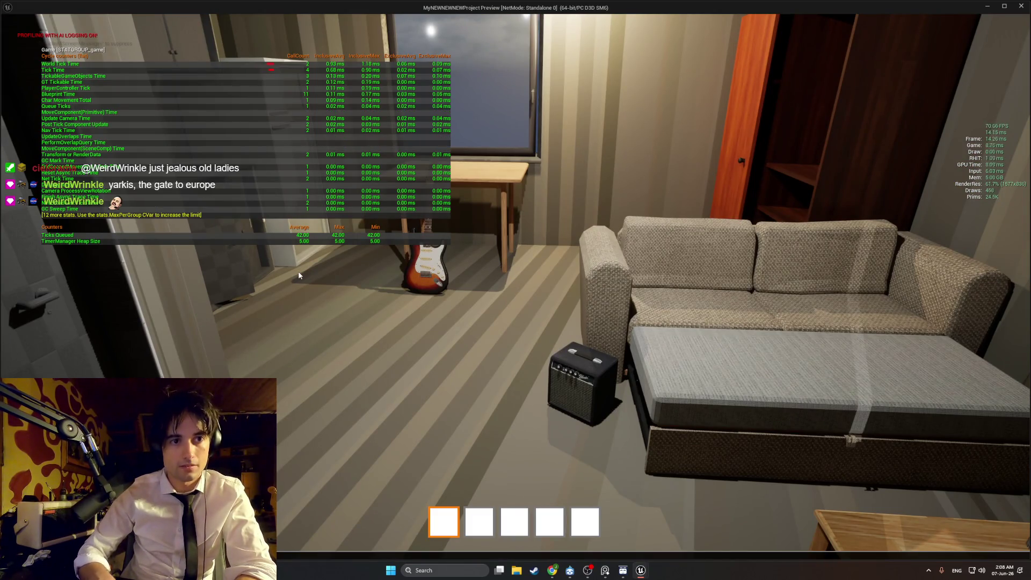
key(grave)
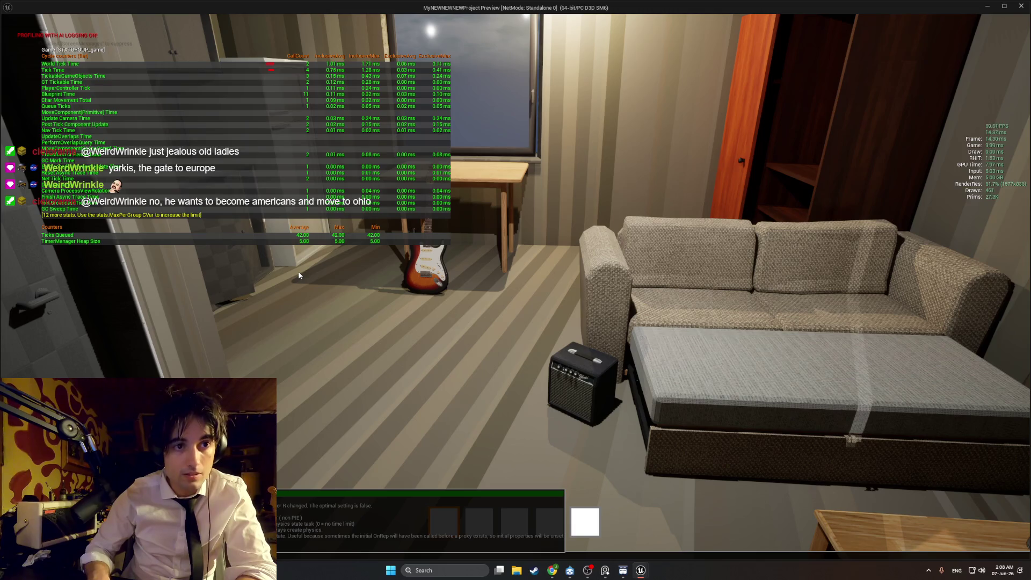
text(stat physics)
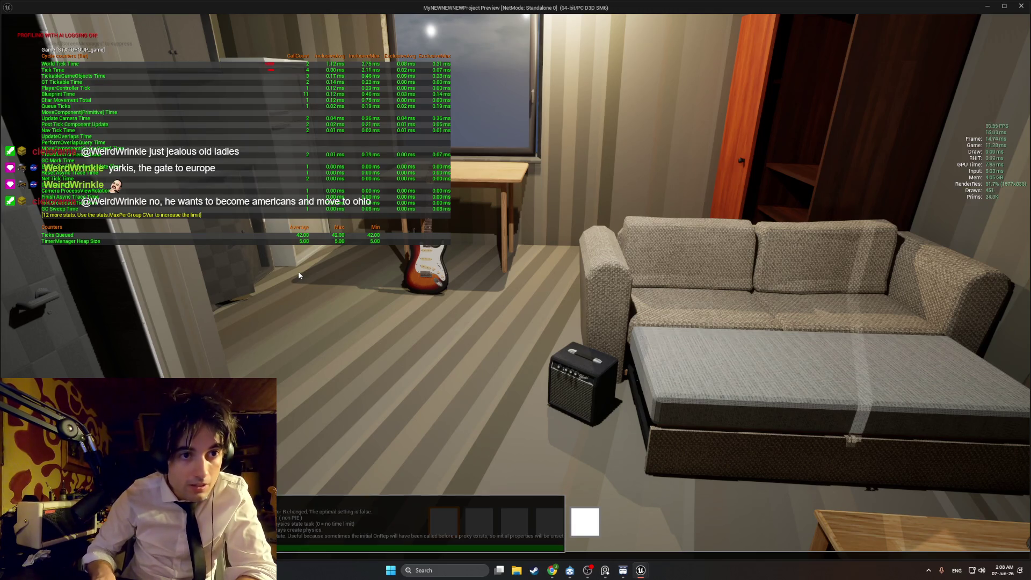
key(Return)
Walk into the room, add collision stats through the console, and exit the standalone preview
key(w)
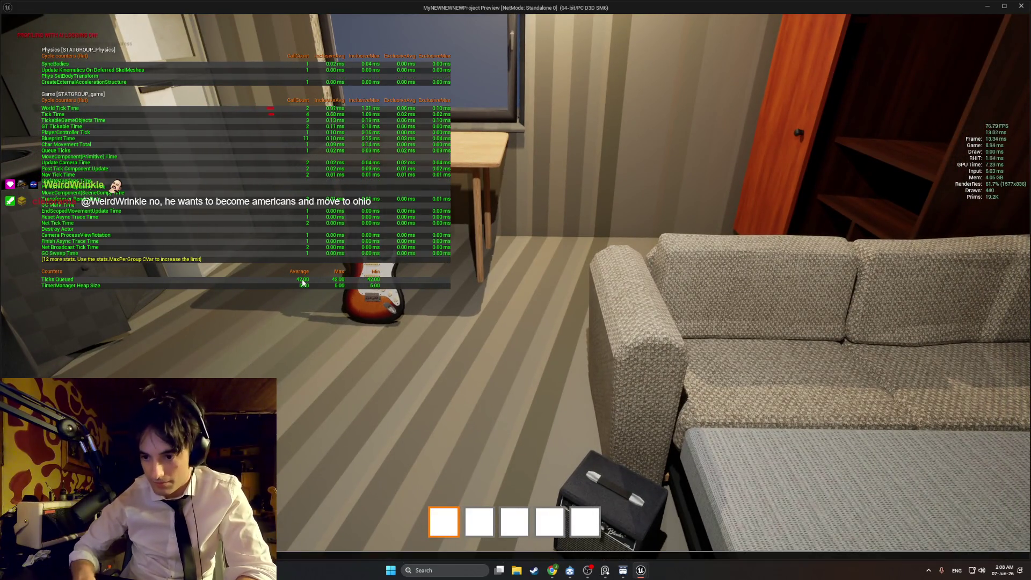
key(grave)
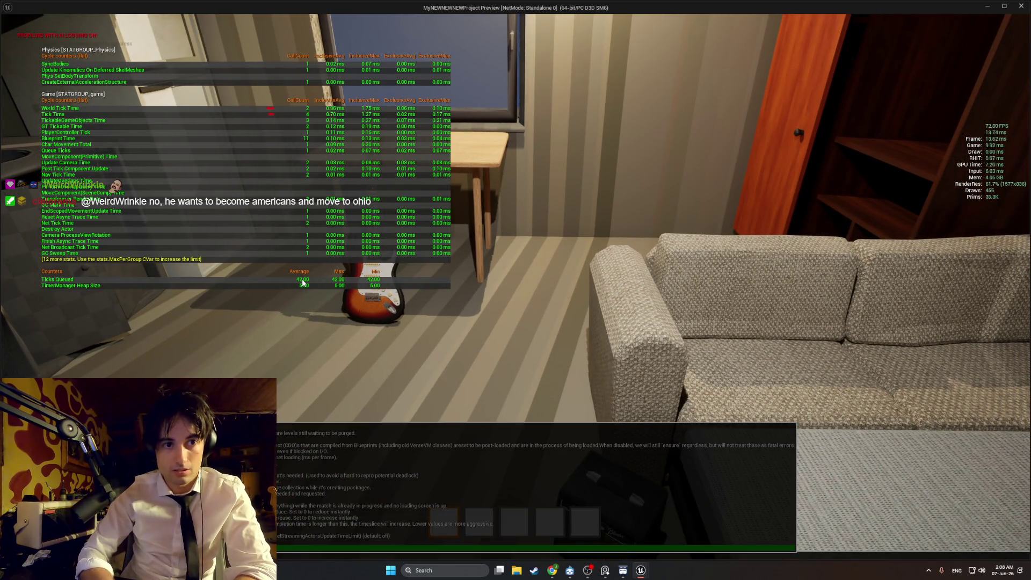
text(r.raytracing)
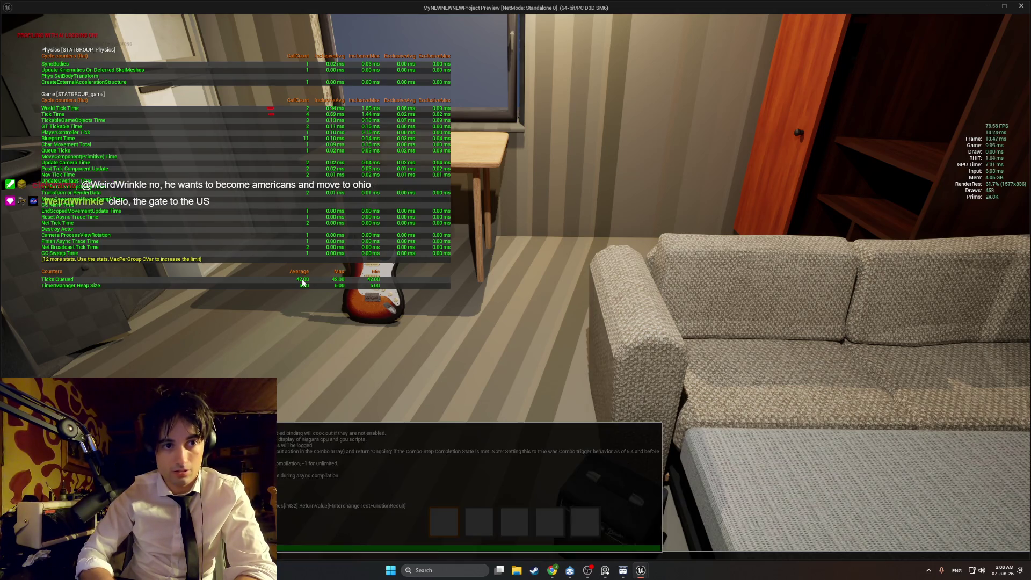
key(BackSpace)
key(BackSpace)
key(BackSpace)
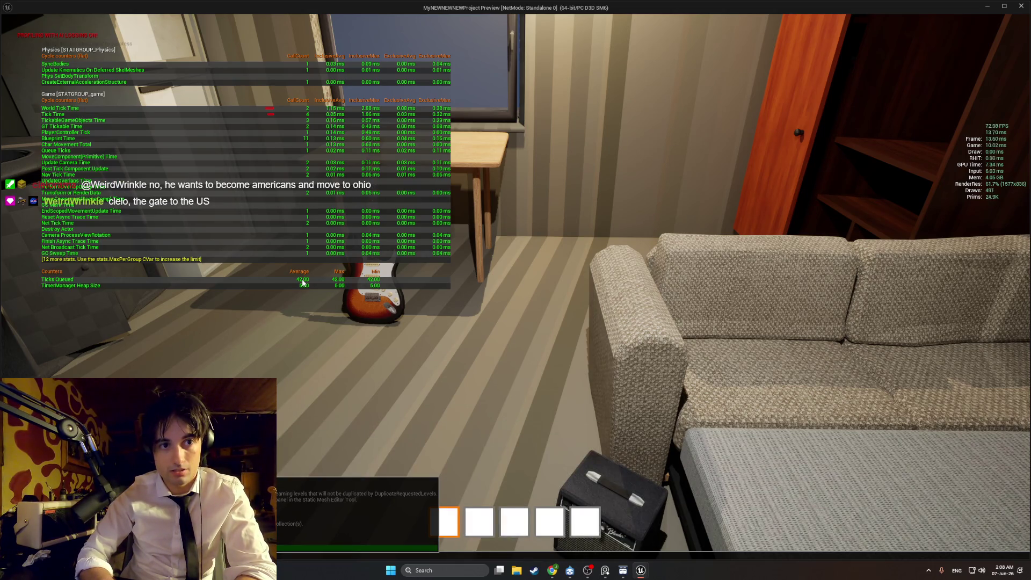
key(Return)
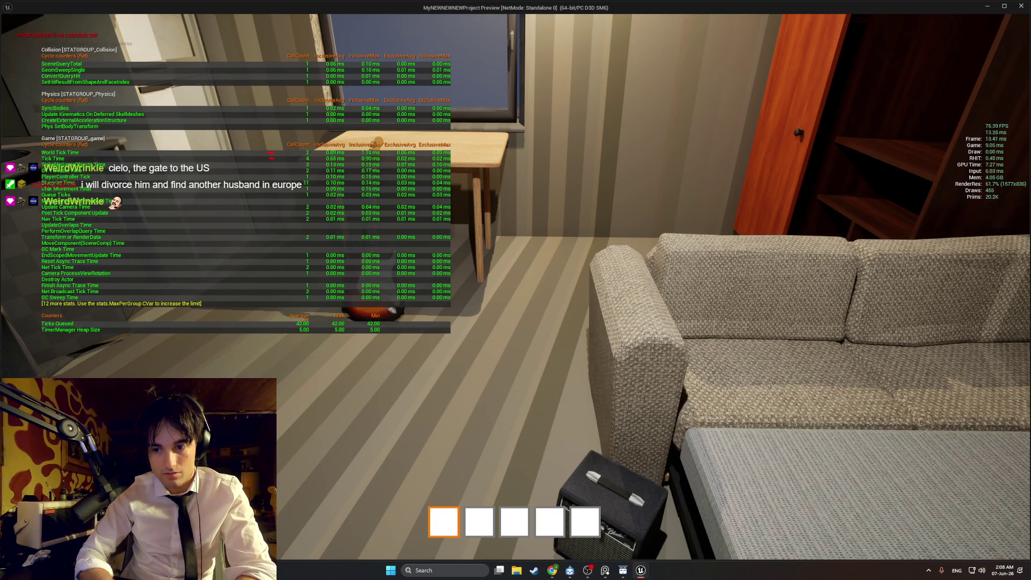
key(Escape)
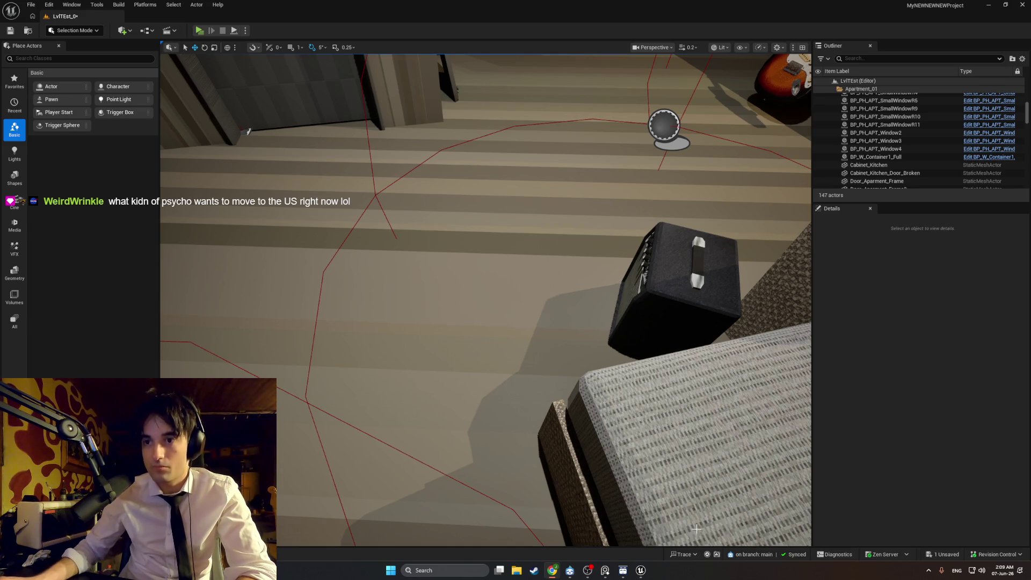
Launch the level as a standalone game and capture a region of the screen
click(199, 33)
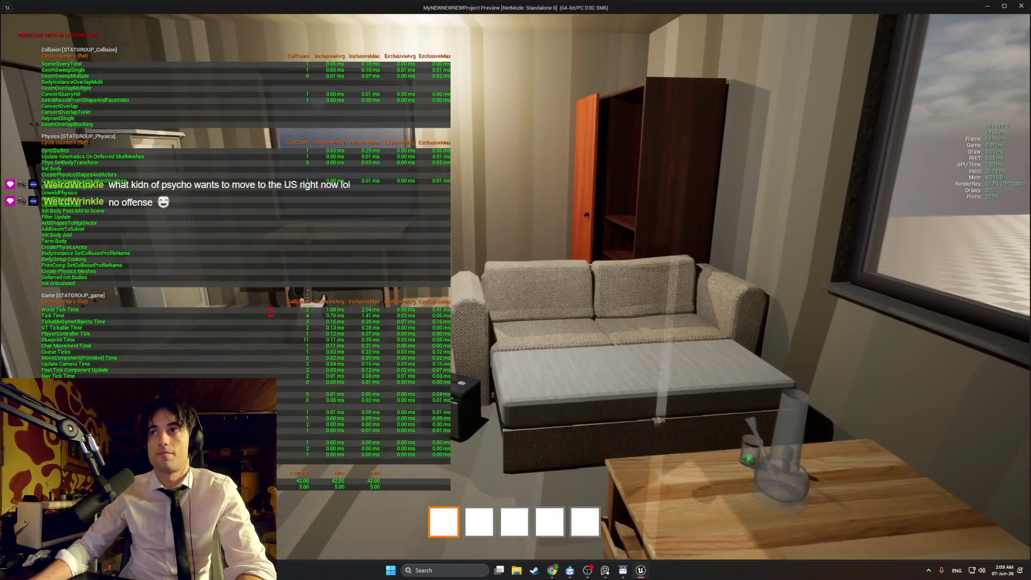
key(super+shift+s)
key(Escape)
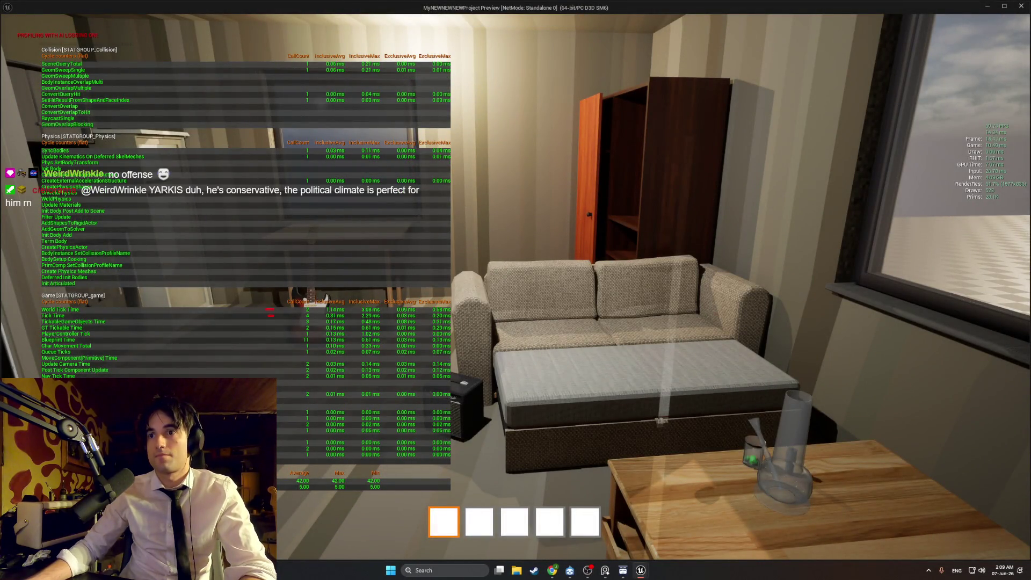
key(super+shift+s)
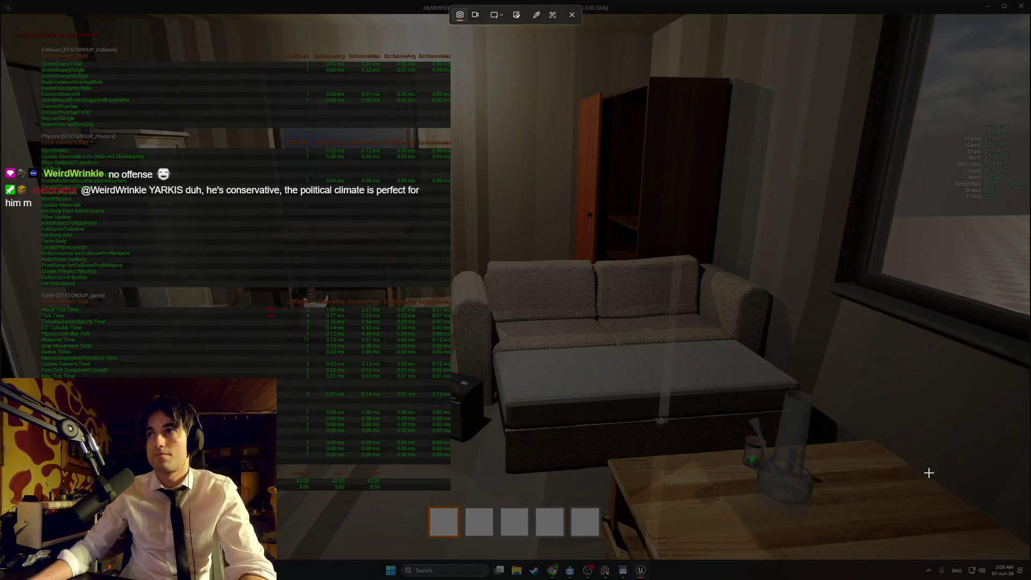
drag(1026, 556, 1005, 502)
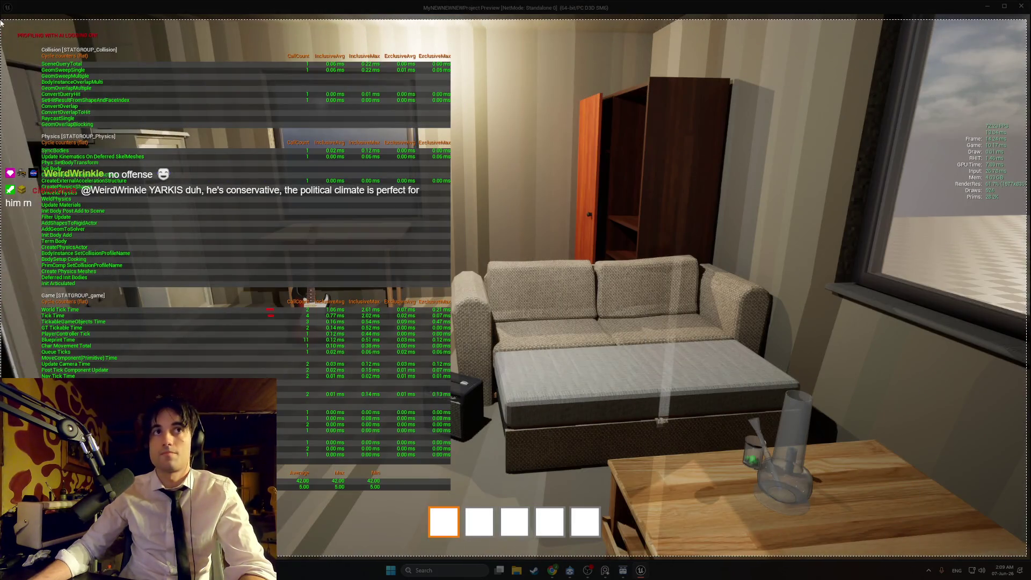
Switch over to the browser, then return and end the standalone game preview
key(alt+Tab)
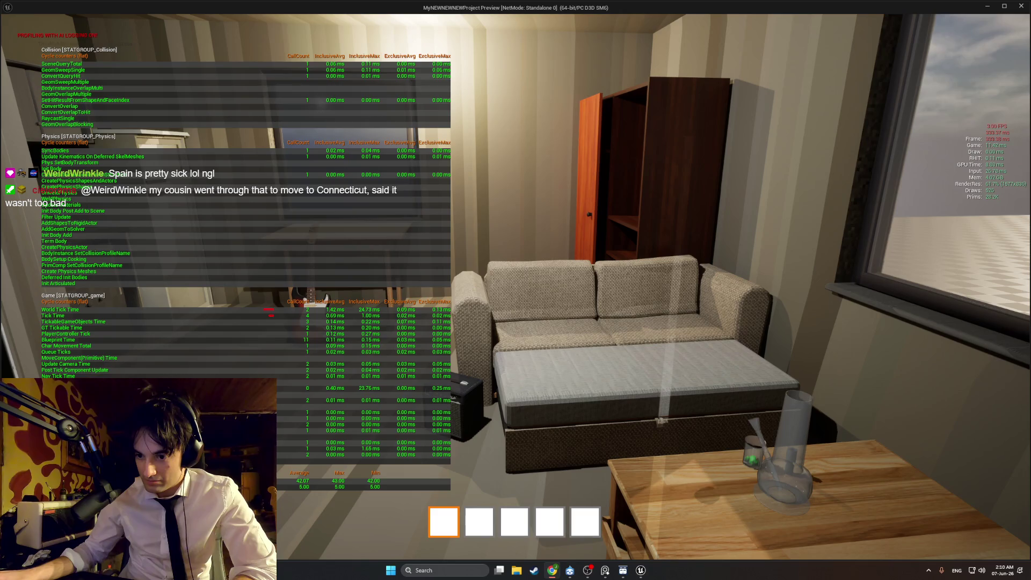
mouse_move(516, 290)
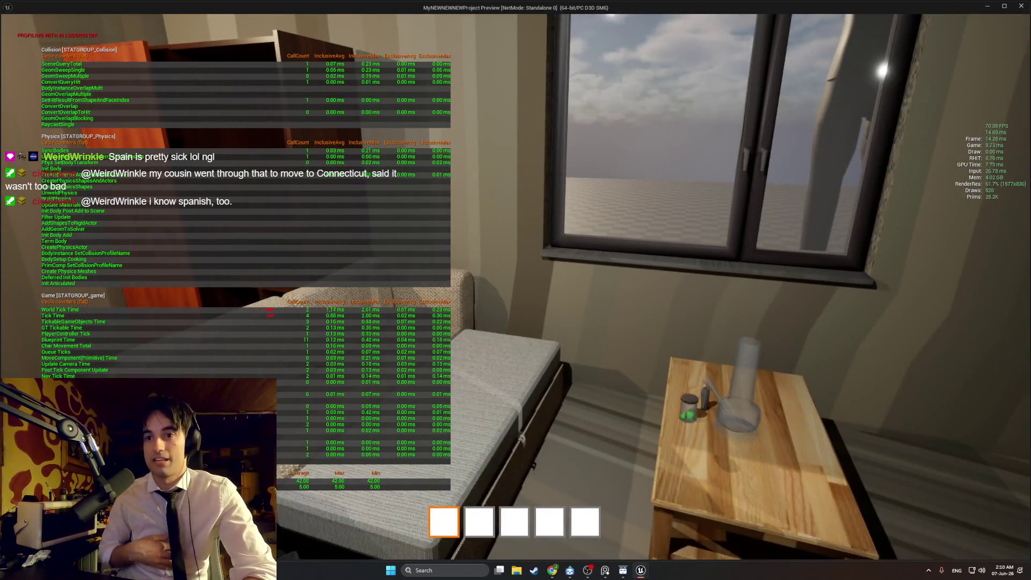
key(Escape)
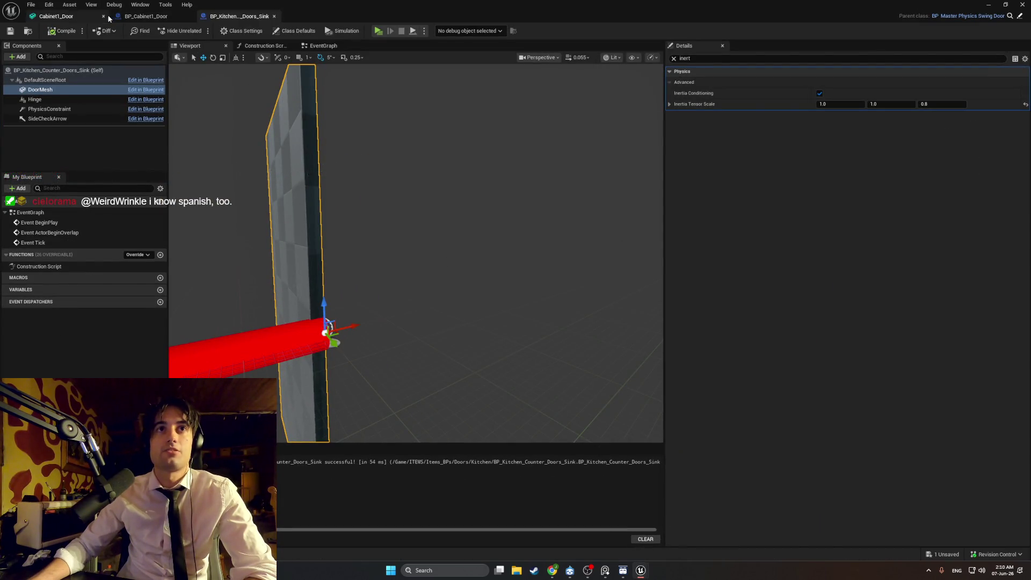
Close the BP_Cabinet1_Door tab and the other open Blueprint editor tabs
click(105, 15)
click(104, 16)
click(104, 16)
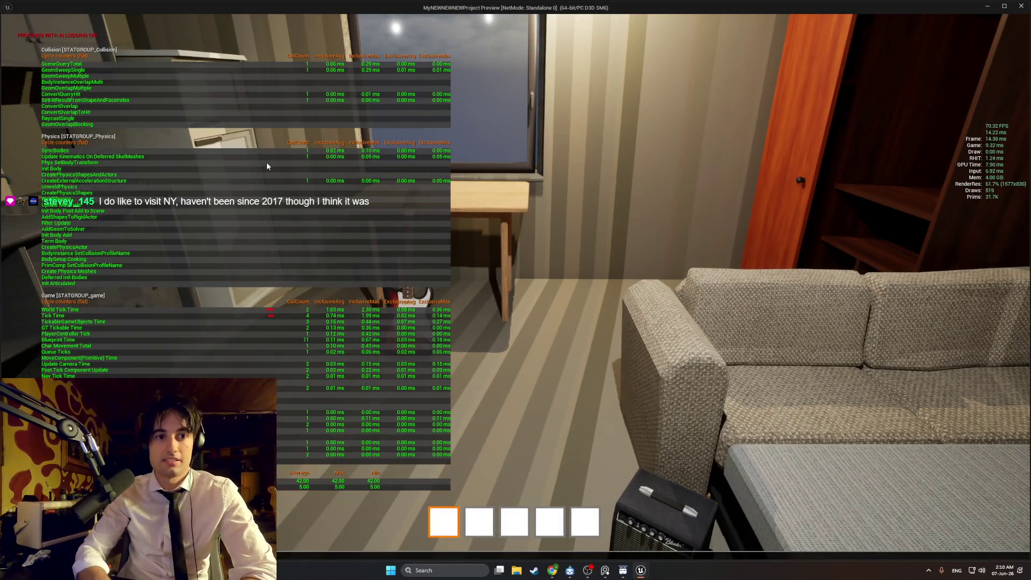
Toggle off the physics and collision stats in the running game's overlay
click(266, 162)
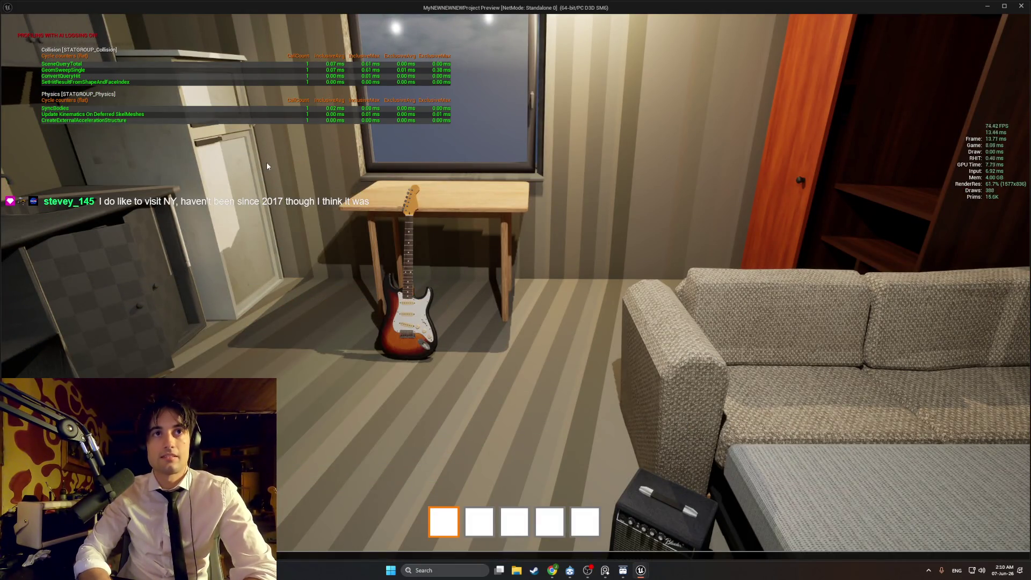
key(grave)
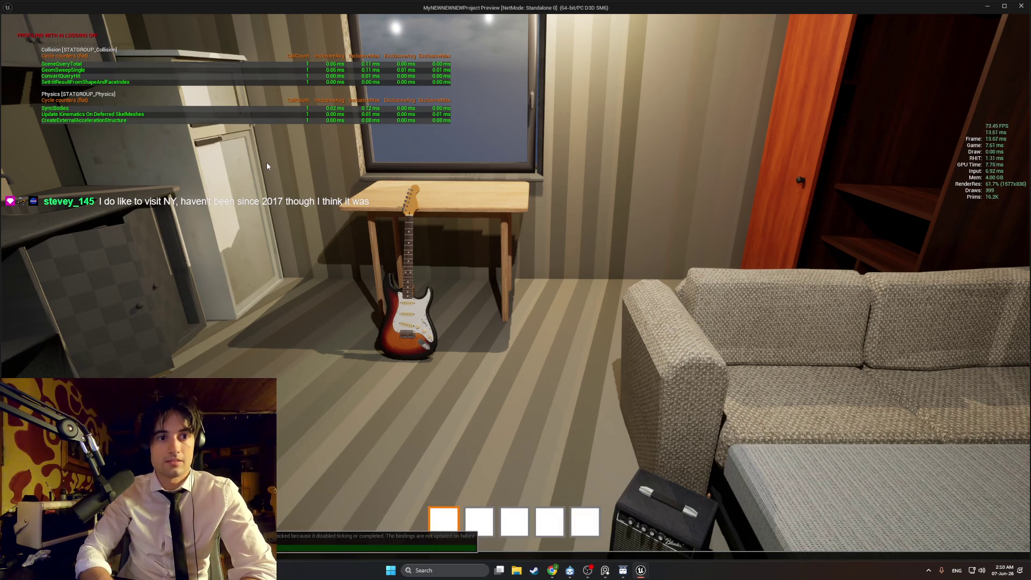
text(p)
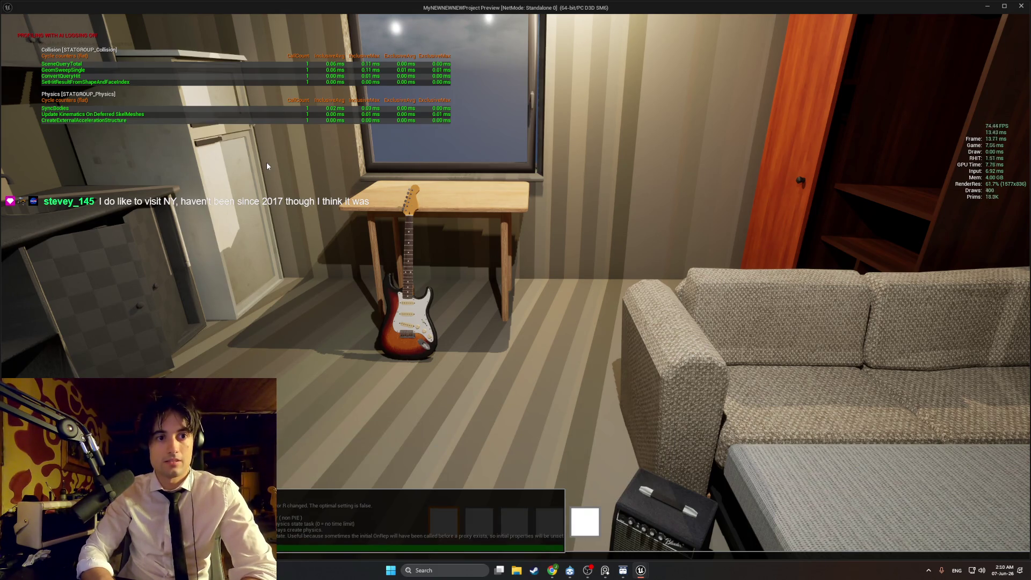
key(Return)
key(grave)
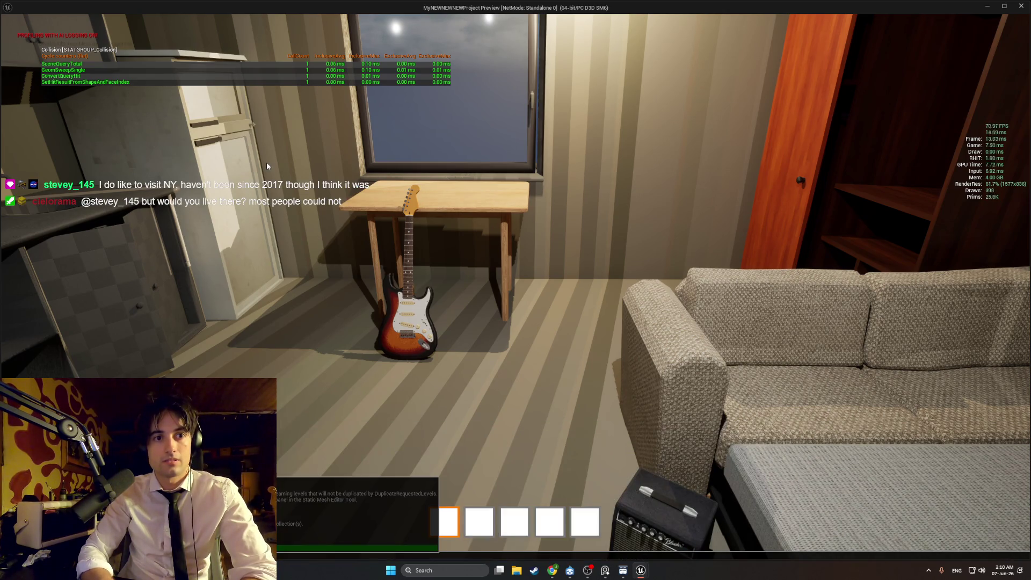
key(Return)
Walk between the table, wardrobe, guitar desk and window, then exit the preview
key(s)
key(w)
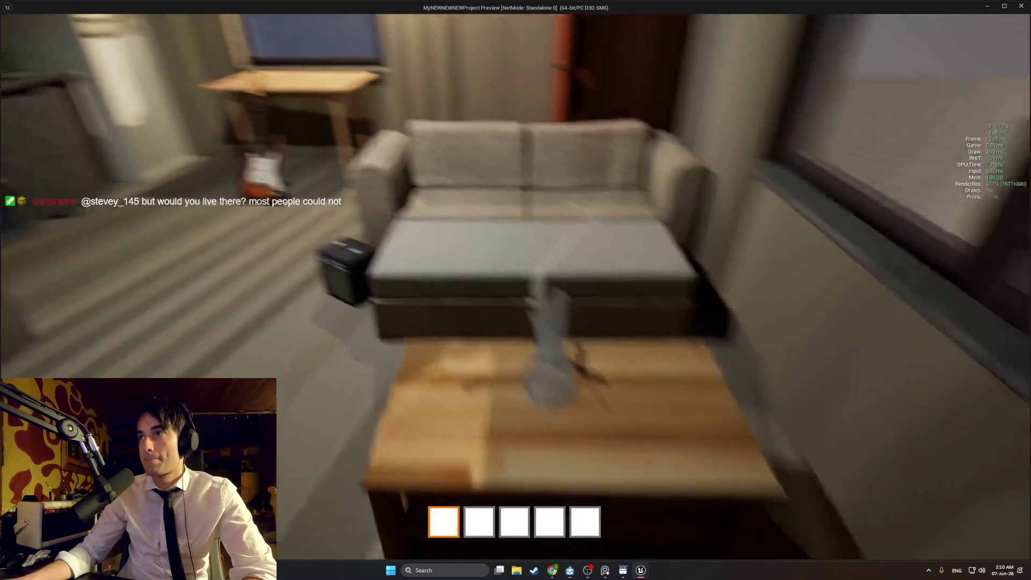
key(w)
key(w)
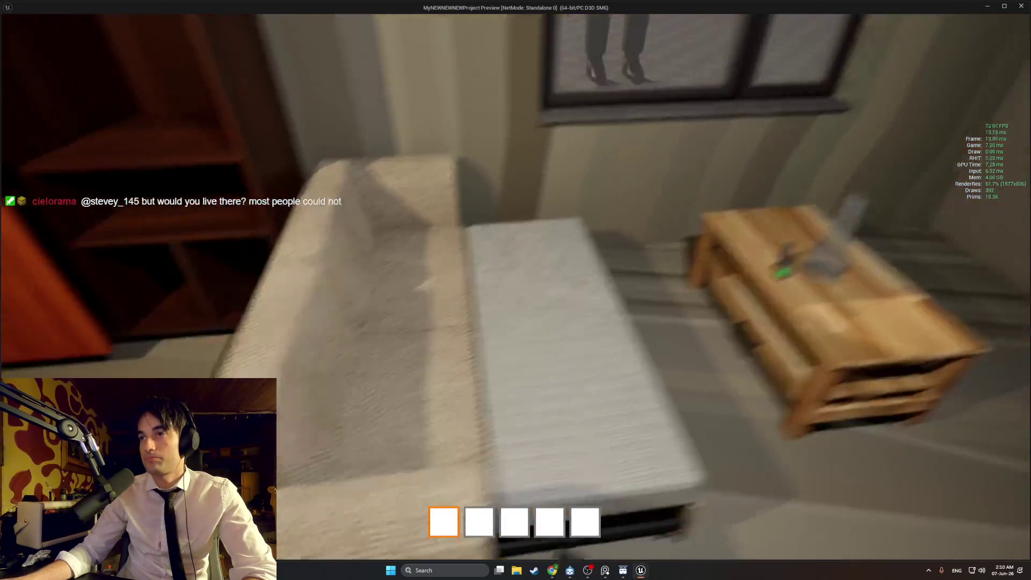
key(w)
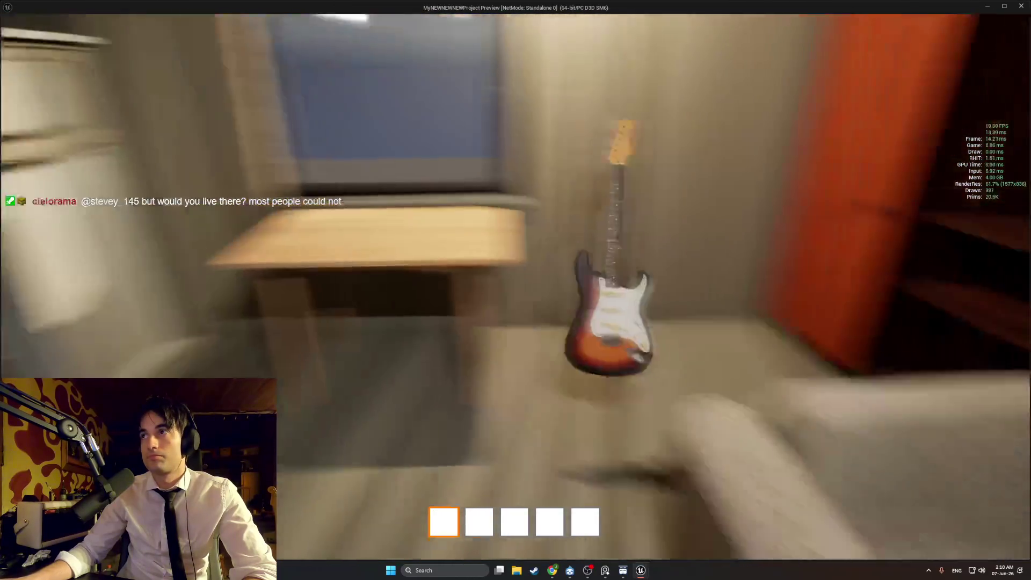
key(s)
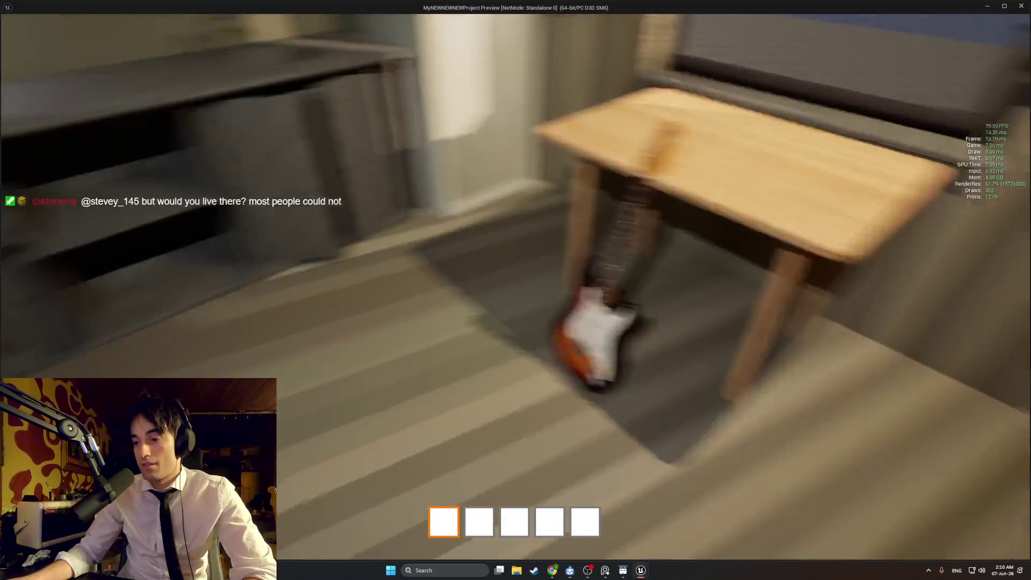
key(s)
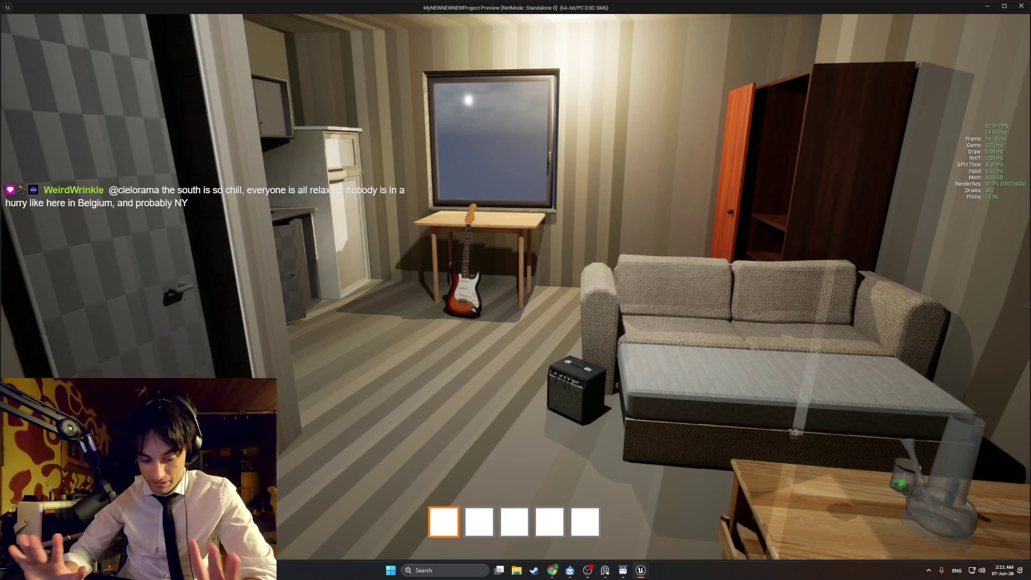
key(w)
key(w)
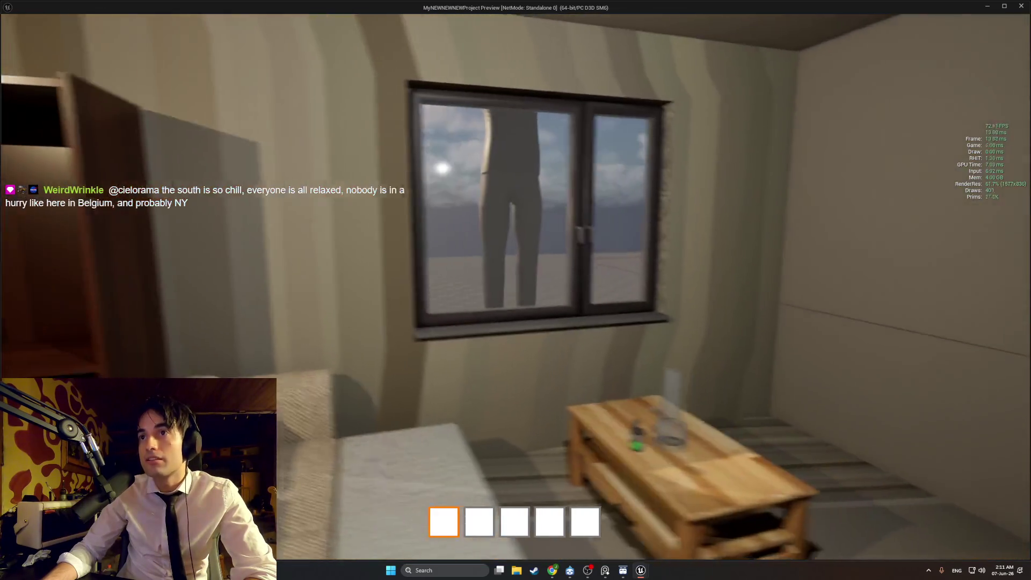
key(w)
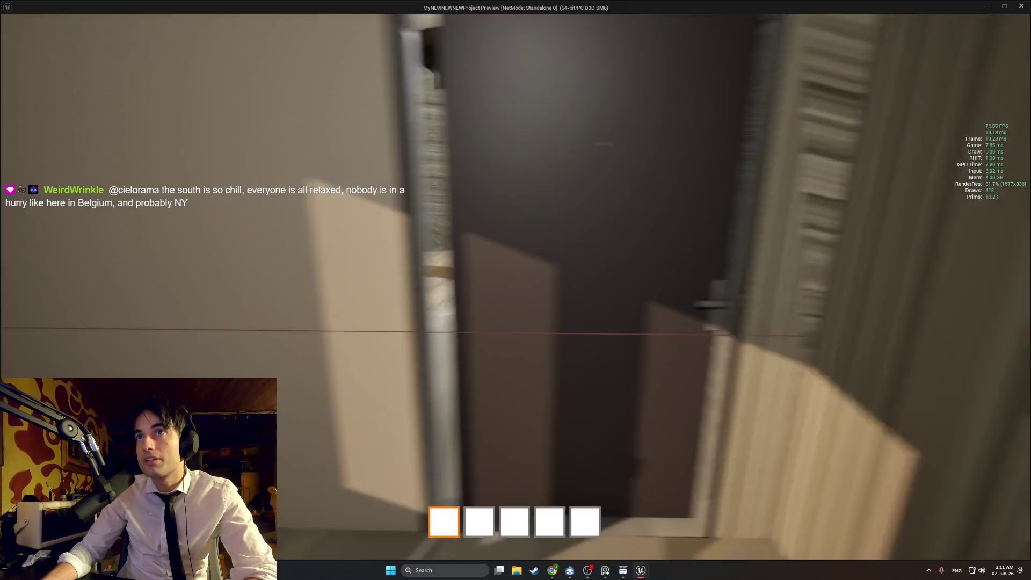
key(Escape)
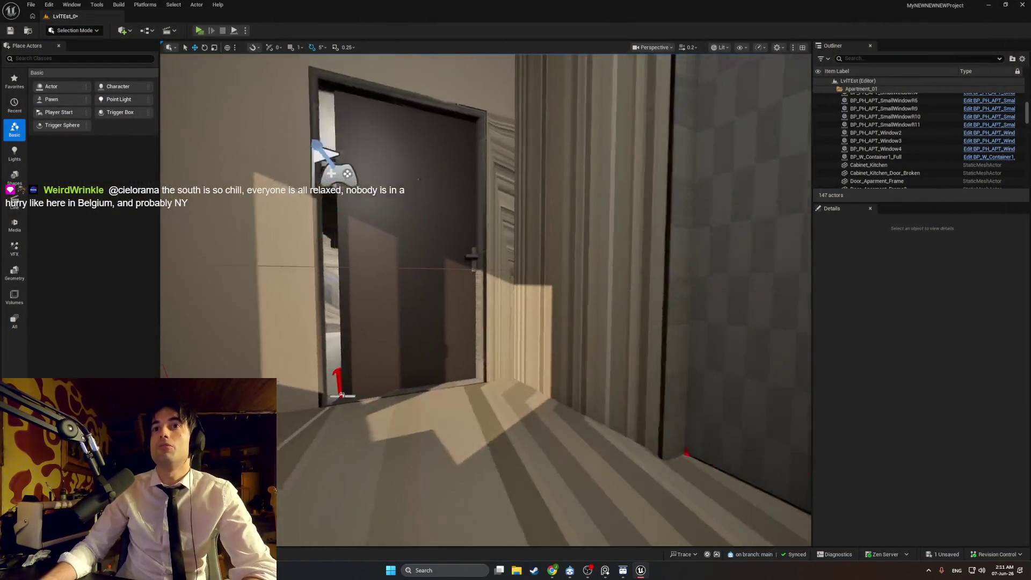
Undo five recent selection changes, flying the view toward the next room's window
key(ctrl+z)
key(ctrl+z)
key(ctrl+z)
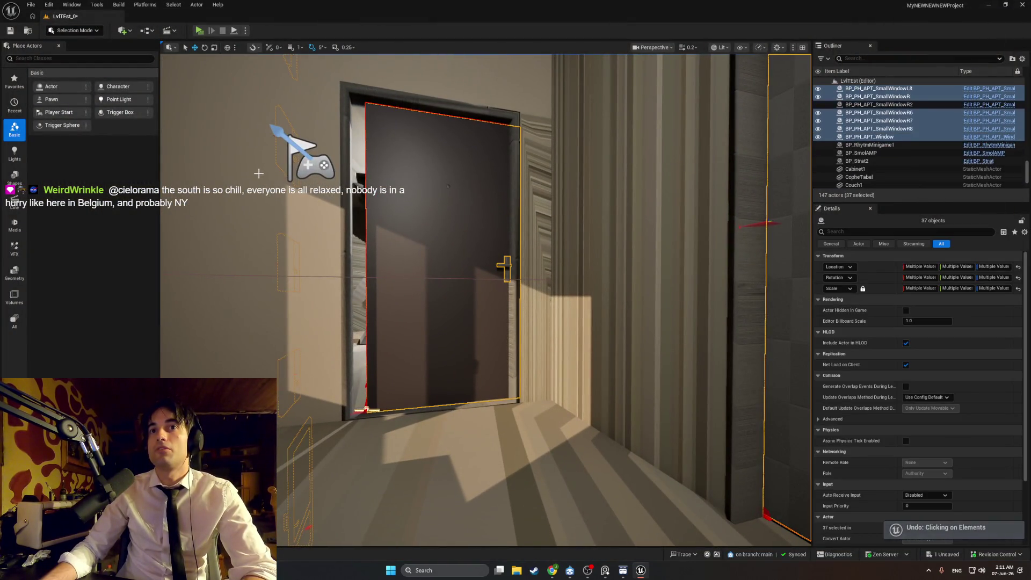
key(ctrl+z)
key(ctrl+z)
key(ctrl+z)
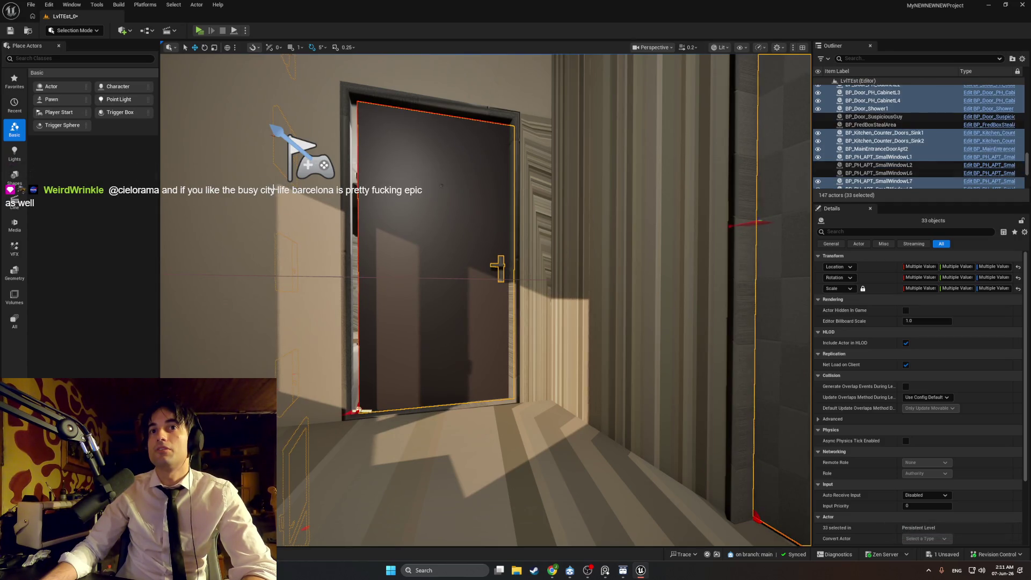
key(ctrl+z)
key(ctrl+z)
key(ctrl+z)
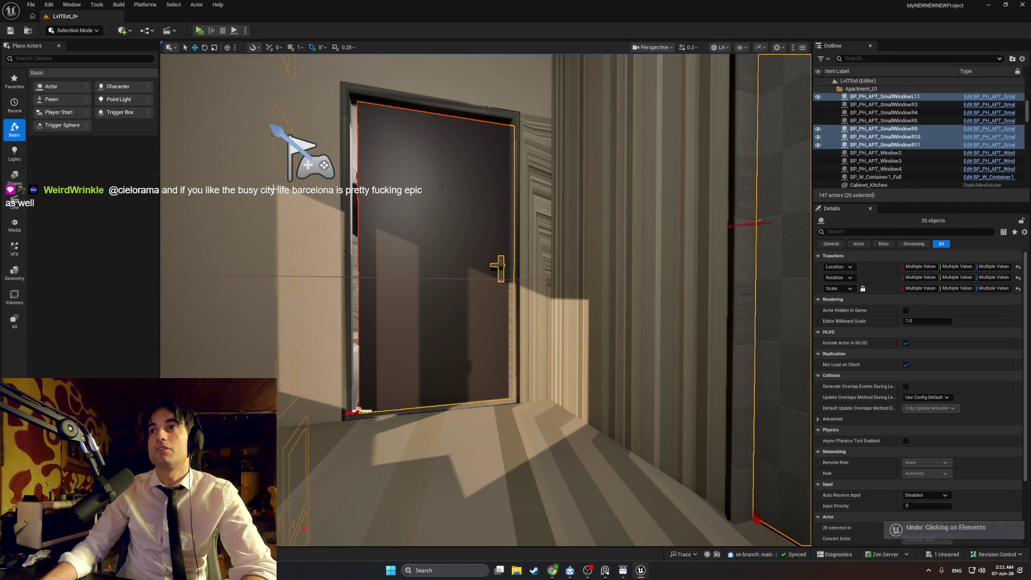
key(ctrl+z)
key(ctrl+z)
key(ctrl+z)
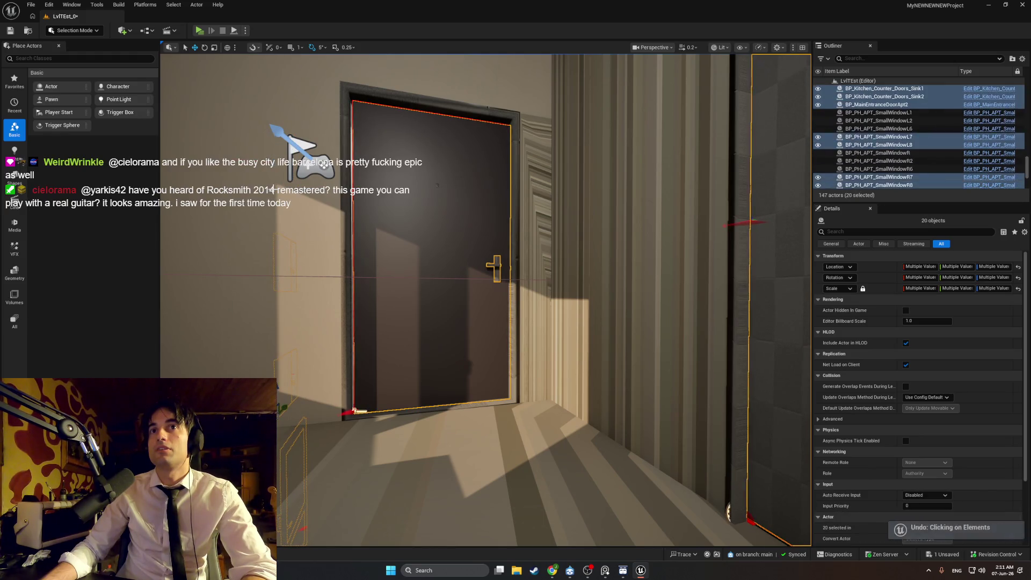
mouse_move(273, 189)
mouse_down()
mouse_move(386, 138)
mouse_move(430, 150)
mouse_move(340, 212)
mouse_up()
key(ctrl+z)
key(ctrl+z)
key(ctrl+z)
key(ctrl+z)
Select the Apt_Apt1 wall, zoom into the kitchen room, and launch a standalone play test
click(431, 254)
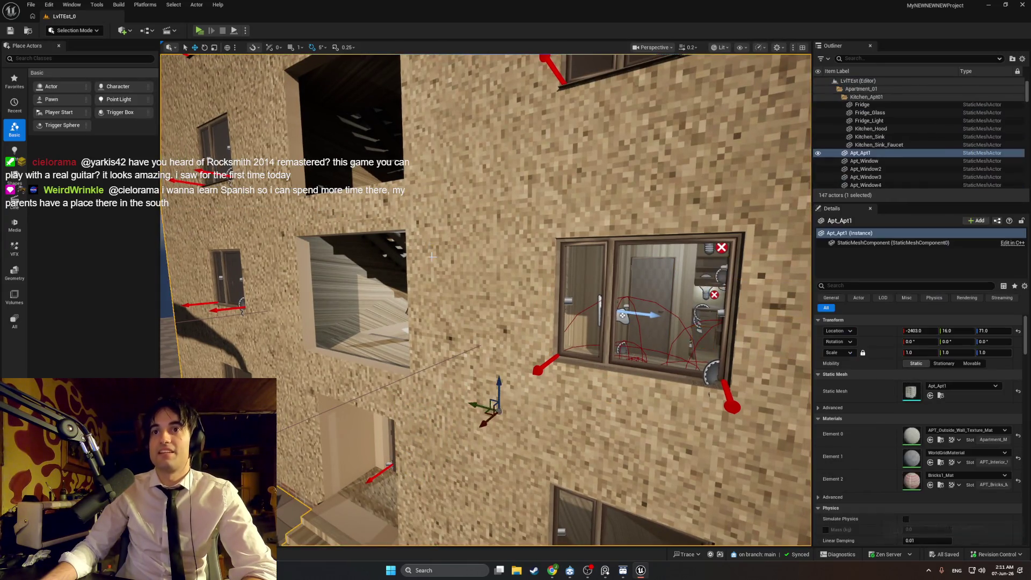
scroll(432, 254, up, 10)
scroll(341, 236, up, 5)
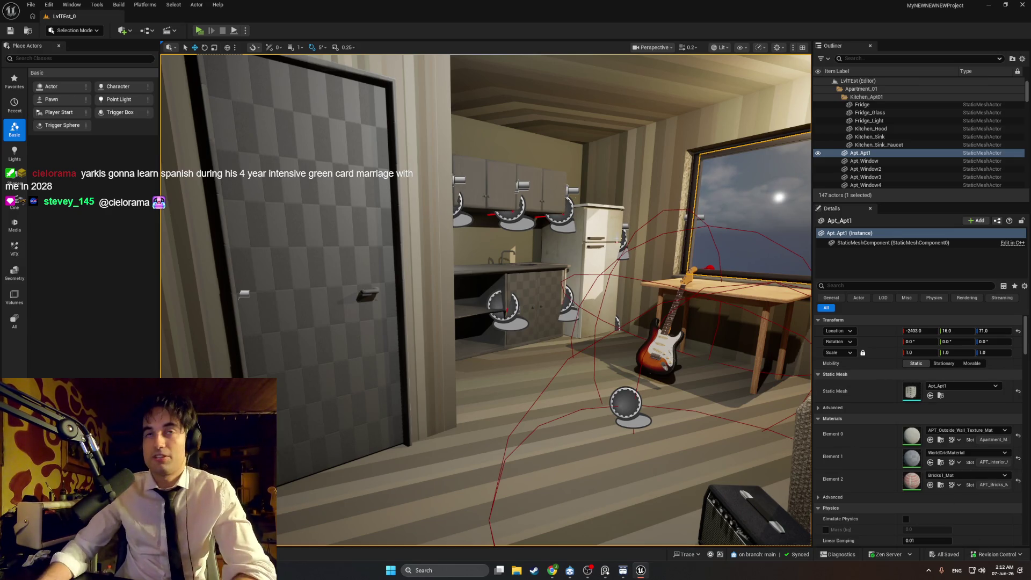
click(199, 31)
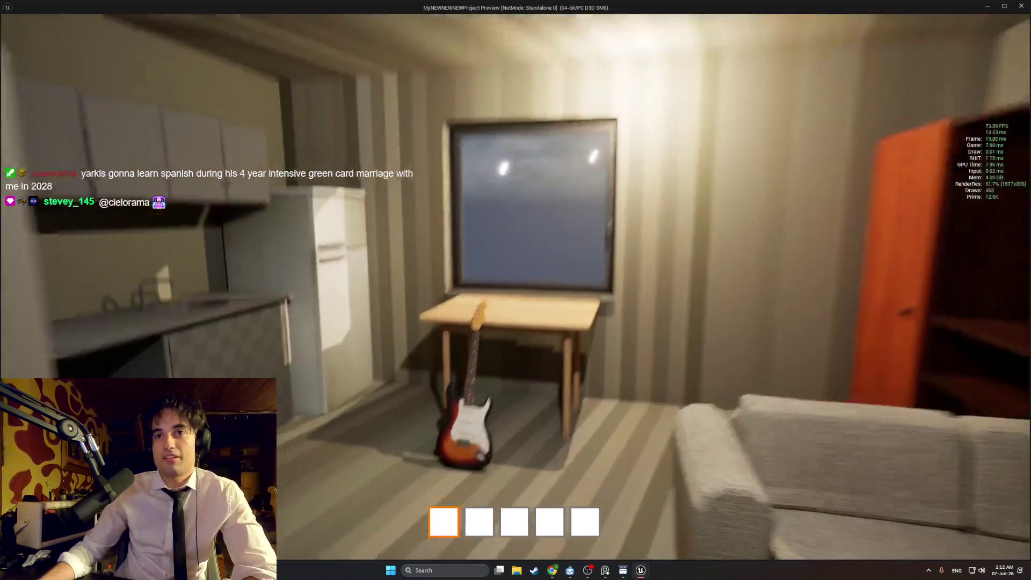
Walk up to the wardrobe in the play test, then stop it and return to the editor
key(w)
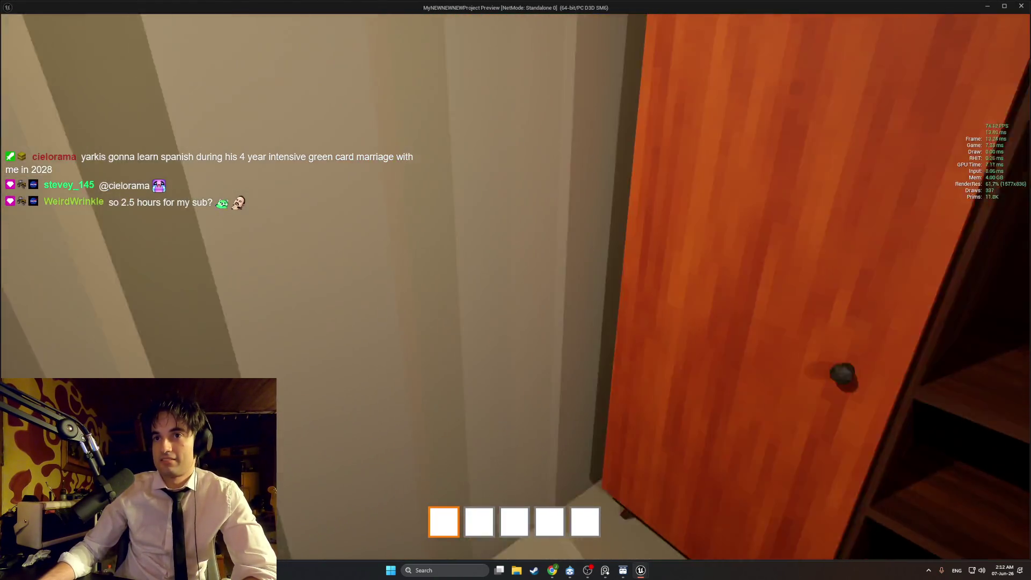
mouse_move(516, 290)
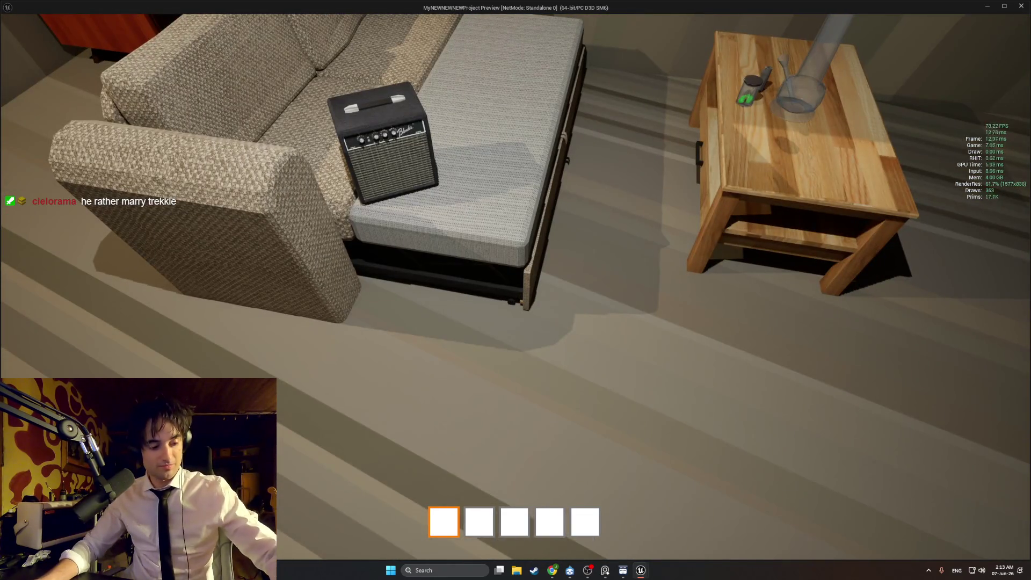
key(Escape)
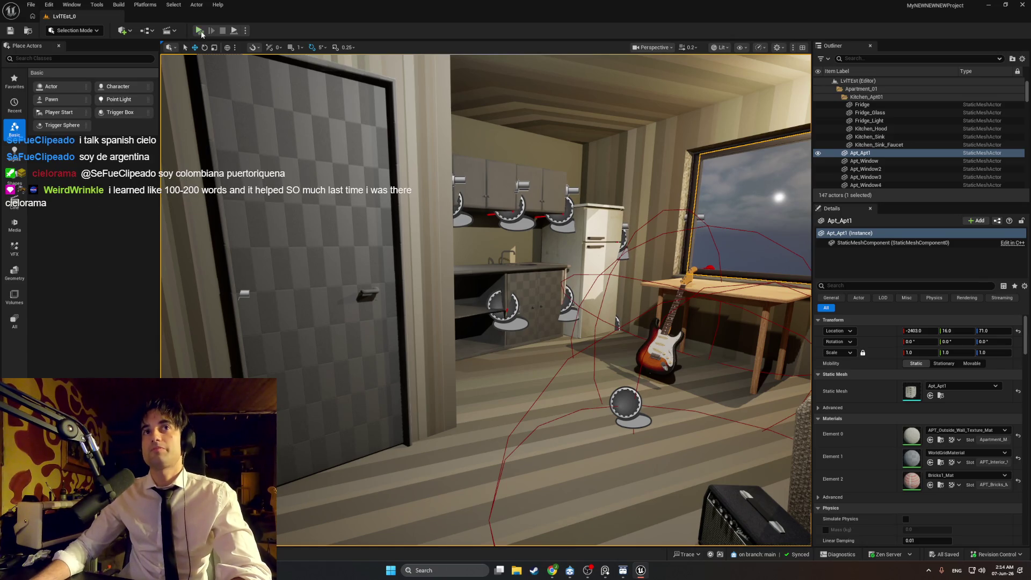
Start another standalone play test from the toolbar Play button
click(199, 30)
Push into the wardrobe door so it swings open, revealing the shelves
key(w)
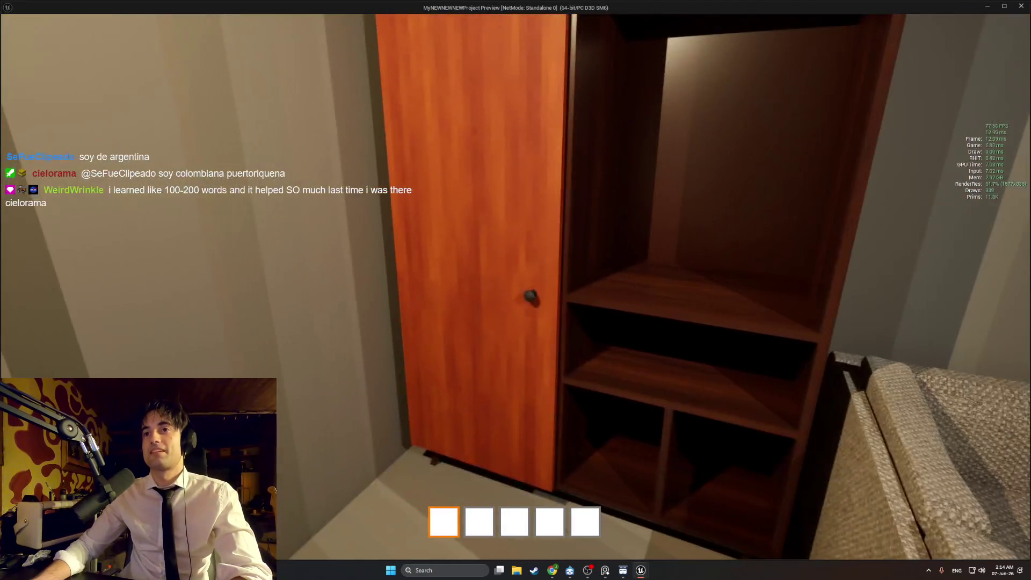
key(e)
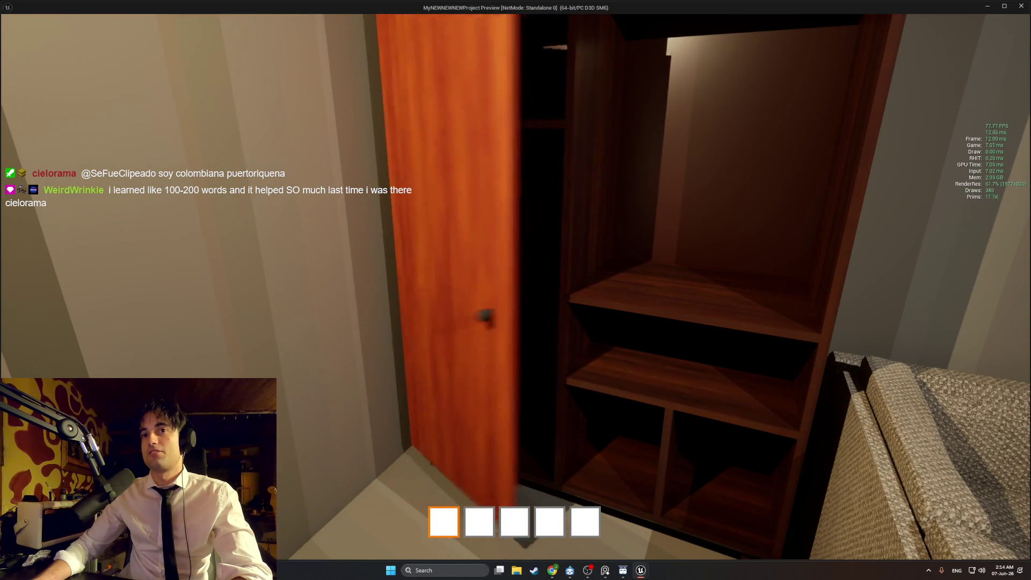
key(w)
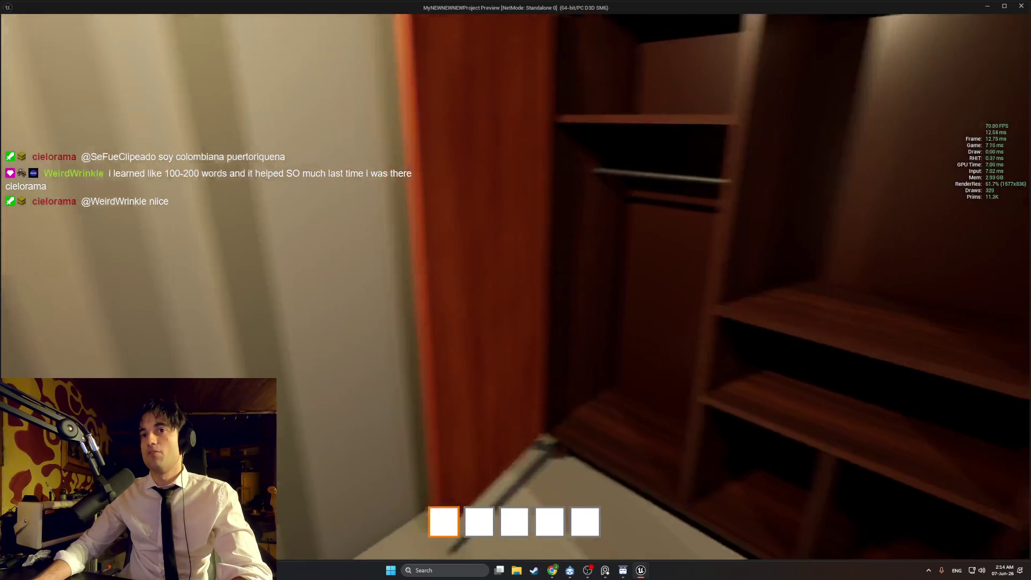
key(w)
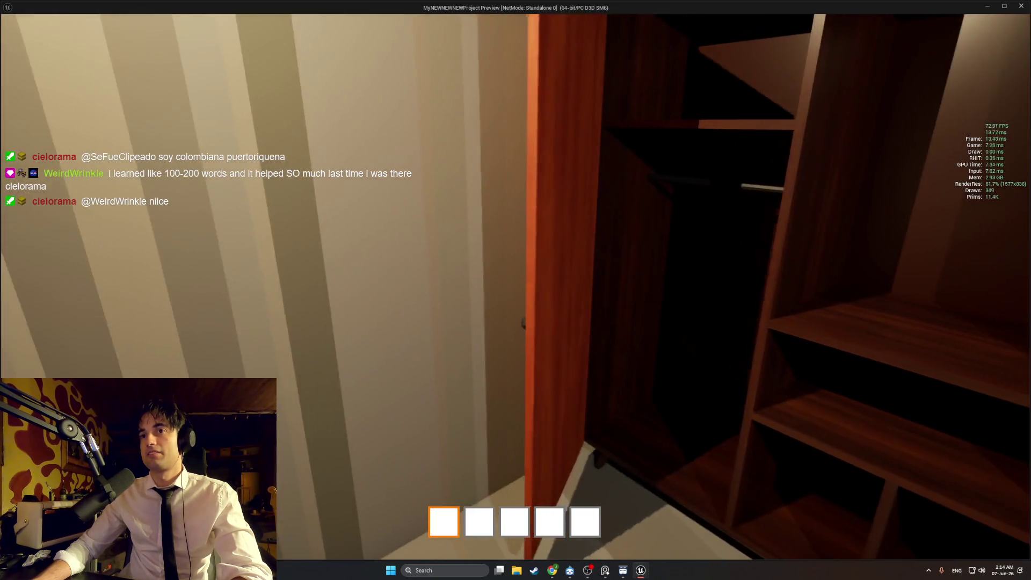
key(e)
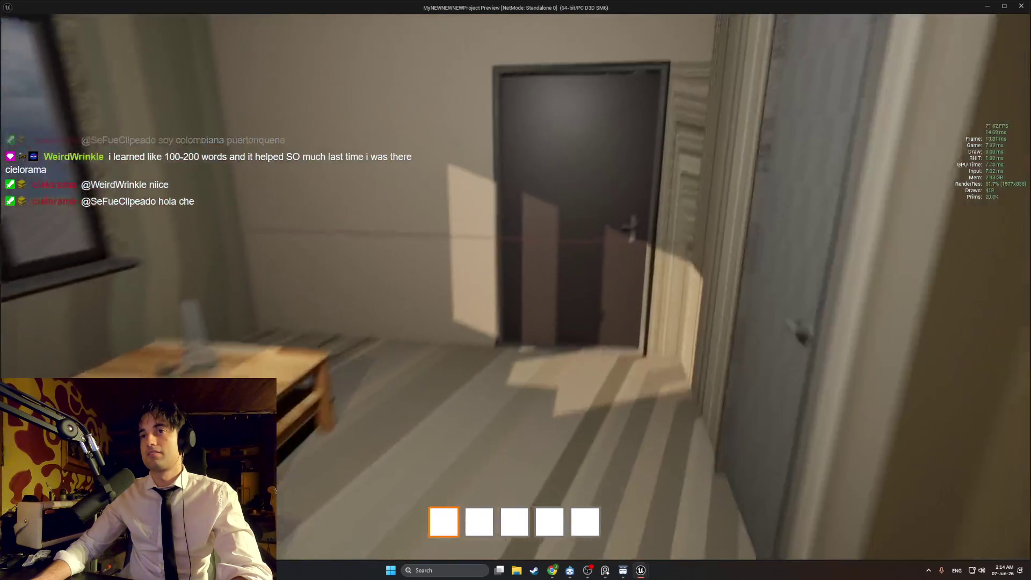
Push the room door open toward the stairwell, then back away to view the wardrobe and room
key(w)
key(e)
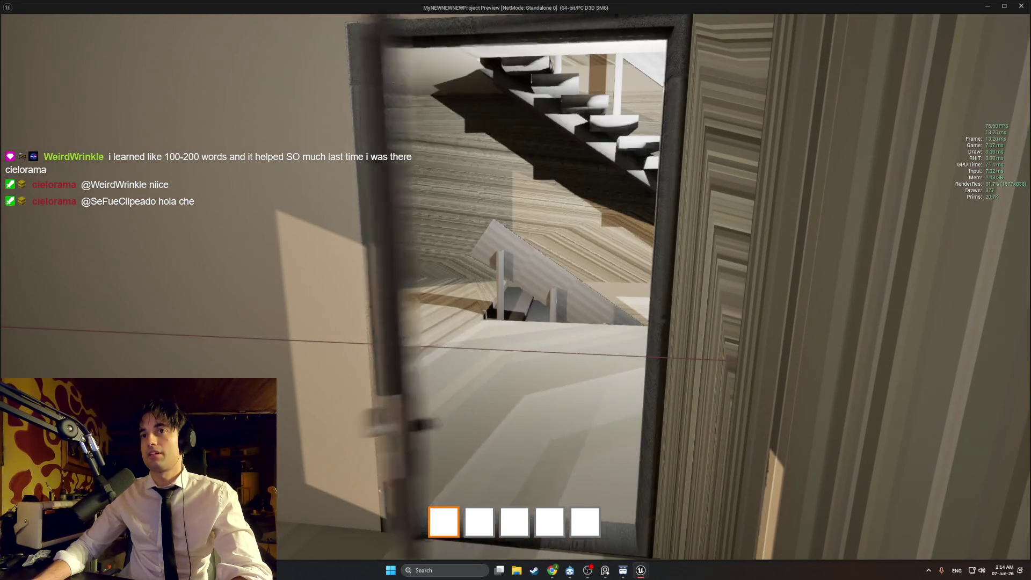
key(e)
key(w)
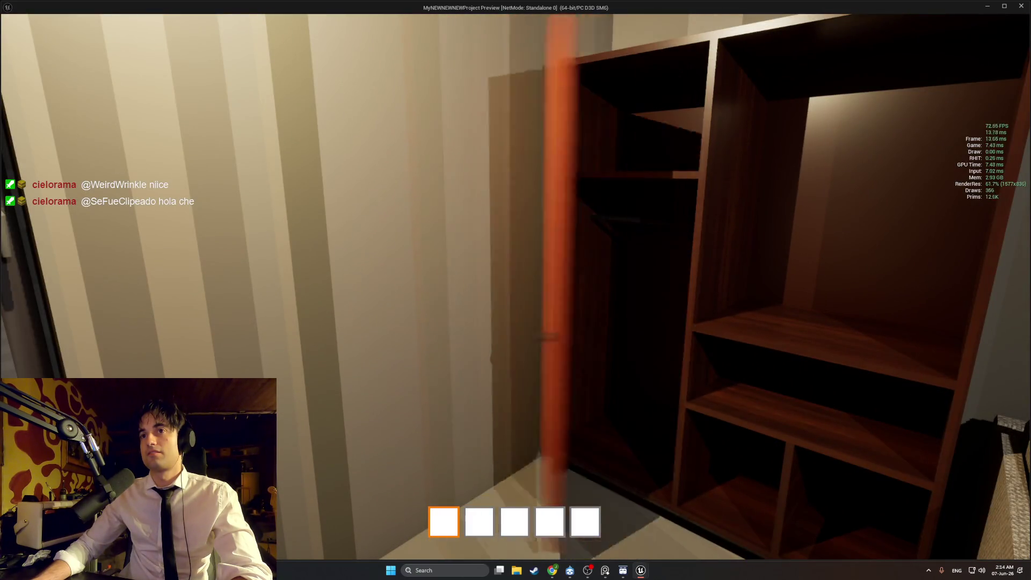
key(s)
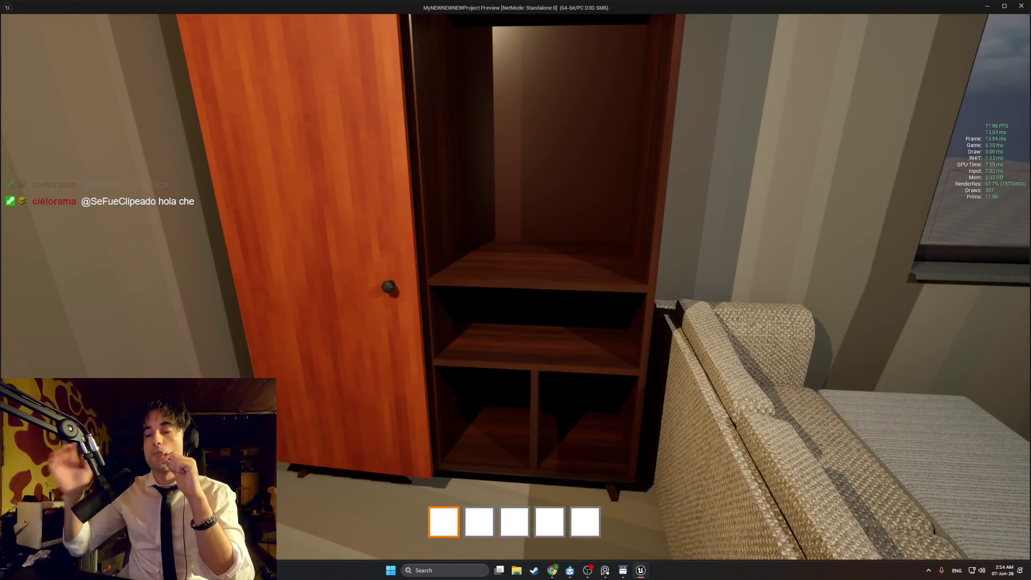
key(s)
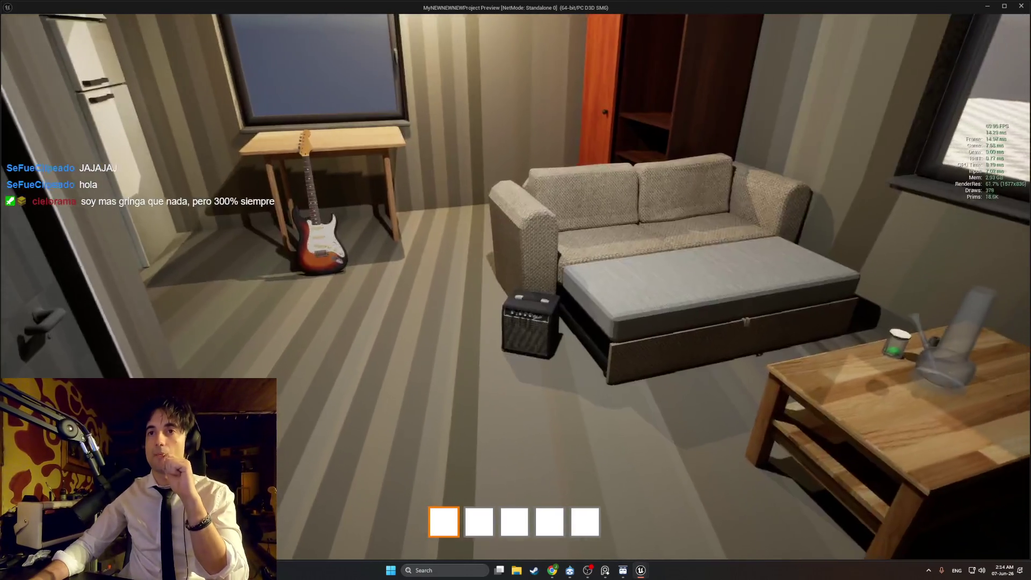
Back away from the desk, then walk past the open wardrobe toward the window and table
key(s)
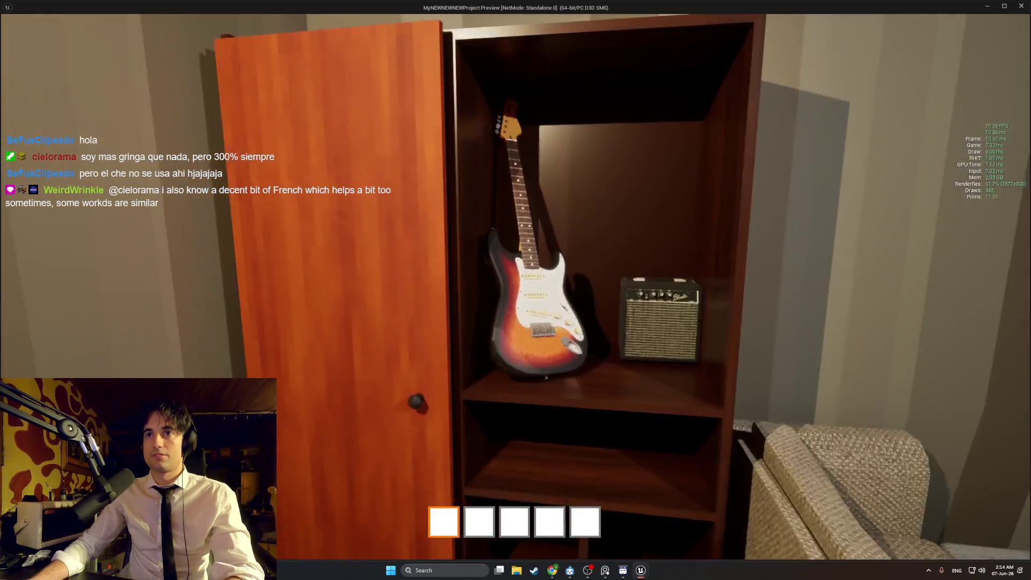
key(s)
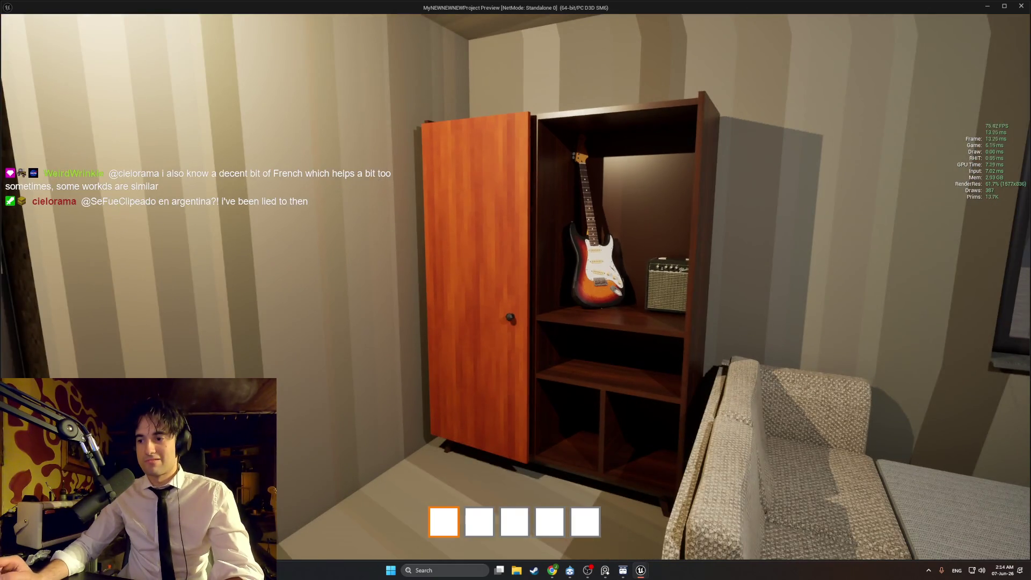
key(w)
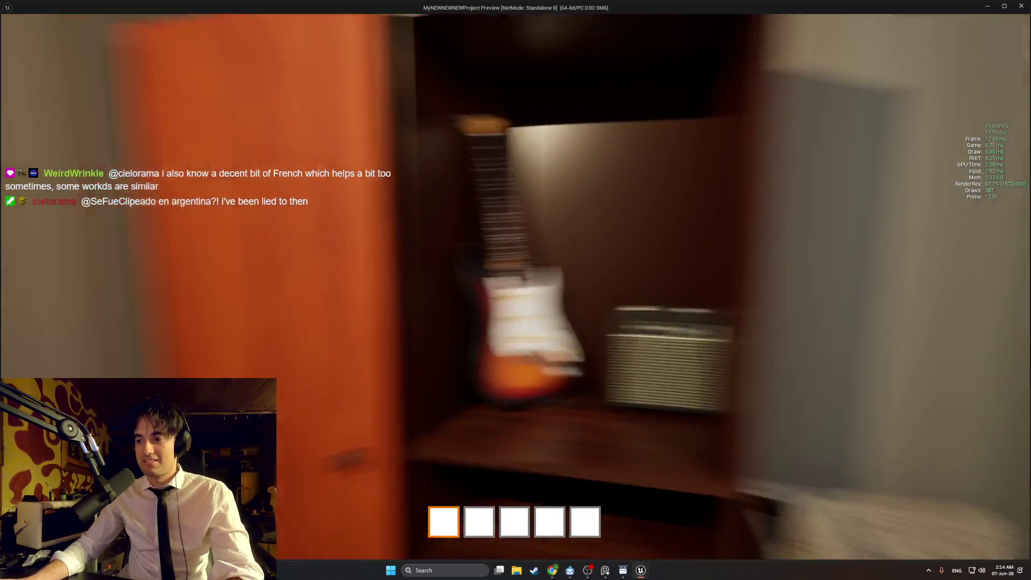
key(w)
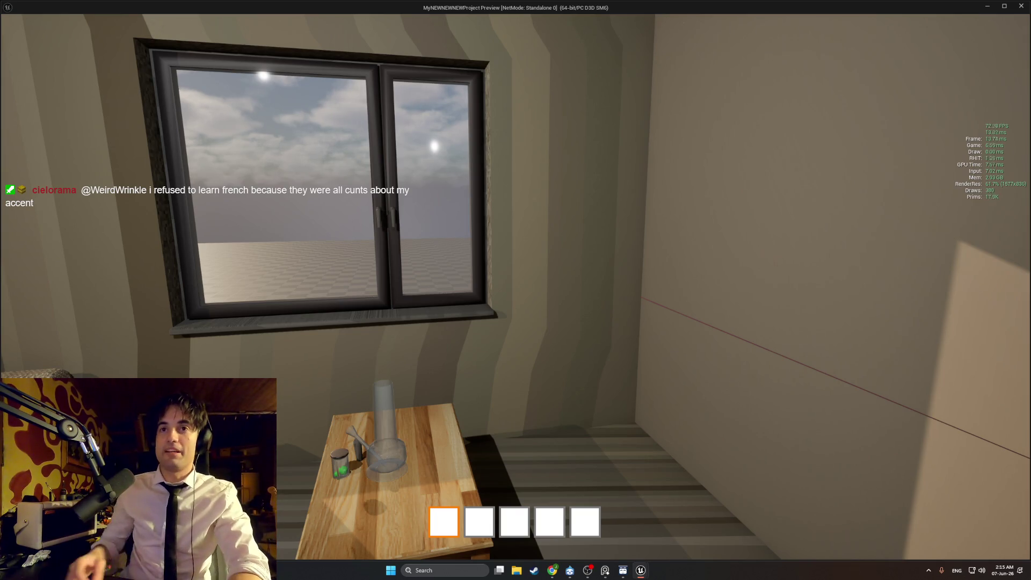
Walk through the door and hallway in the preview up to the wardrobe holding the guitar and amp
mouse_move(516, 290)
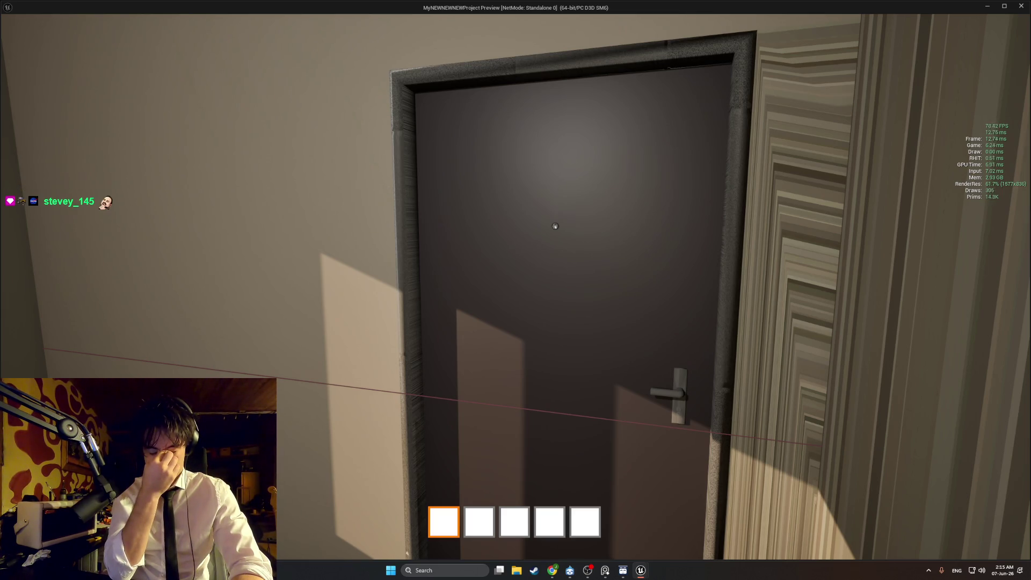
key(w)
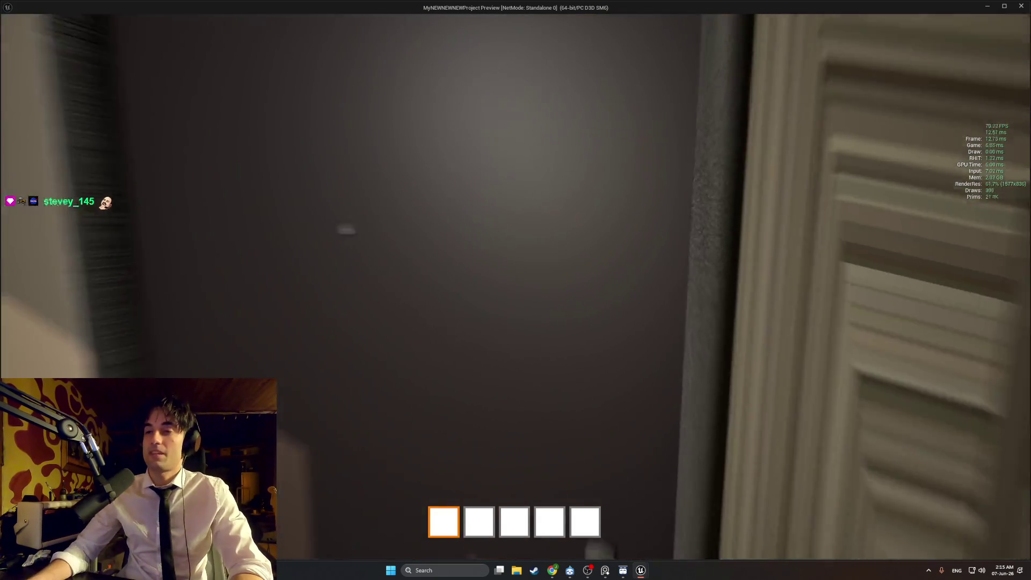
key(w)
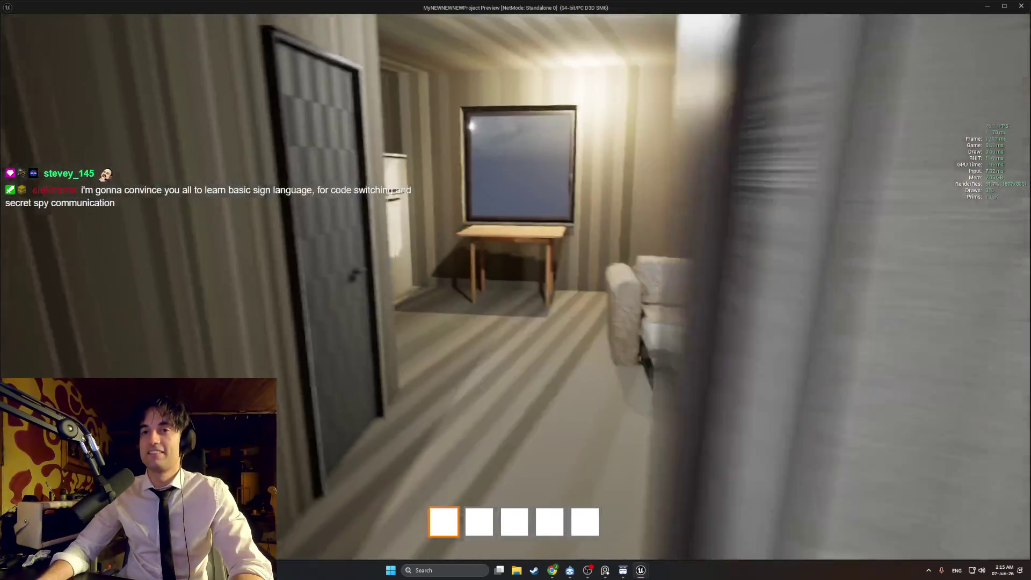
key(w)
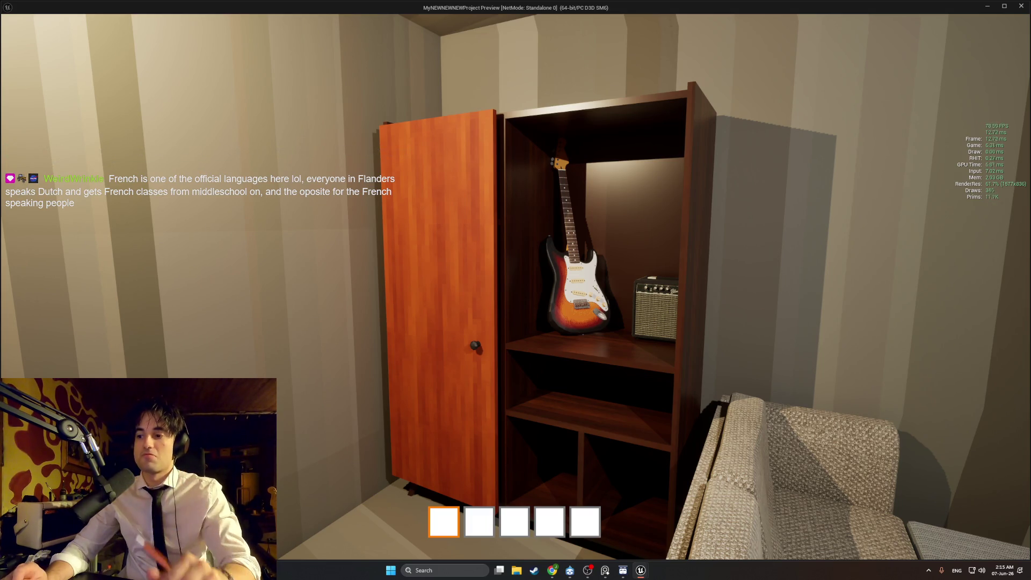
key(w)
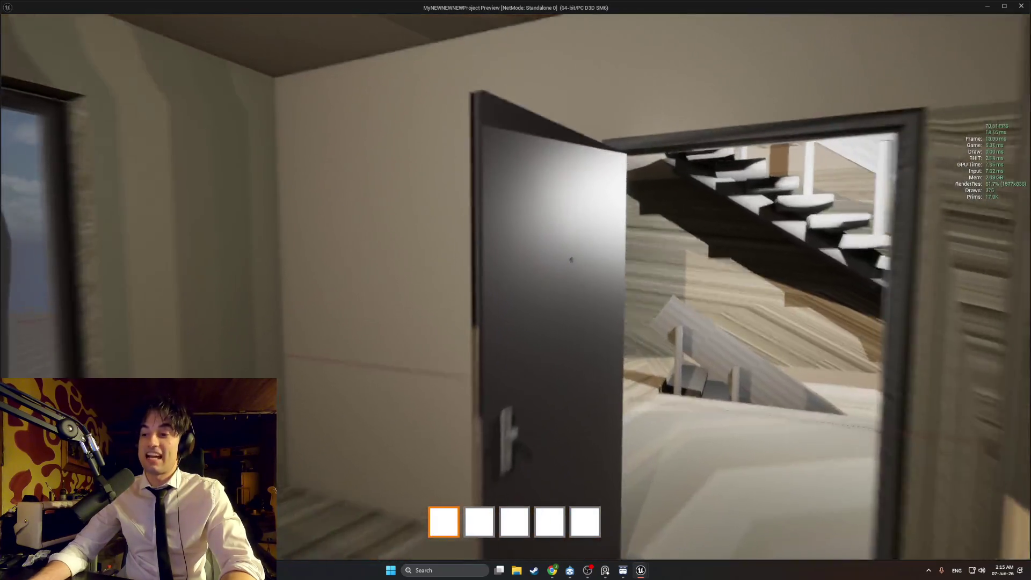
key(w)
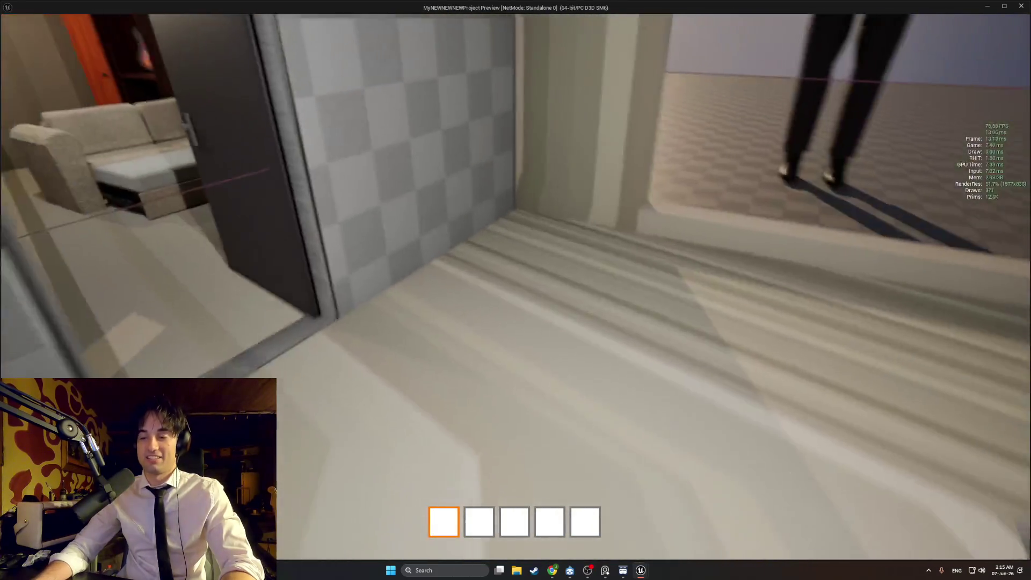
key(w)
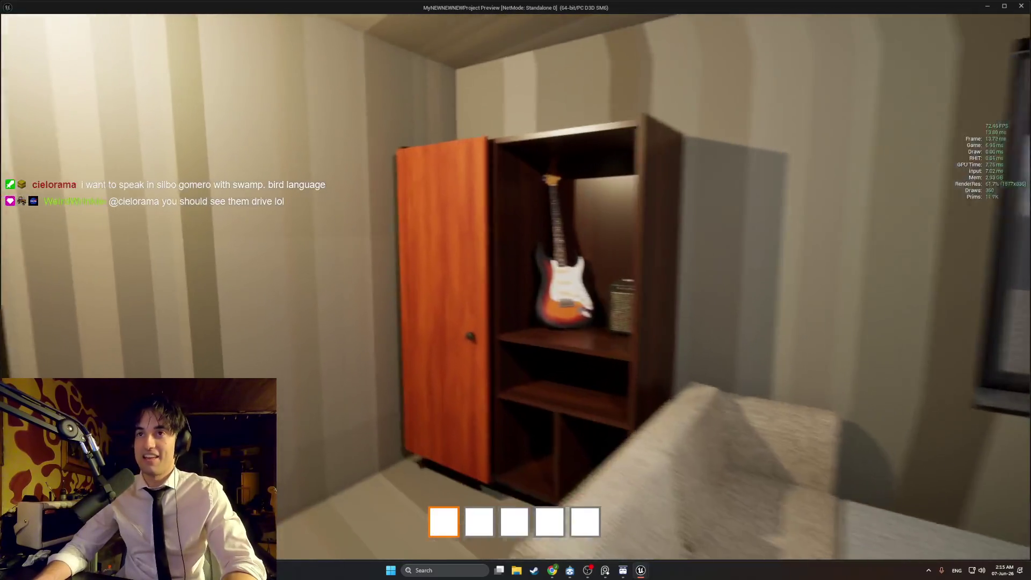
Look around the guitar and amplifier up close, then head toward the doorway by the stairs
key(d)
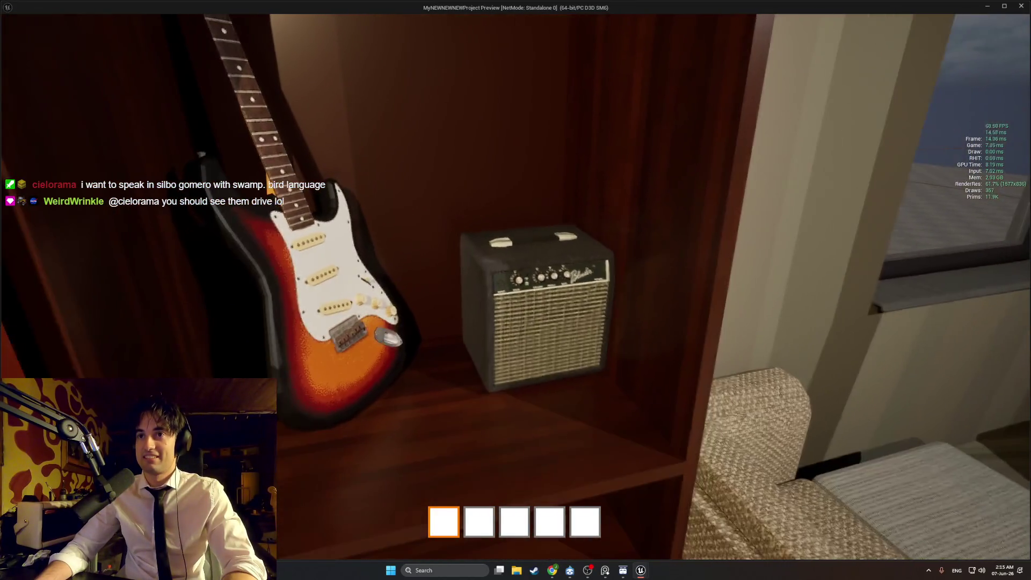
key(a)
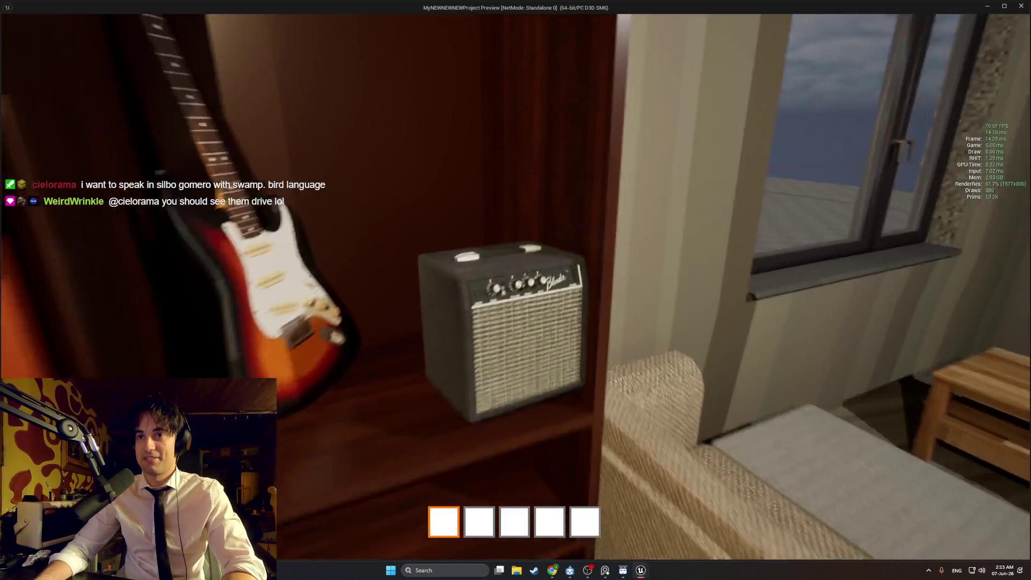
key(w)
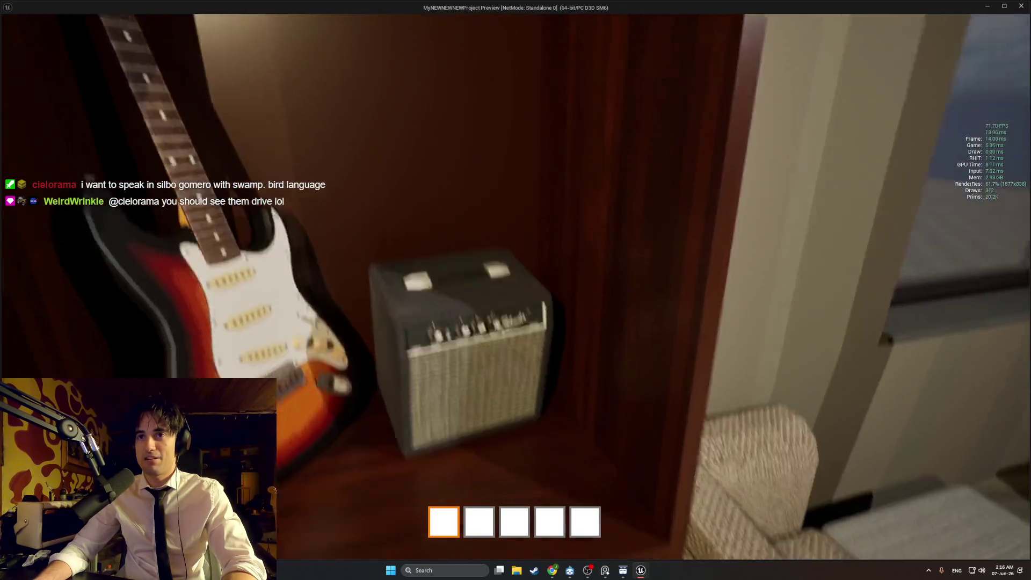
key(a)
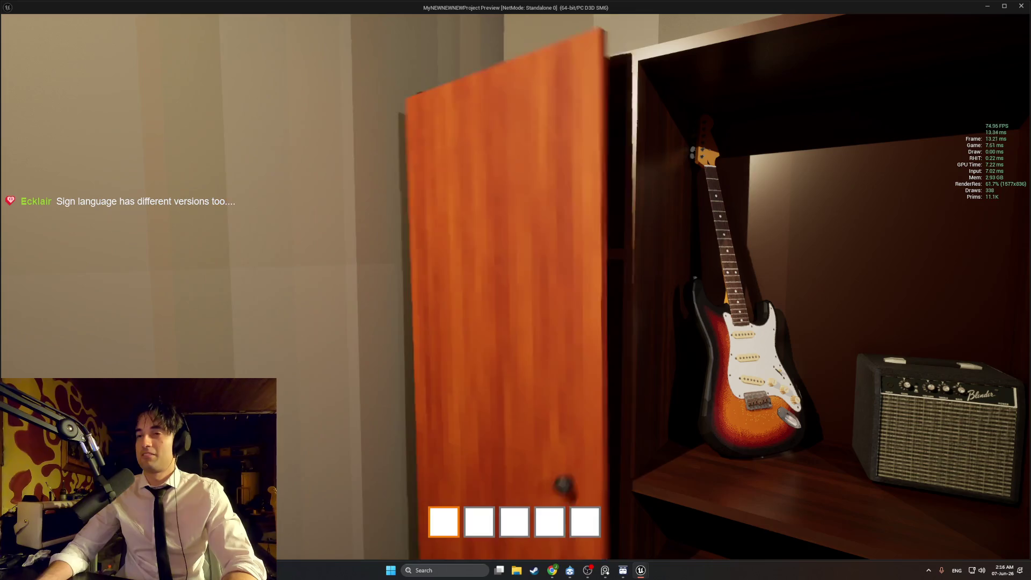
key(w)
key(w)
key(w)
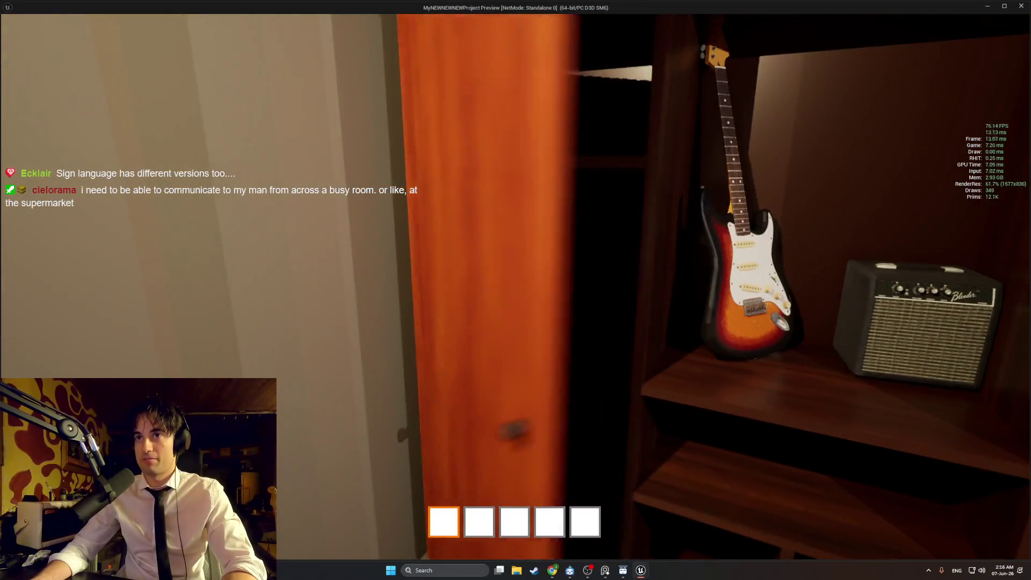
Walk to the open doorway, then back away to view the wardrobe, window and sofa
key(w)
key(w)
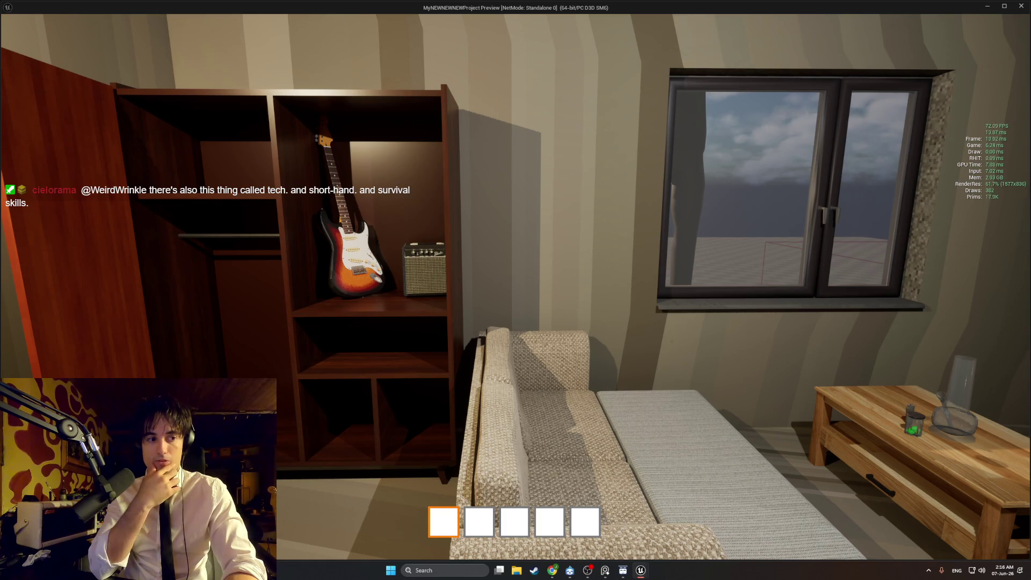
key(w)
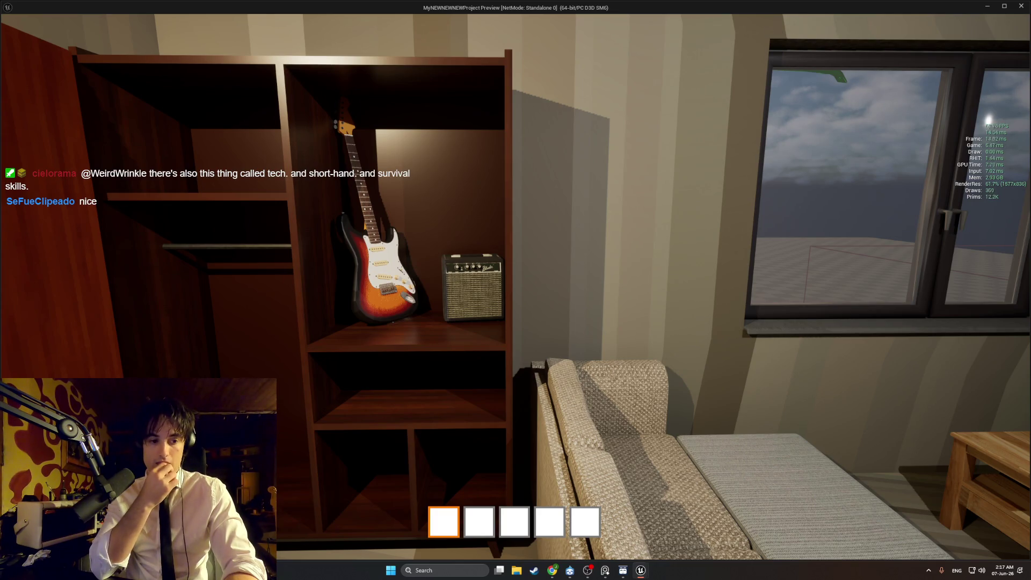
key(s)
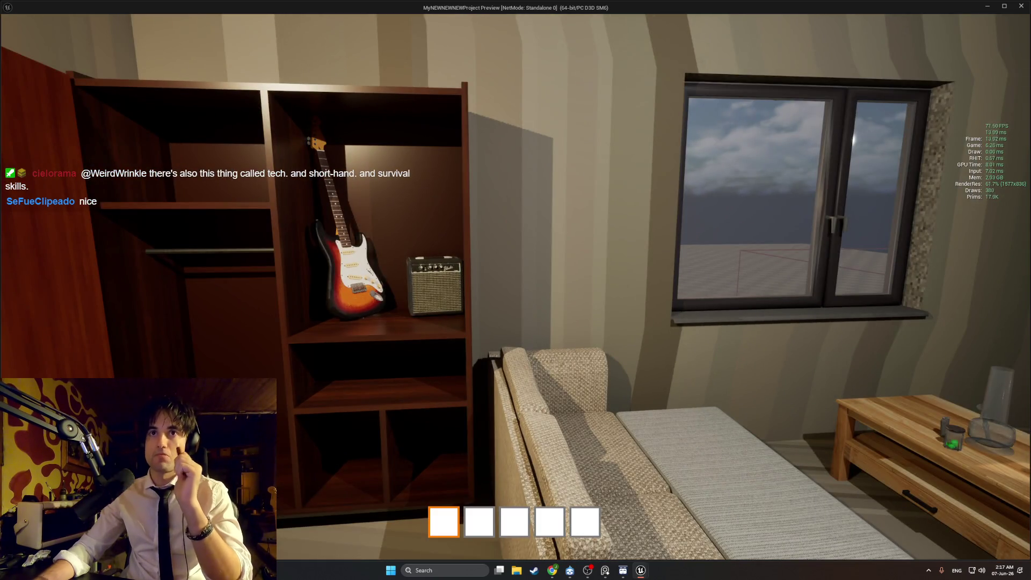
Pass through the doorway and return, stopping near the wardrobe, guitar, sofa and window
key(w)
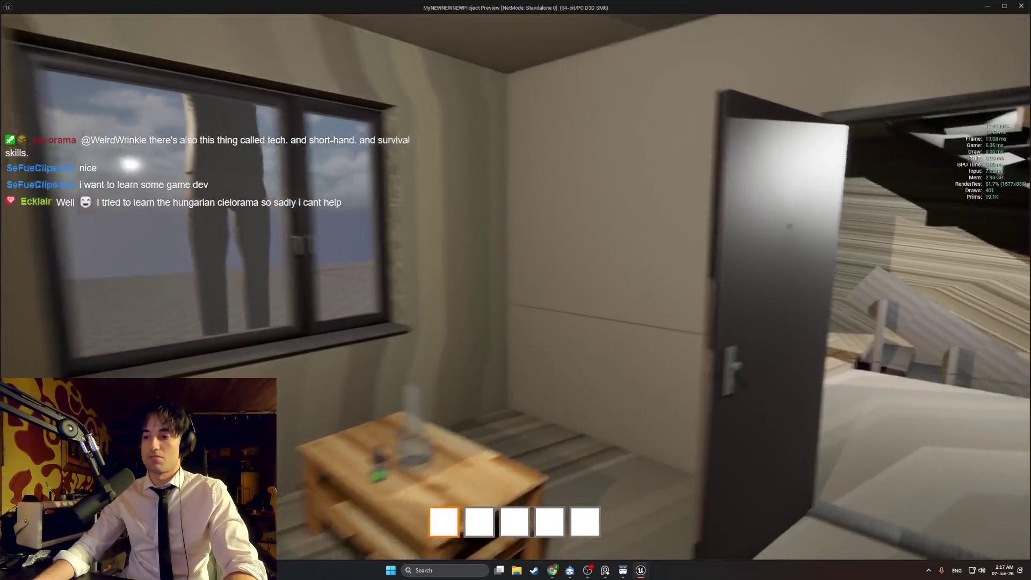
key(w)
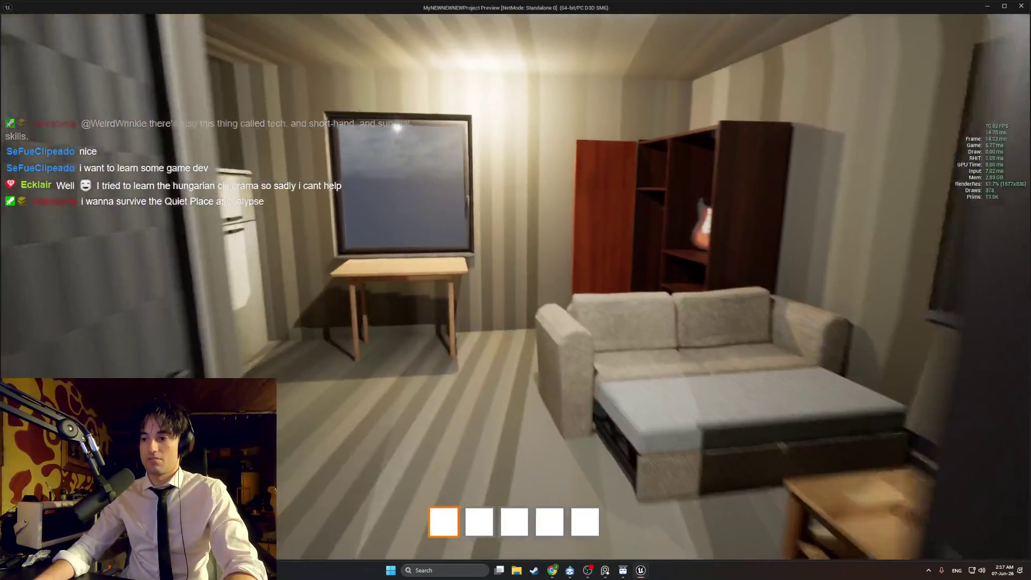
key(w)
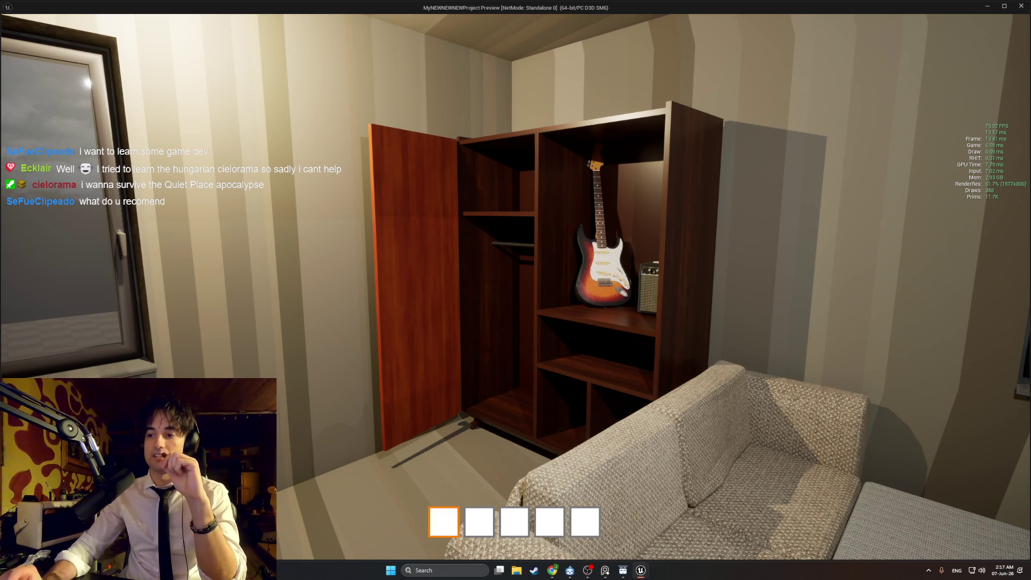
key(d)
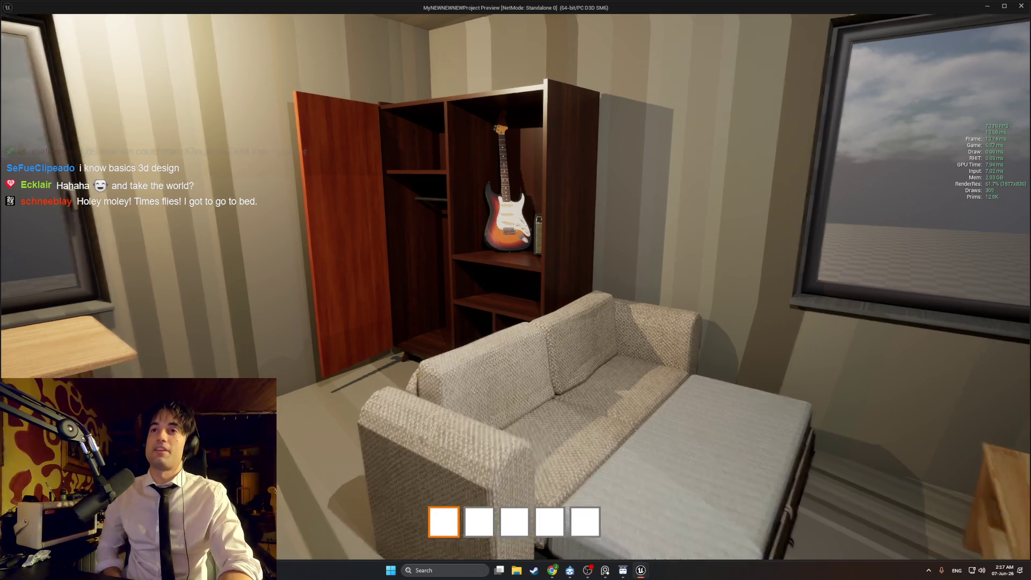
key(w)
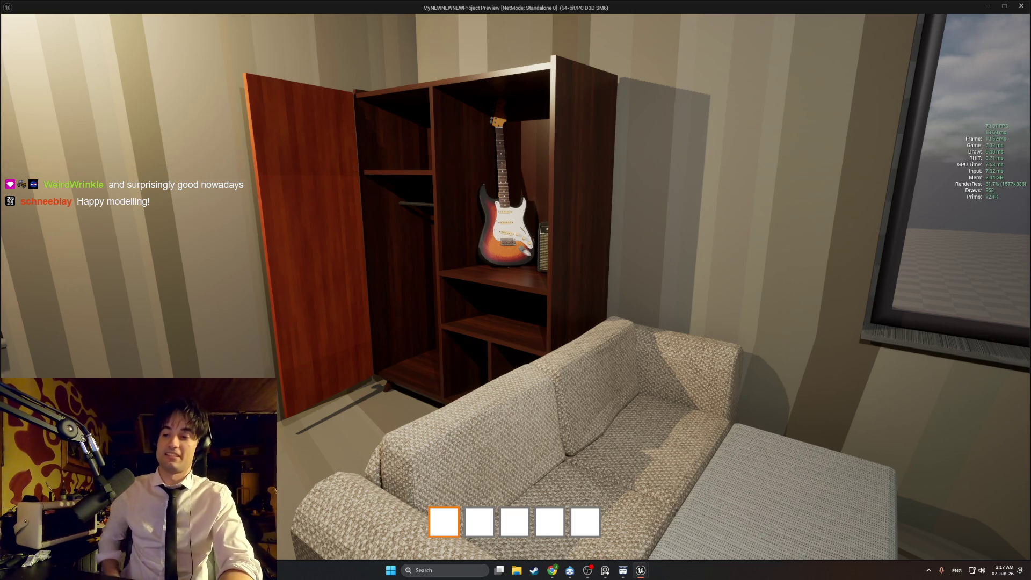
Back up to see both bedroom windows, then walk through the doorway toward the stairs
key(s)
key(w)
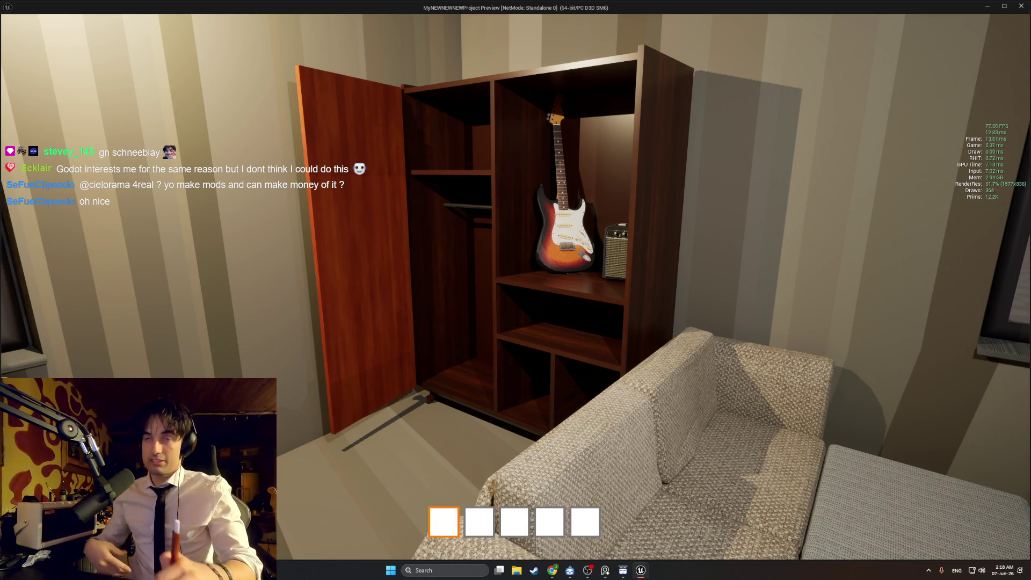
mouse_move(515, 290)
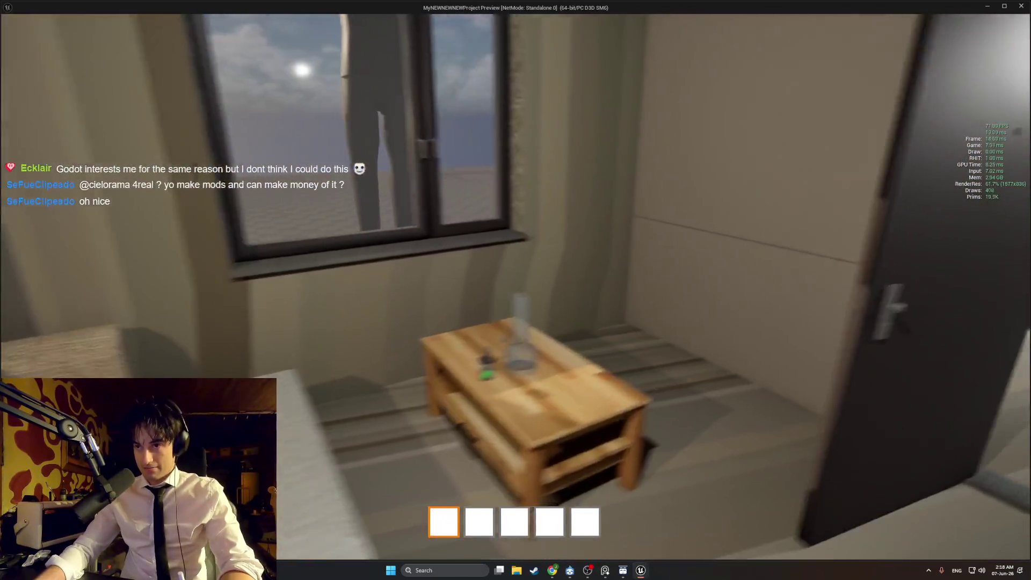
key(w)
key(w)
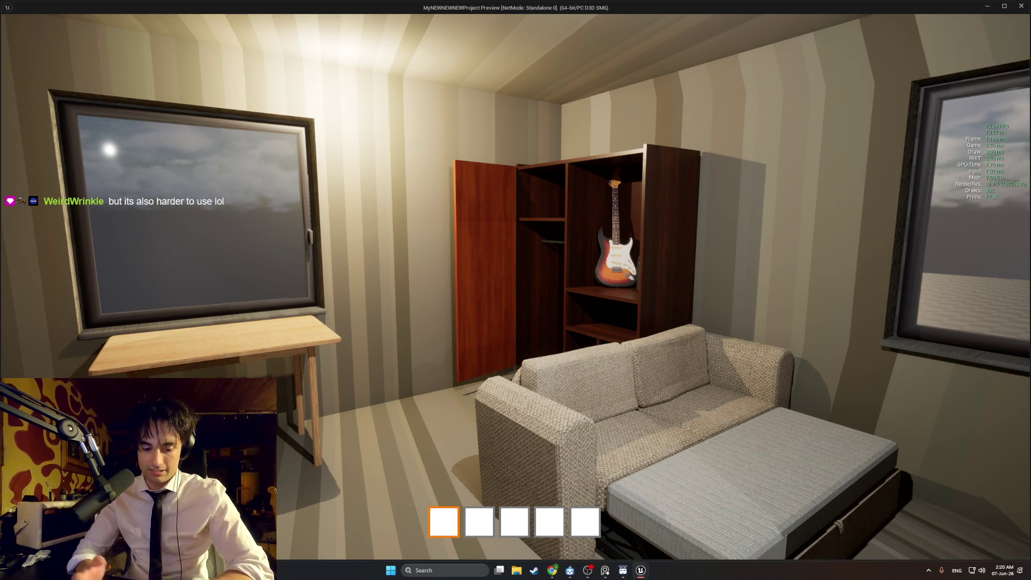
Walk from the bedroom past the staircase doorway into the sofa room toward the wardrobe
key(w)
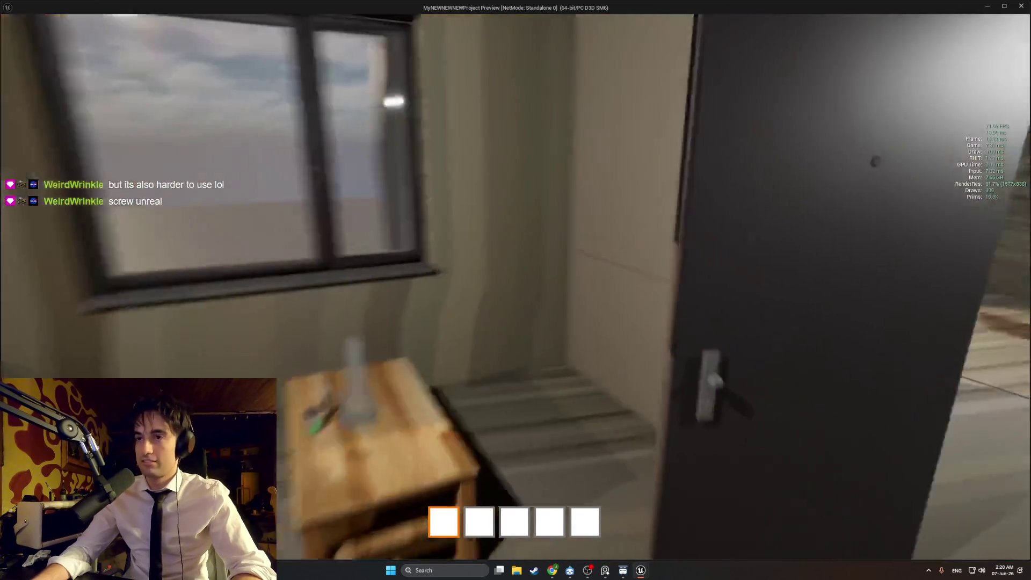
key(w)
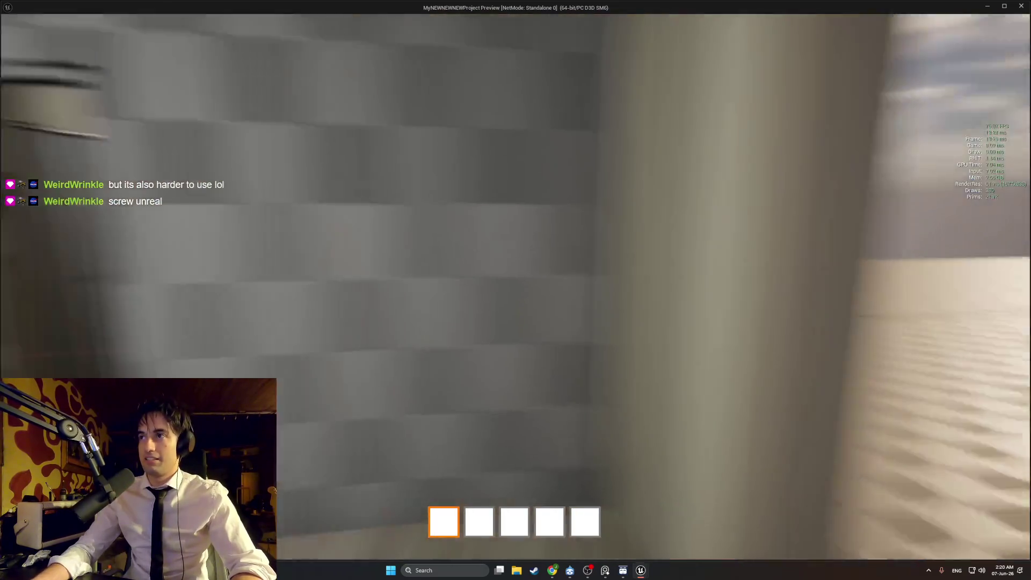
key(w)
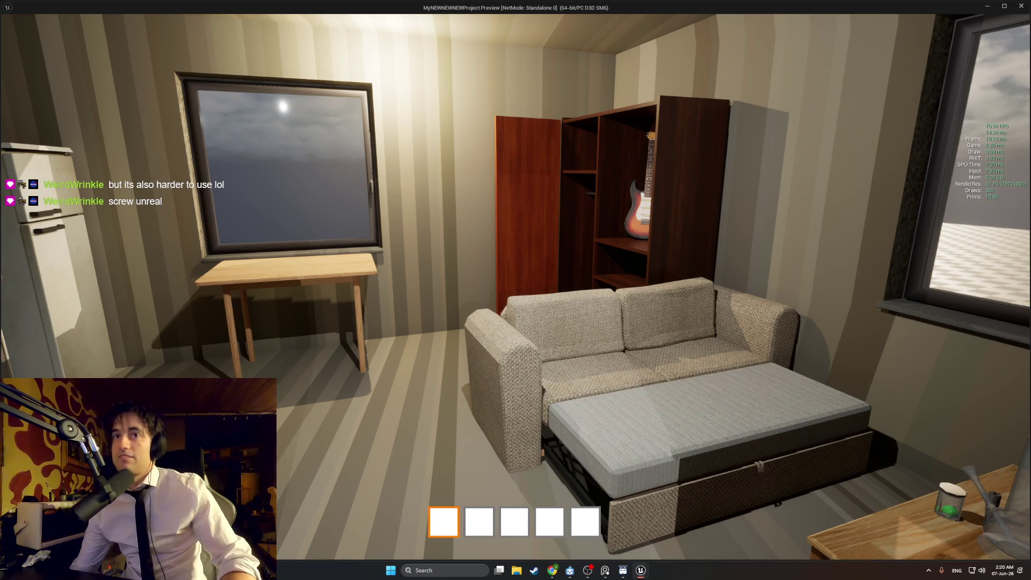
key(w)
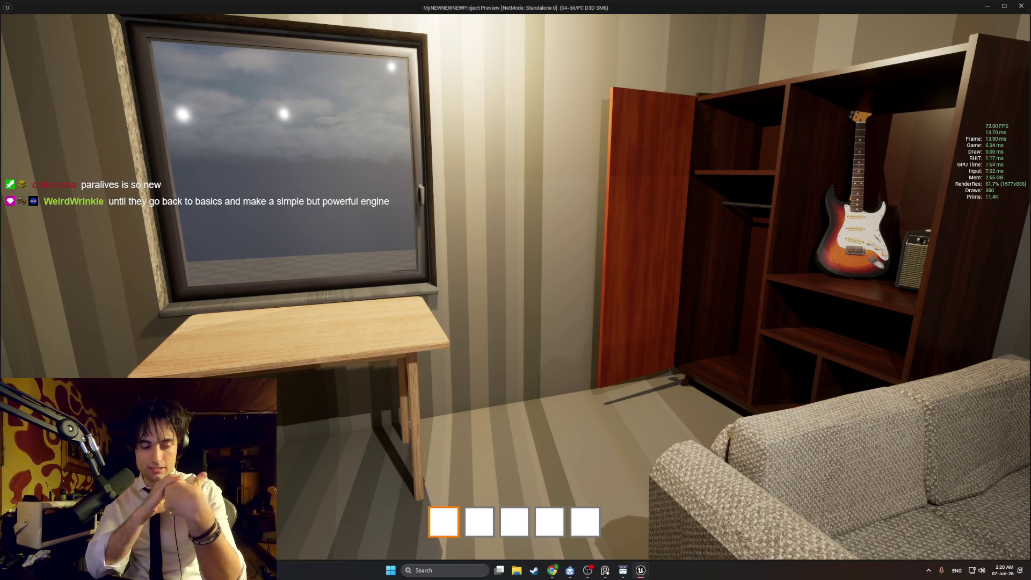
key(w)
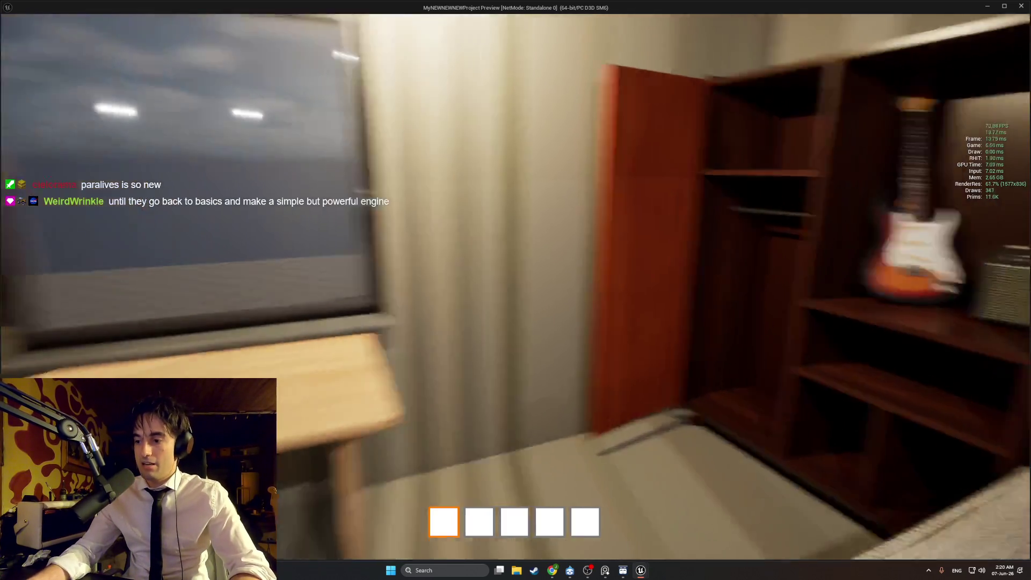
Walk back past the stairs through the living room into the bedroom, facing the guitar-filled wardrobe
key(w)
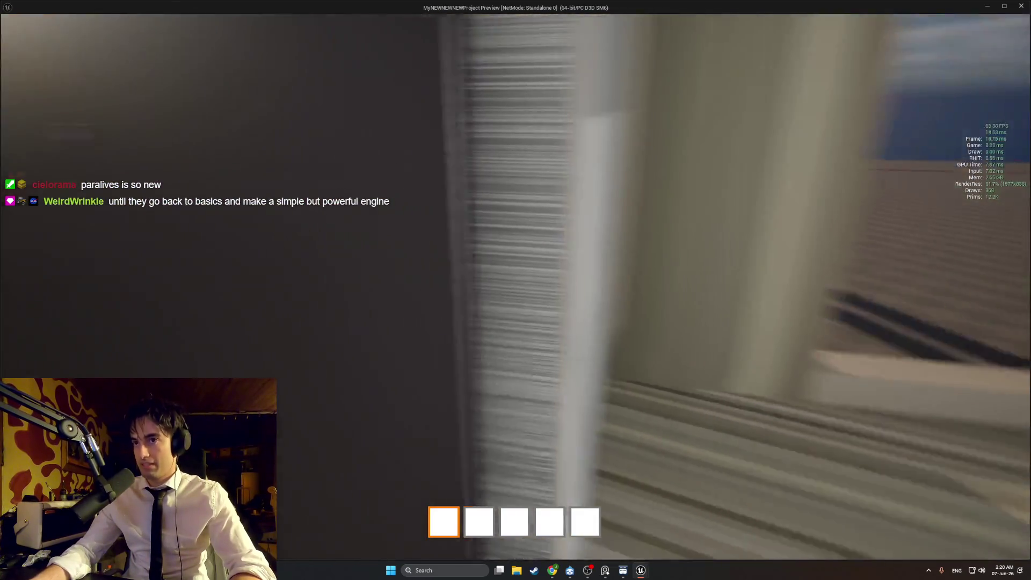
key(w)
key(w)
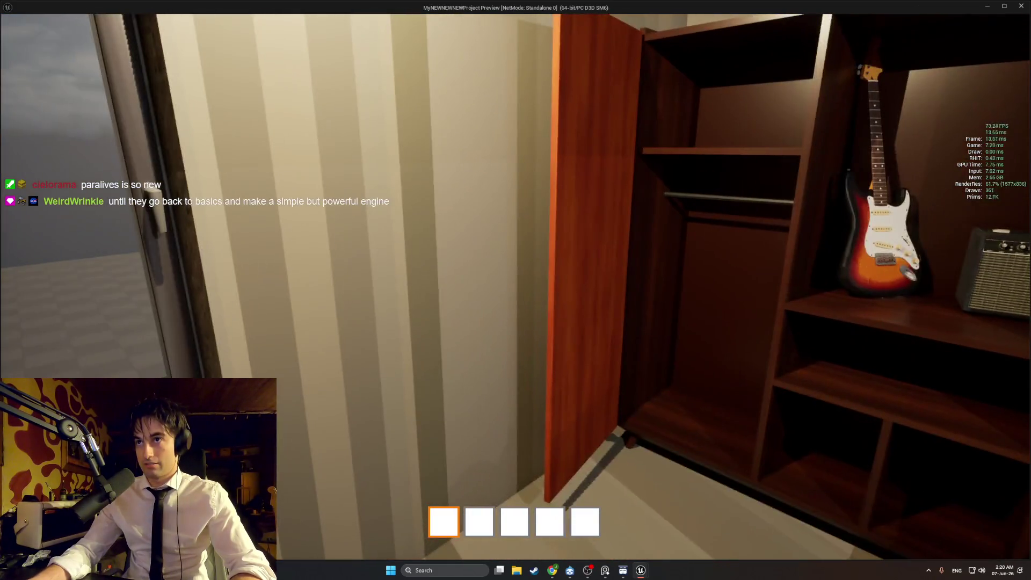
key(s)
key(w)
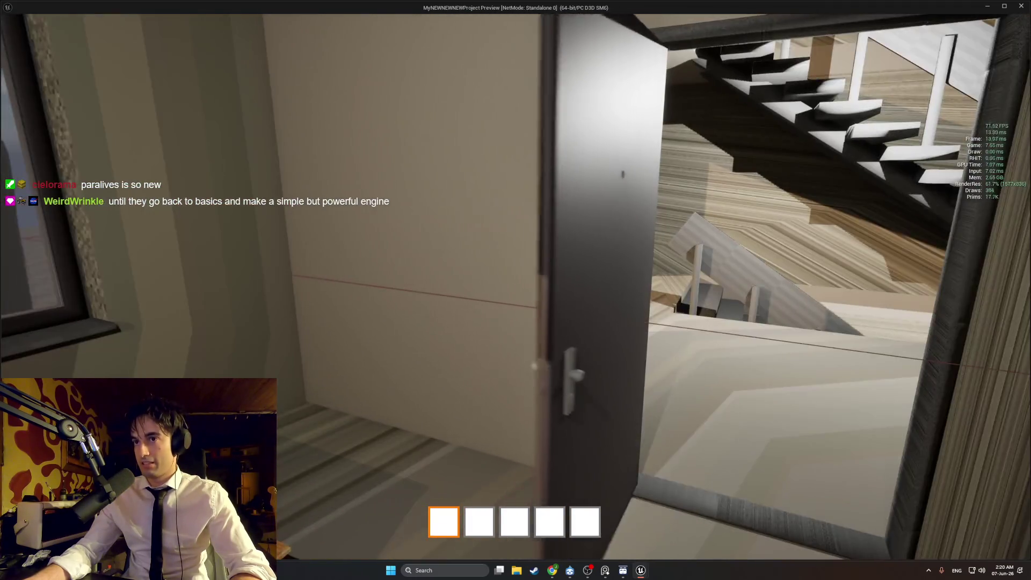
key(w)
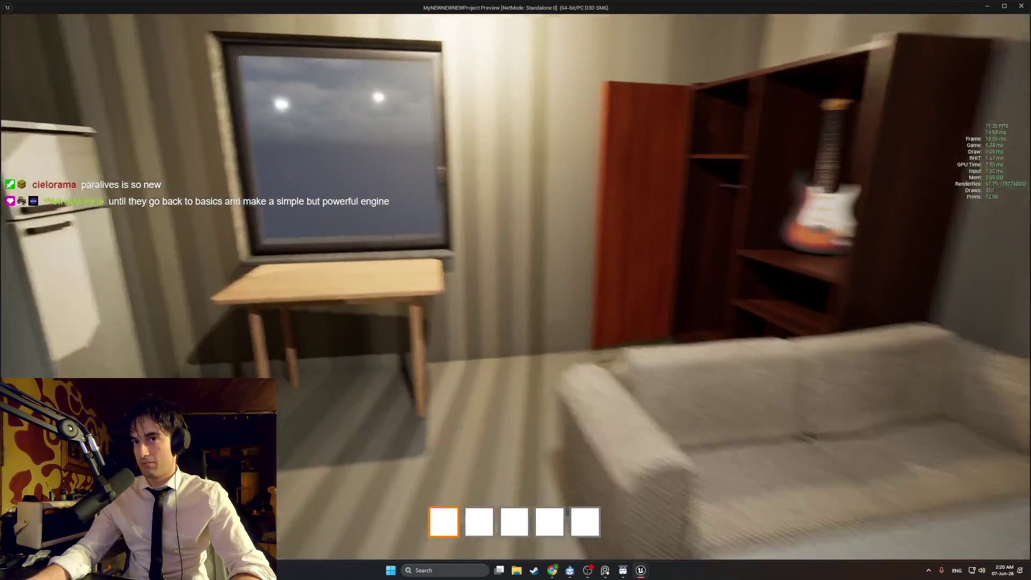
key(w)
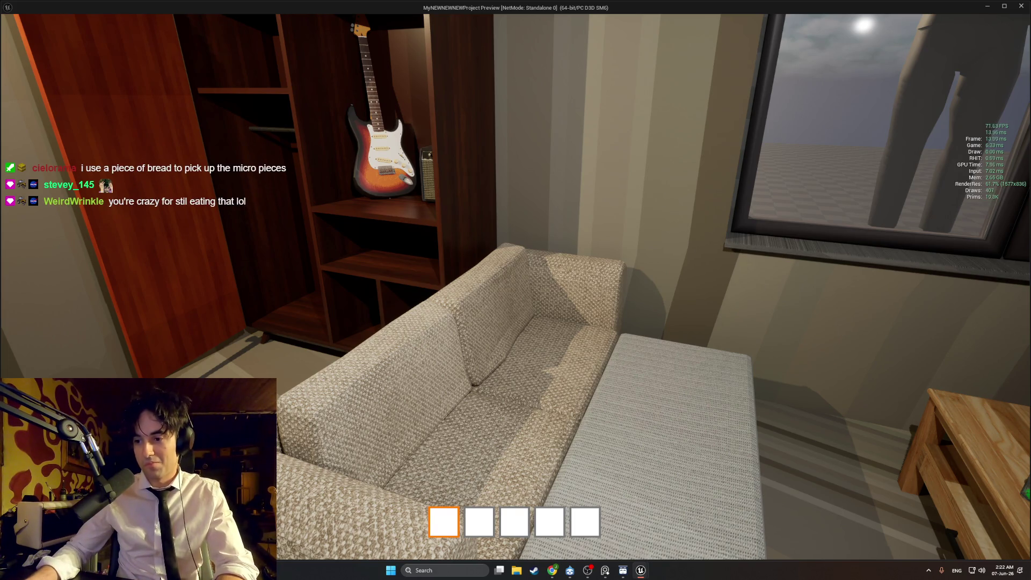
key(w)
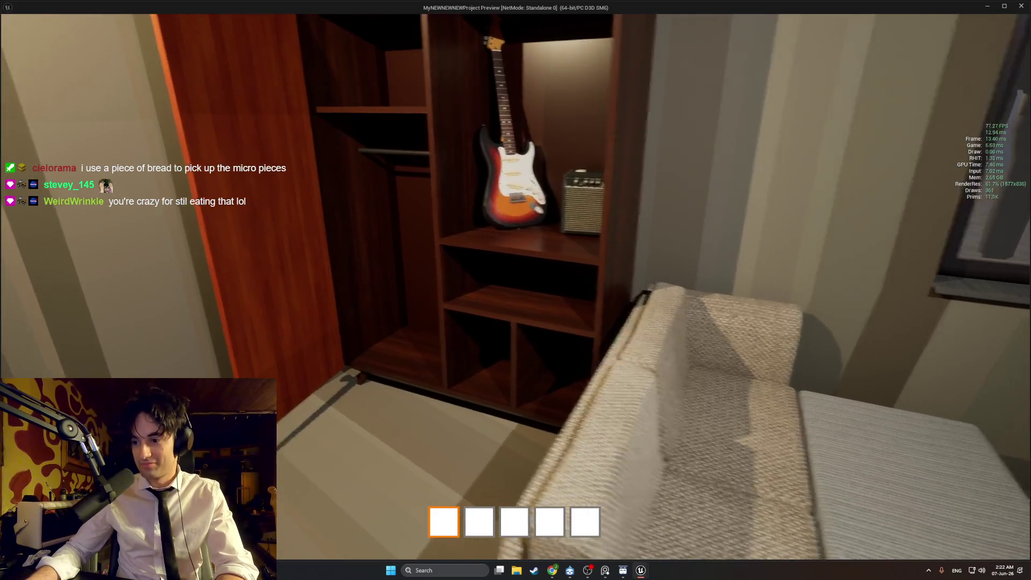
key(w)
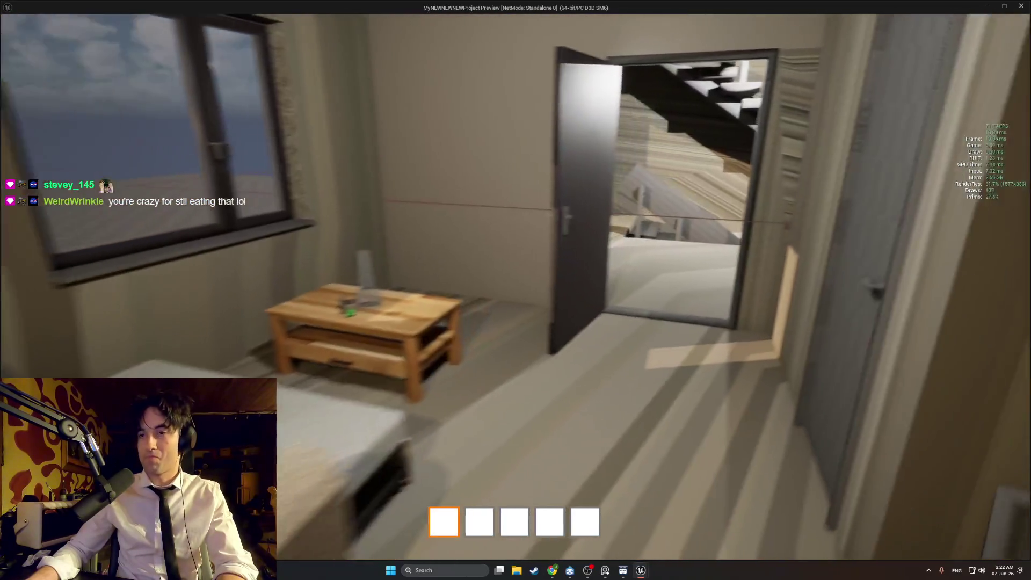
key(w)
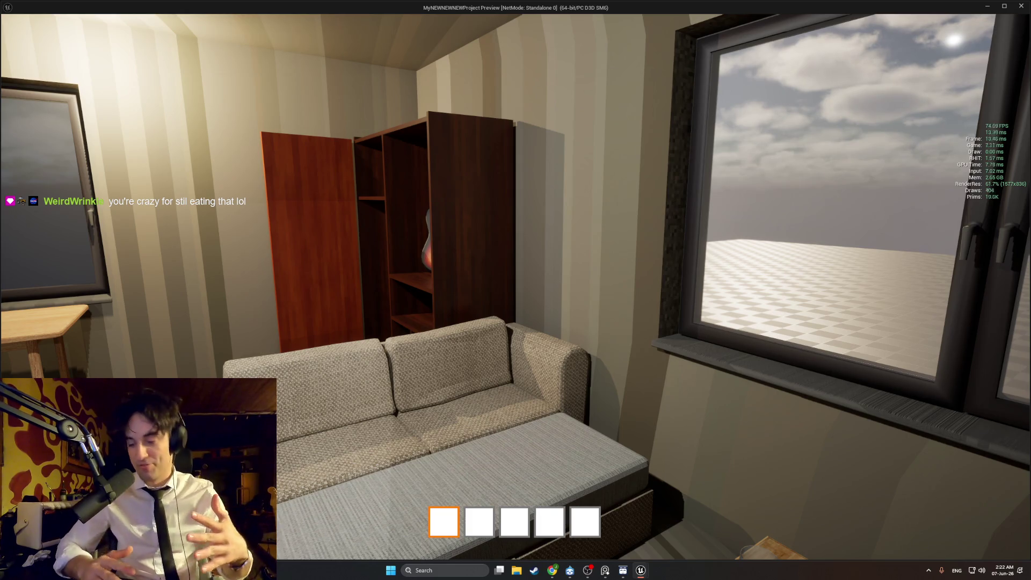
mouse_move(516, 290)
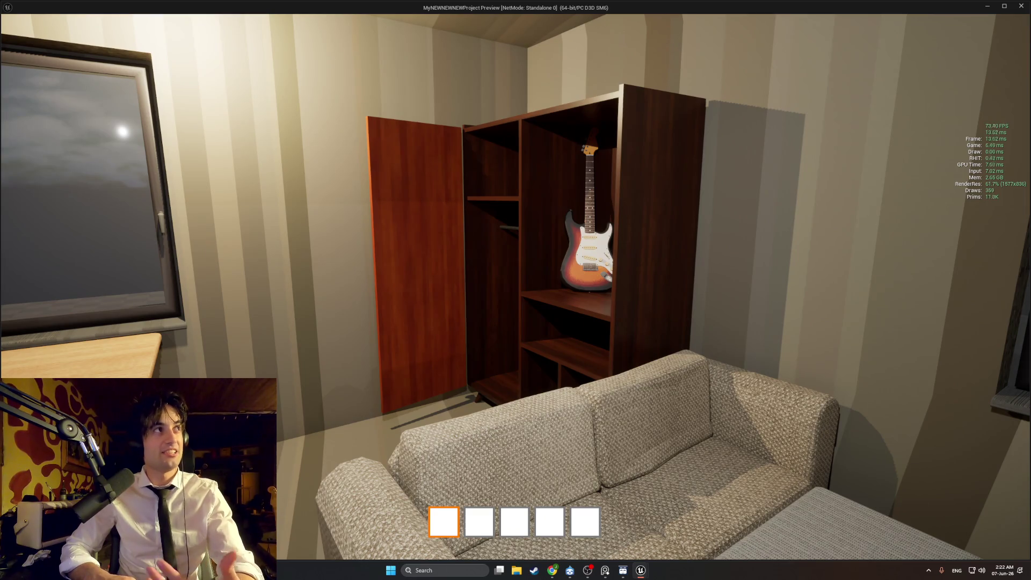
key(w)
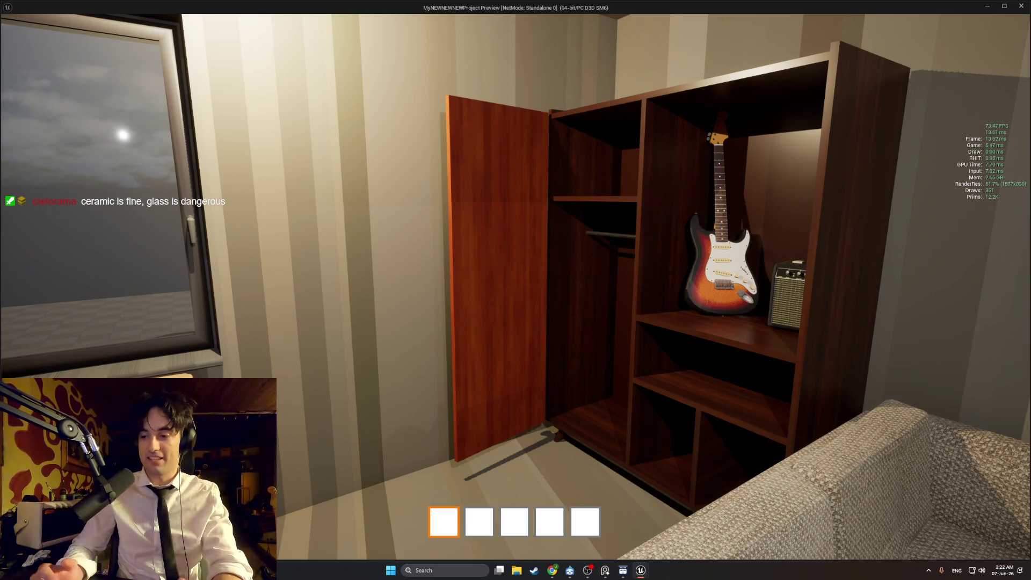
key(w)
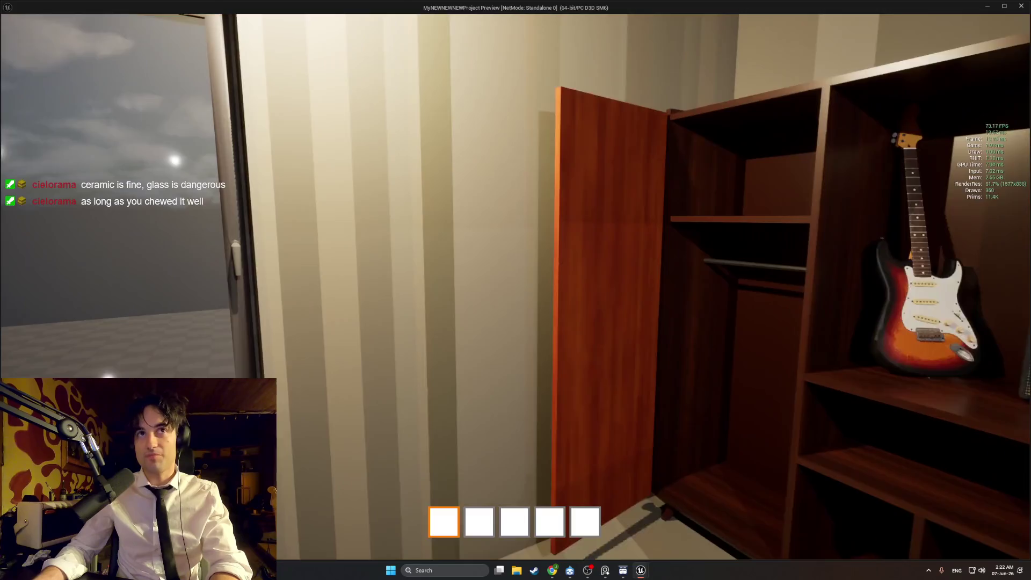
key(w)
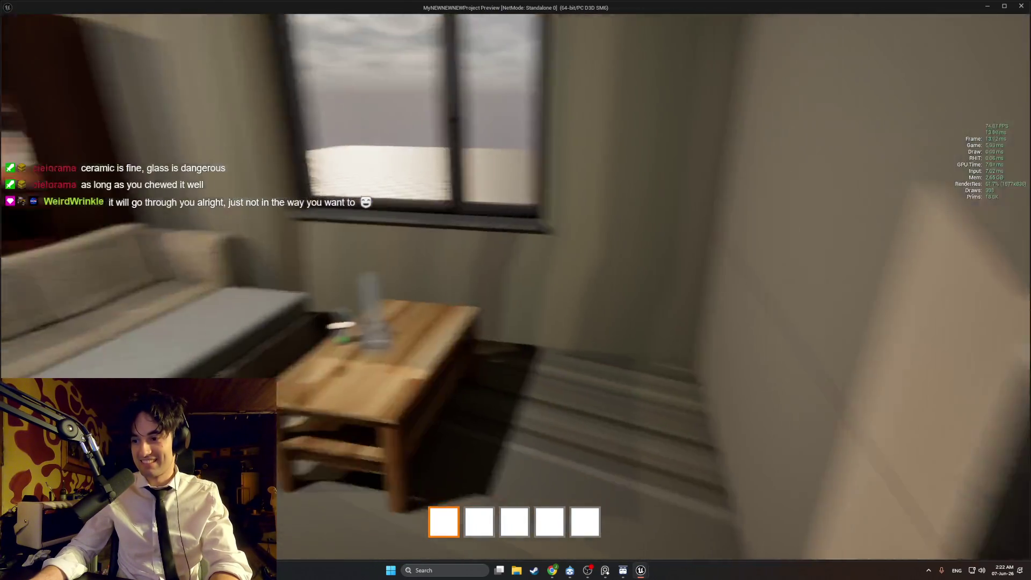
key(w)
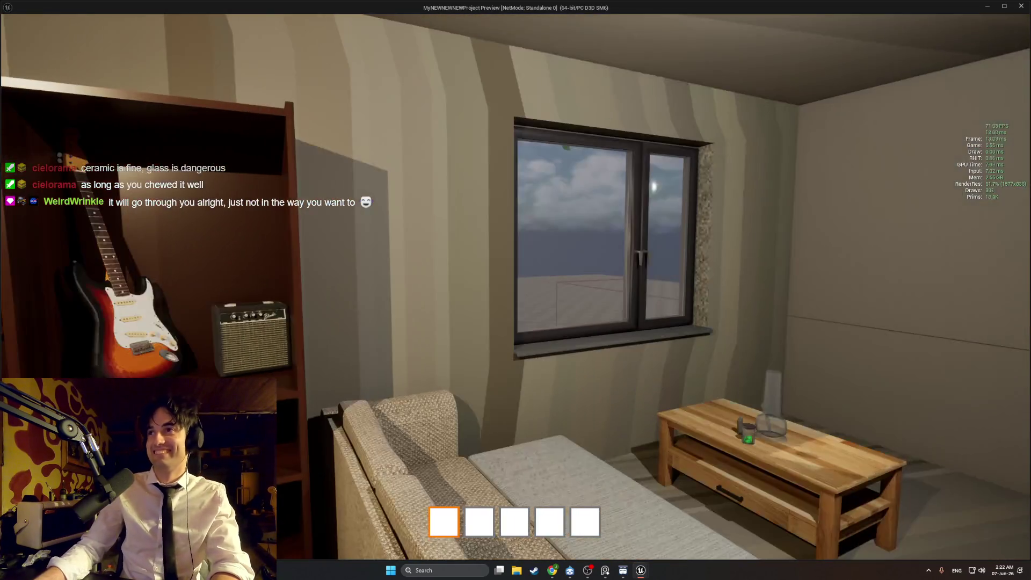
key(w)
key(s)
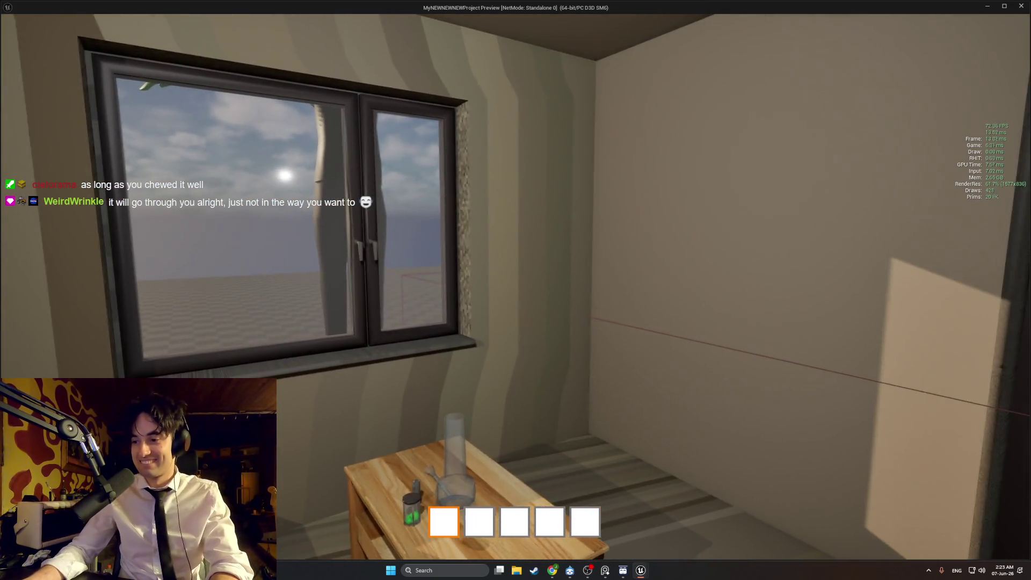
key(w)
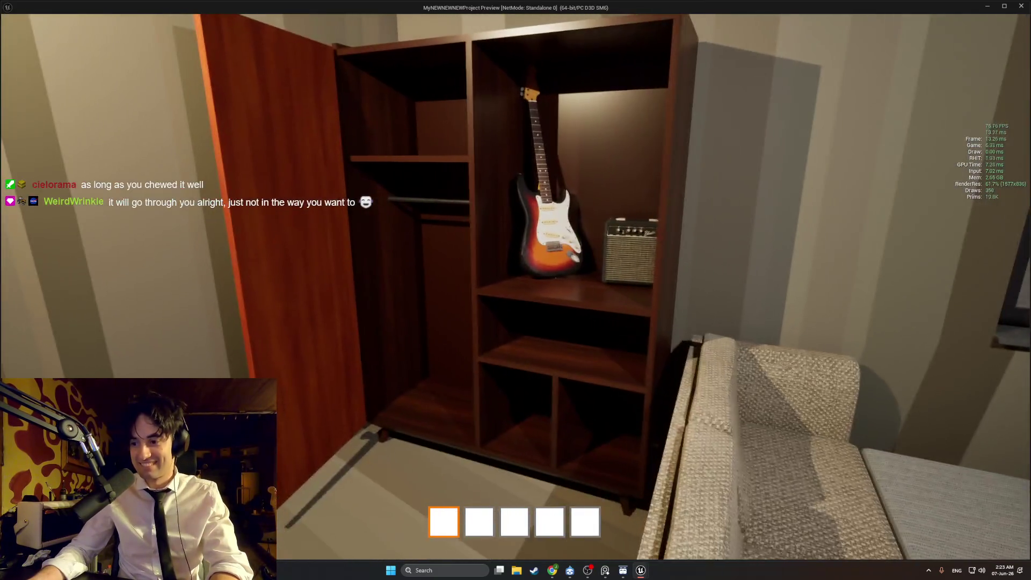
key(s)
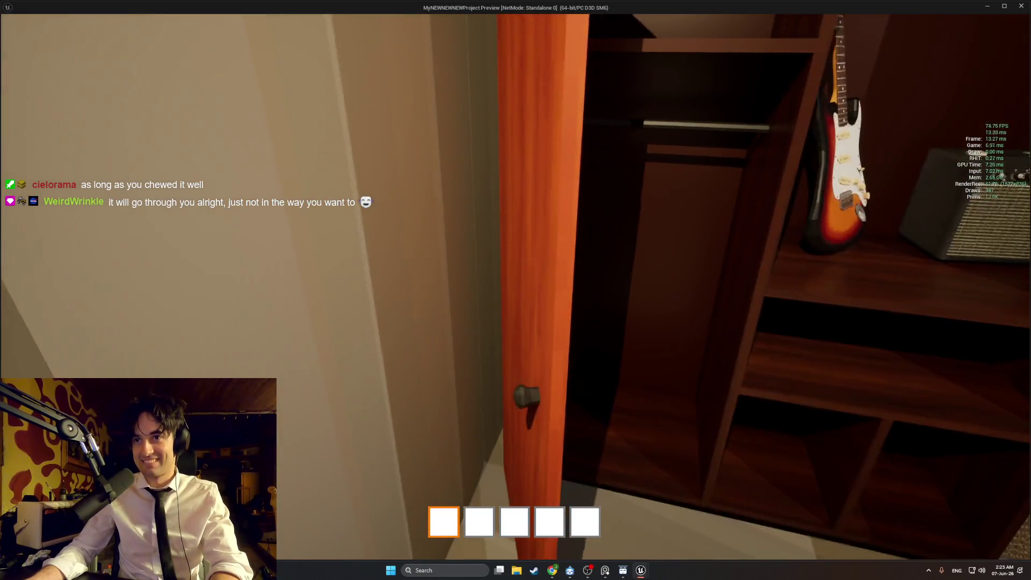
key(w)
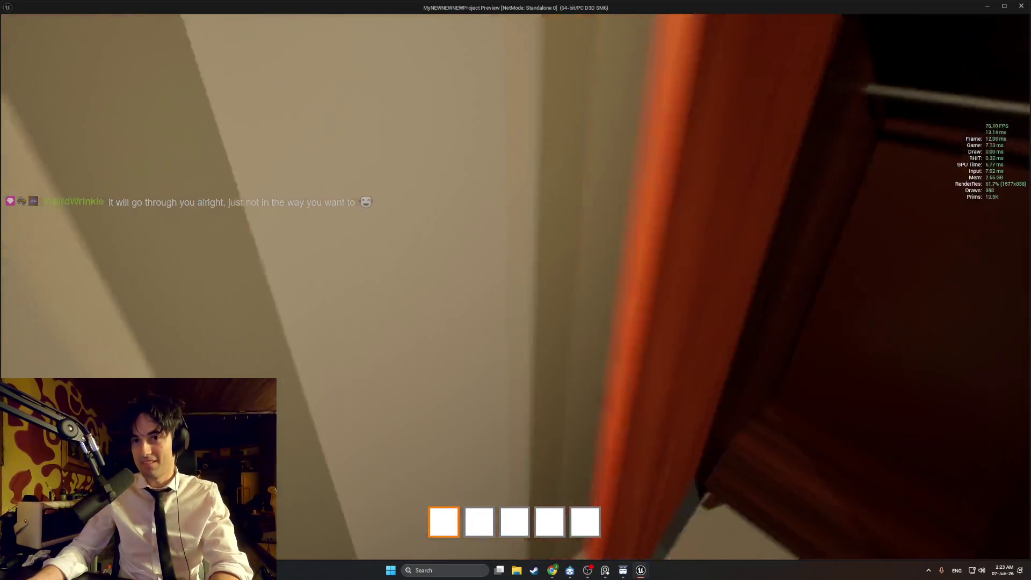
key(s)
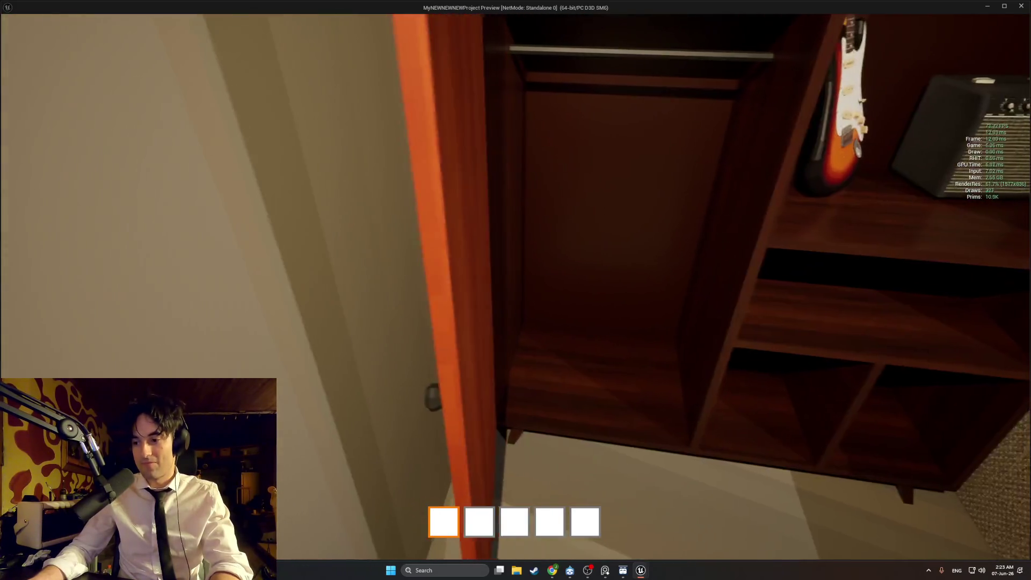
Stop the play preview and browse the Content Drawer's kitchen models and furniture materials folders
key(Escape)
key(ctrl+space)
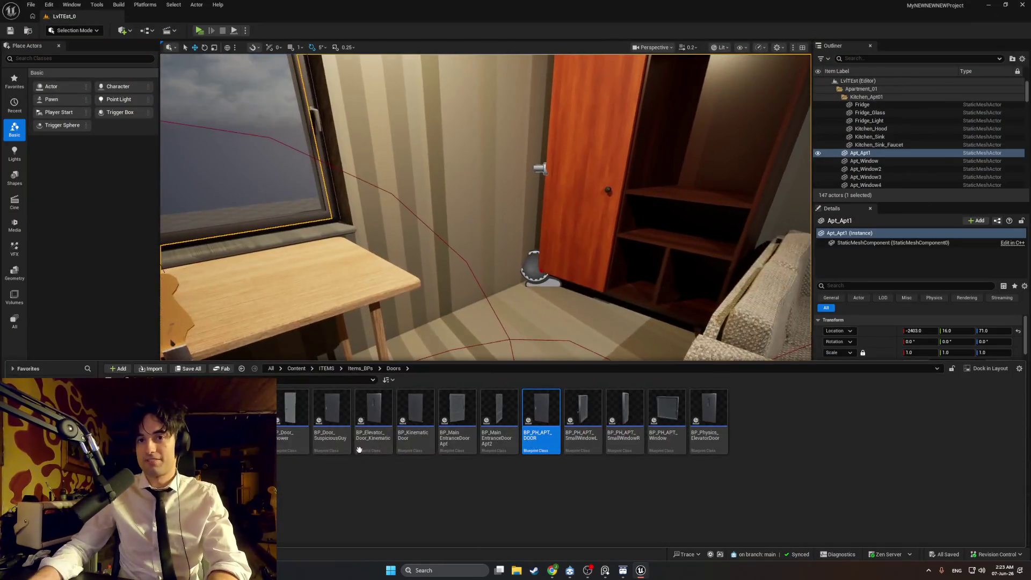
key(Down)
key(Down)
key(Down)
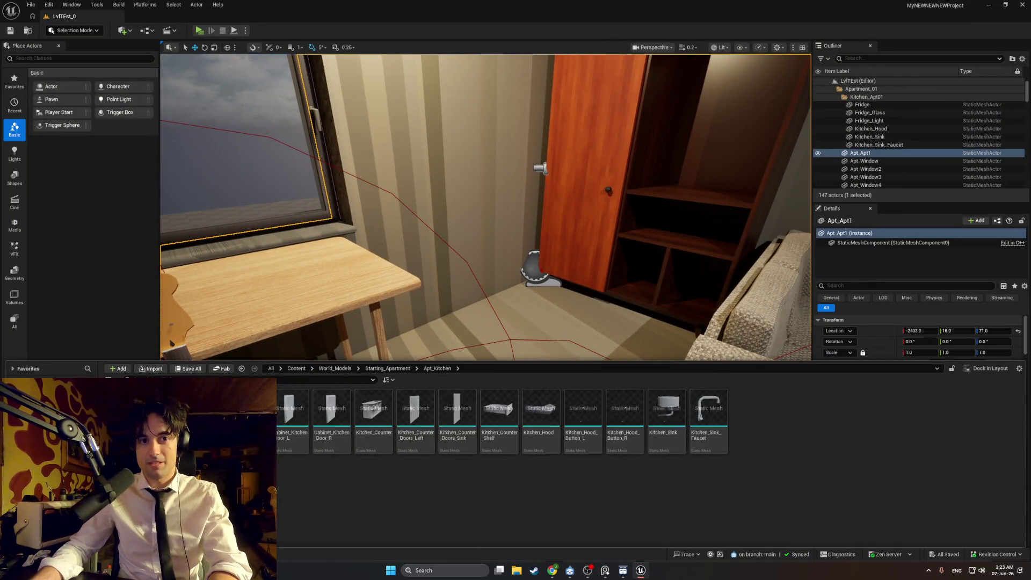
key(Down)
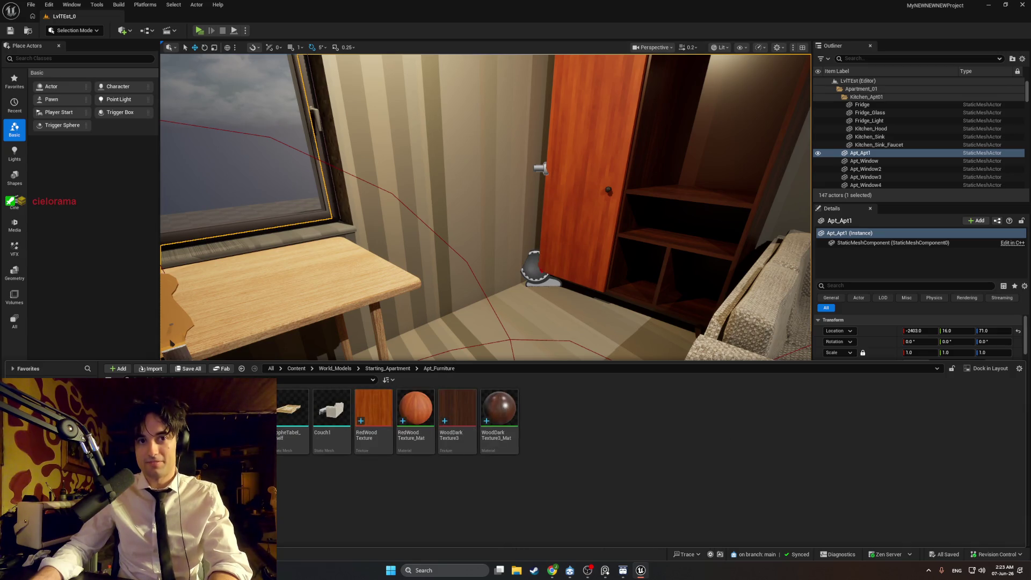
key(ctrl+space)
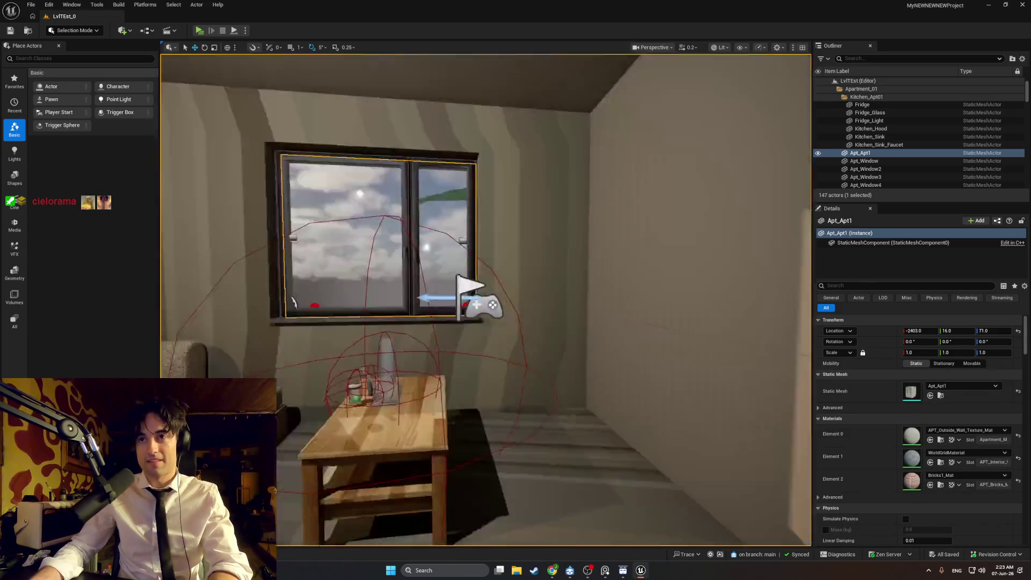
Move the viewport to the wardrobe door and bring up its actor actions
key(w)
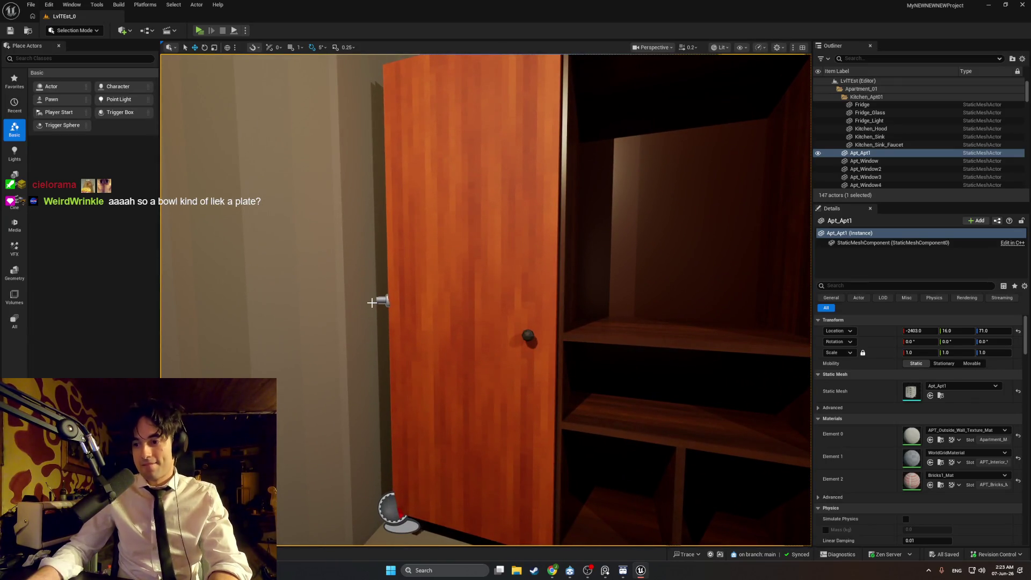
mouse_move(486, 362)
mouse_down()
mouse_move(505, 362)
mouse_move(487, 363)
mouse_up()
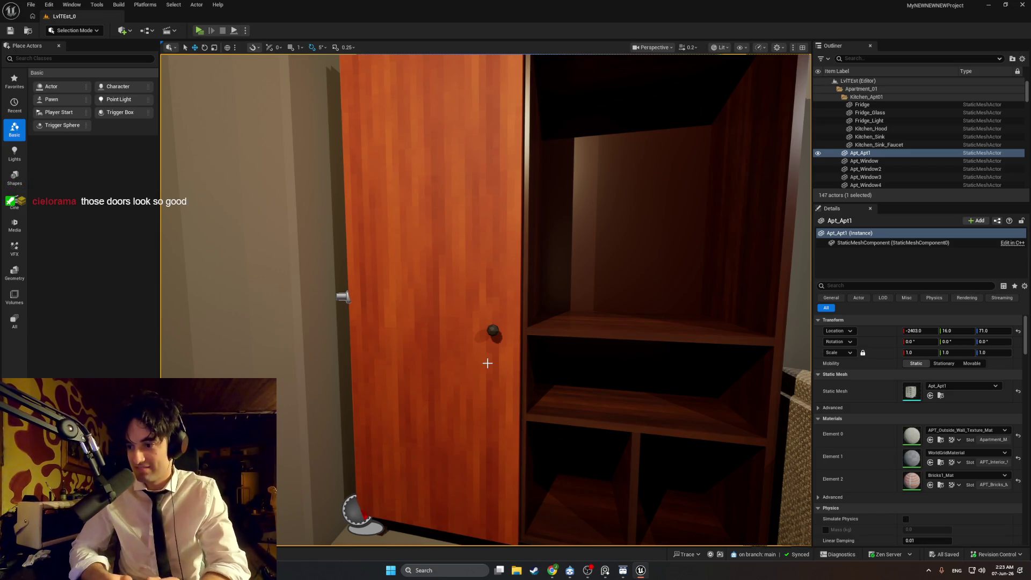
scroll(527, 373, down, 5)
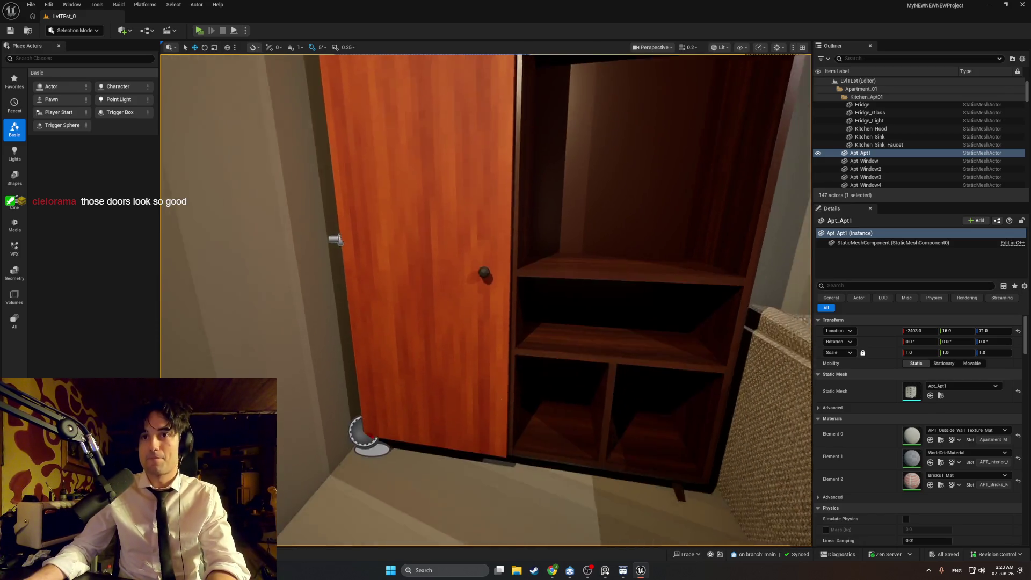
key(ctrl+space)
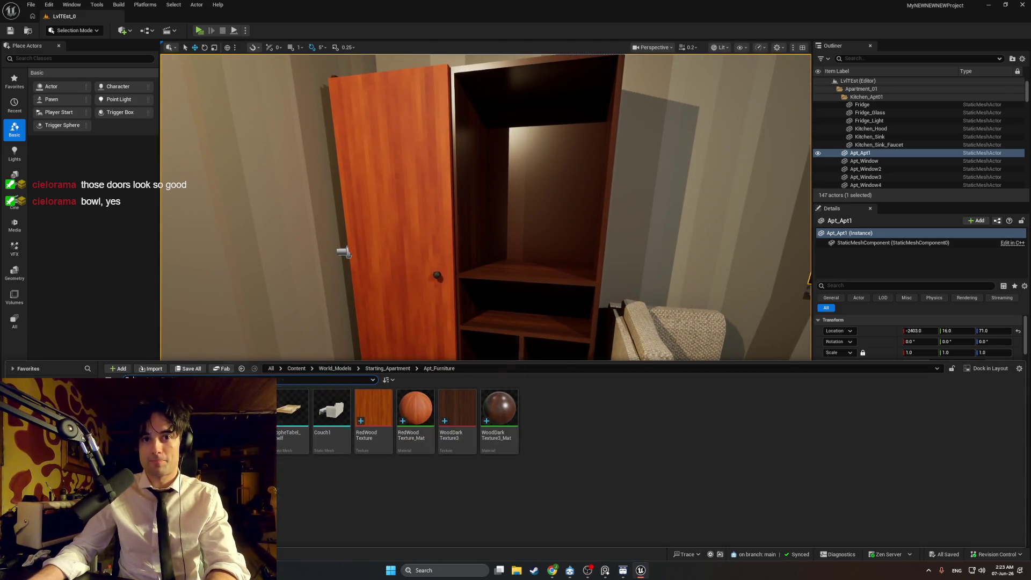
right_click(414, 260)
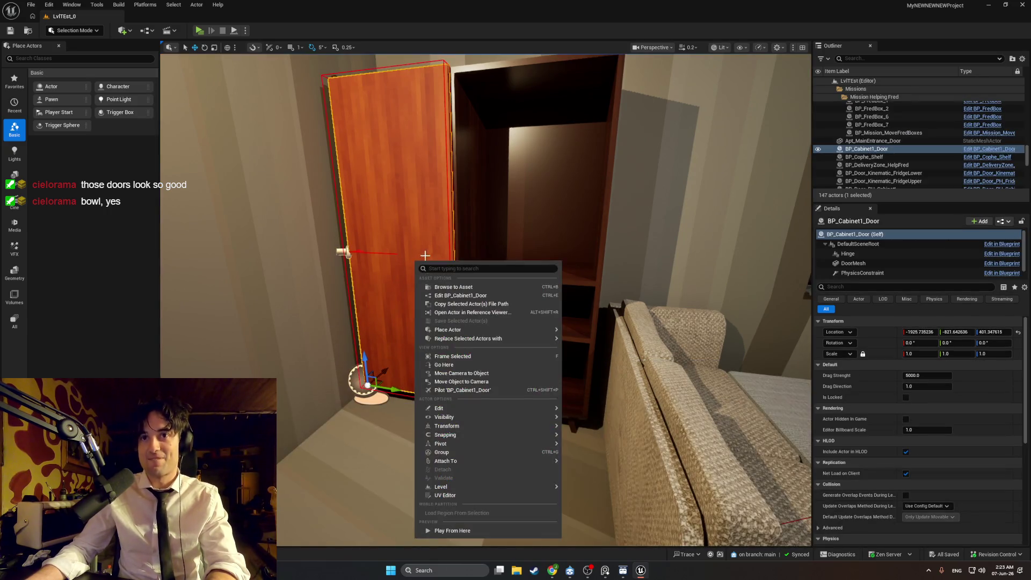
Open BP_Cabinet1_DoorSmall and set its DoorMesh component to Cabinet1_DoorSmall
click(439, 287)
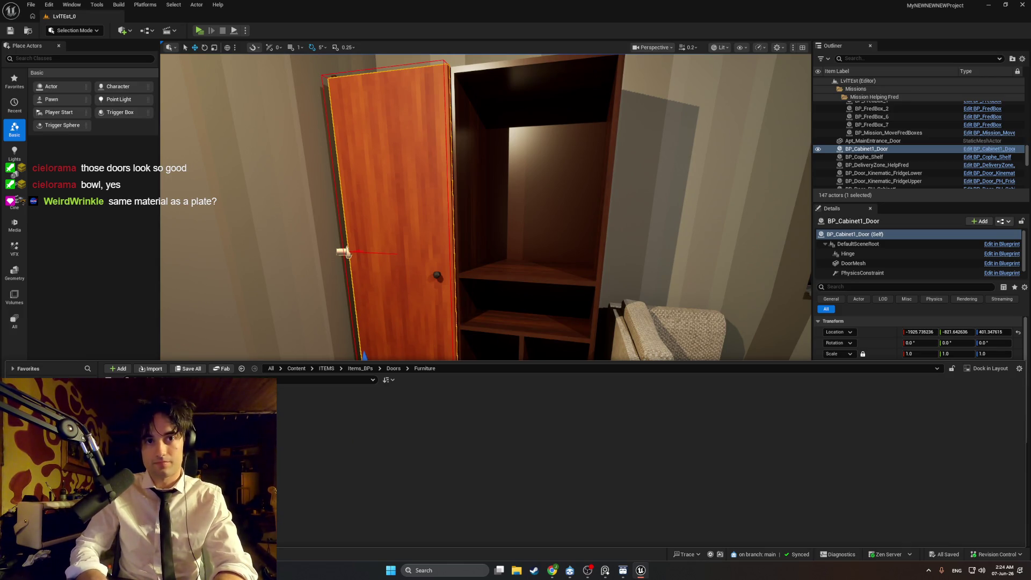
double_click(38, 408)
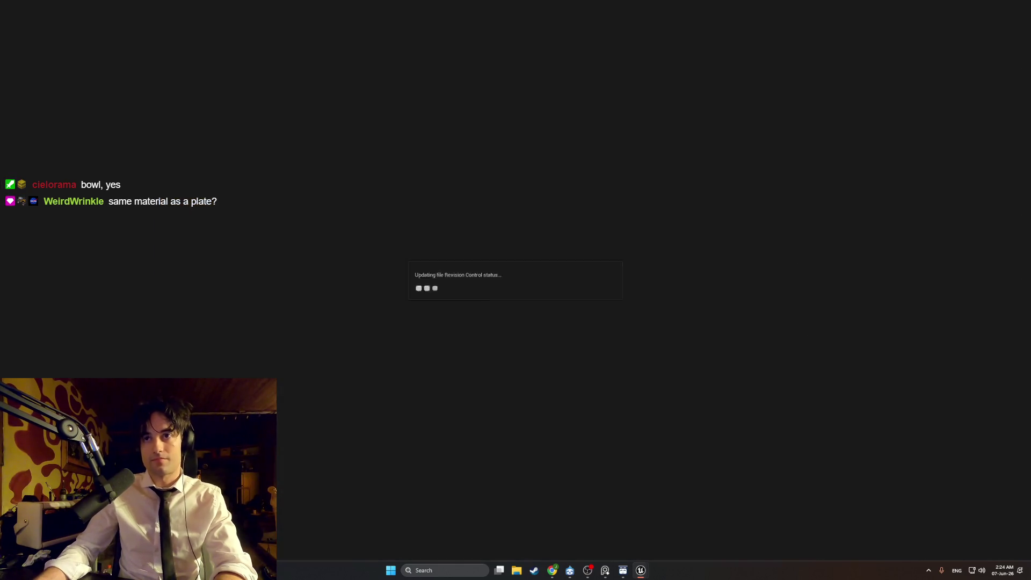
click(334, 47)
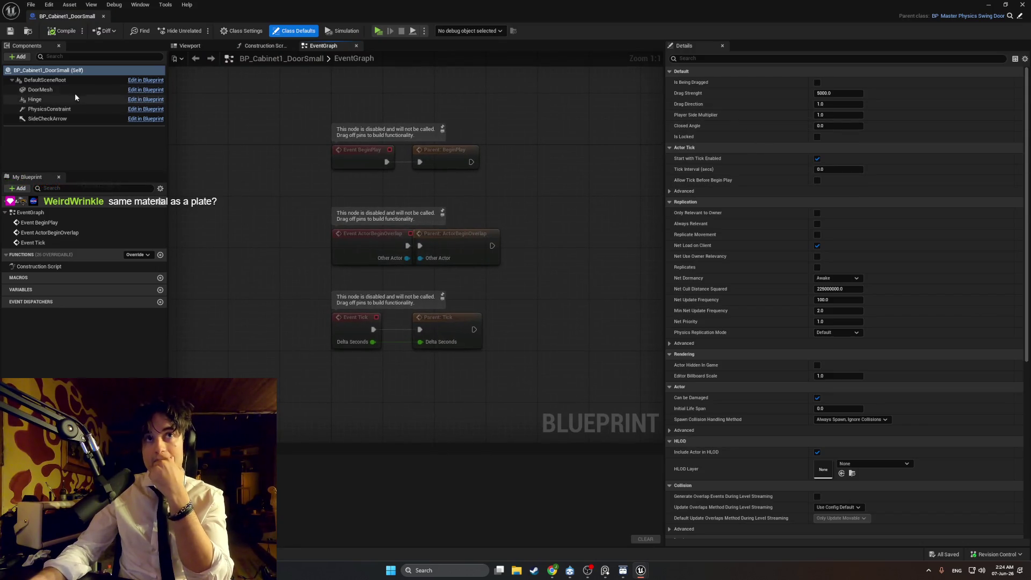
click(63, 90)
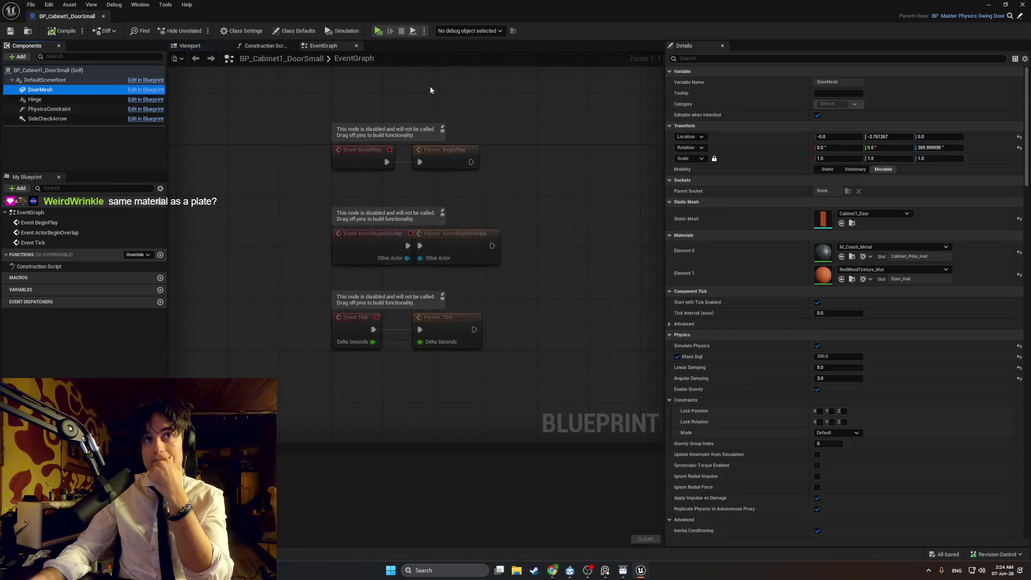
click(854, 214)
click(892, 319)
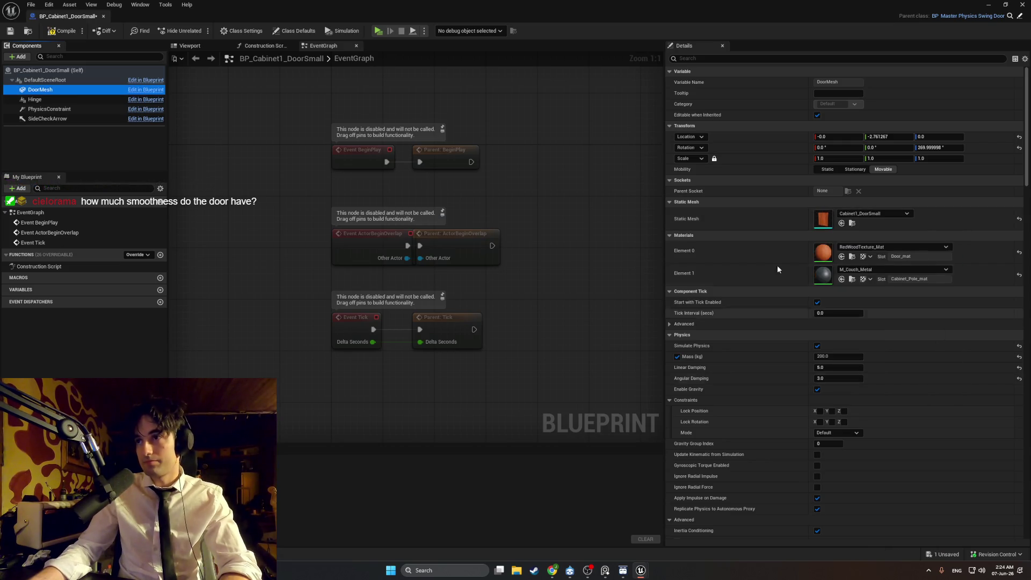
Lower the PhysicsConstraint and Hinge components along the door's edge in the Blueprint viewport
click(190, 46)
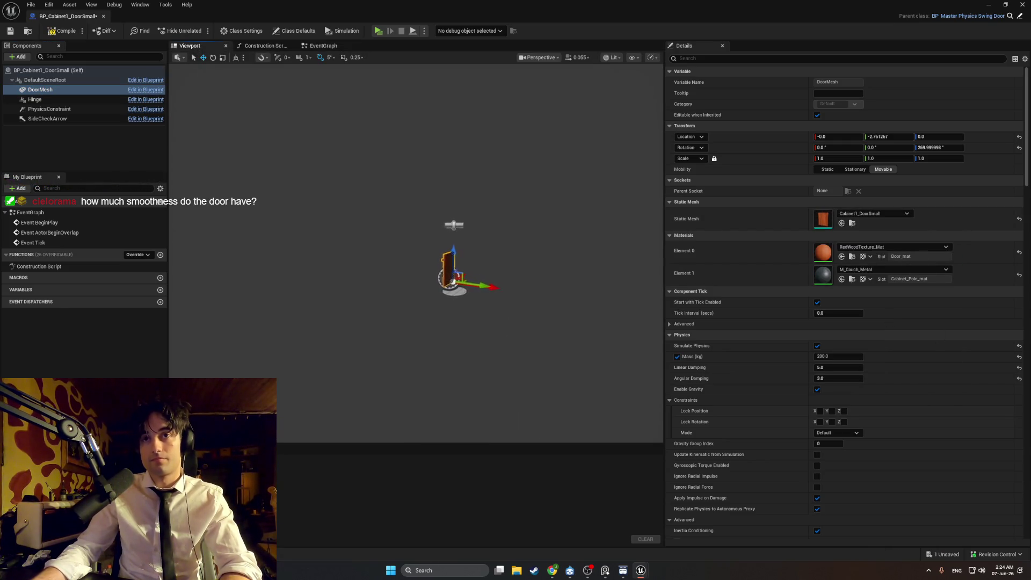
scroll(430, 301, up, 8)
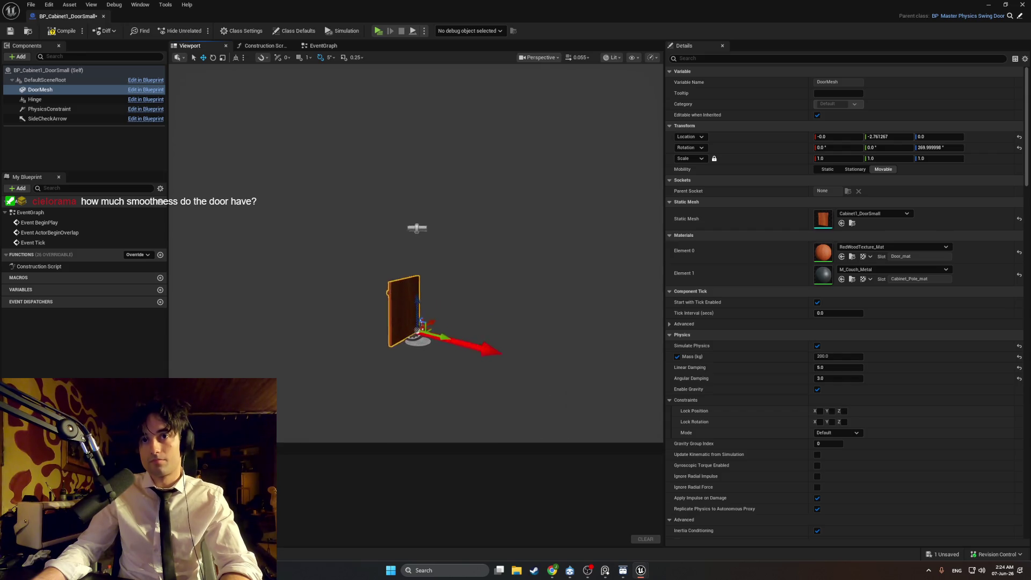
scroll(424, 195, up, 2)
click(428, 206)
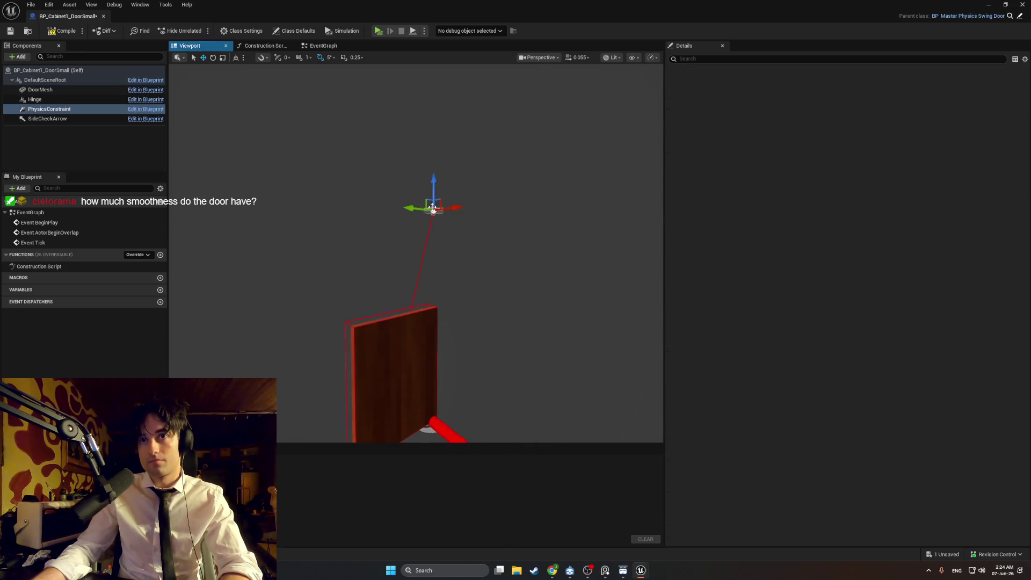
drag(433, 211, 379, 178)
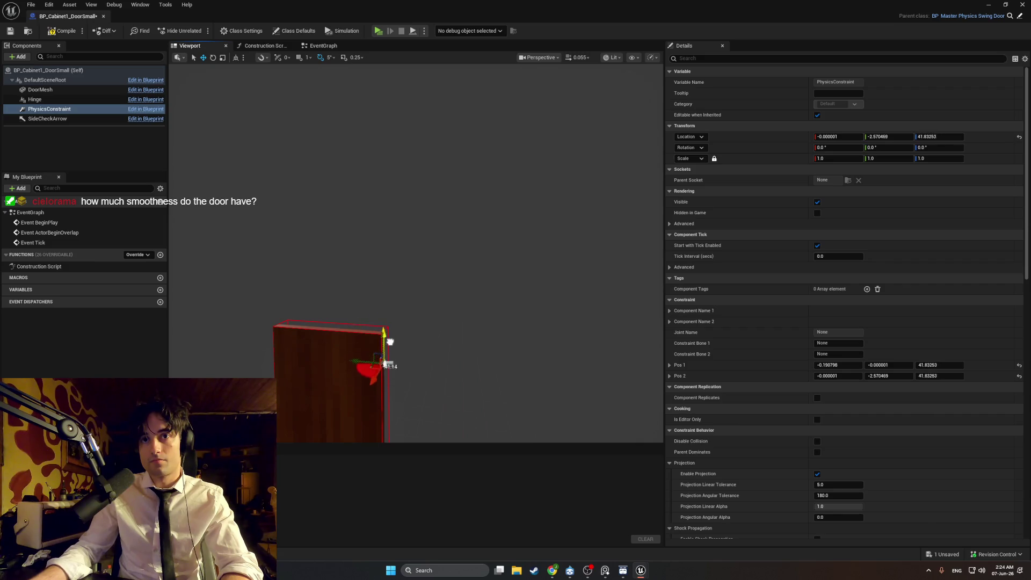
mouse_move(389, 373)
mouse_down()
mouse_move(390, 389)
mouse_move(382, 376)
mouse_move(339, 368)
mouse_move(228, 277)
mouse_up()
click(70, 100)
drag(407, 136, 419, 189)
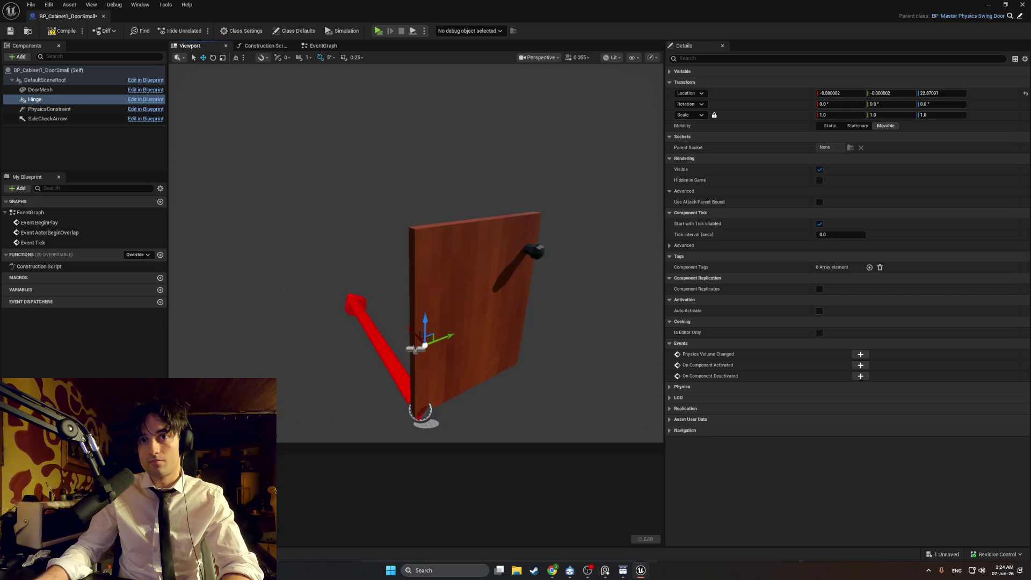
click(414, 356)
click(415, 354)
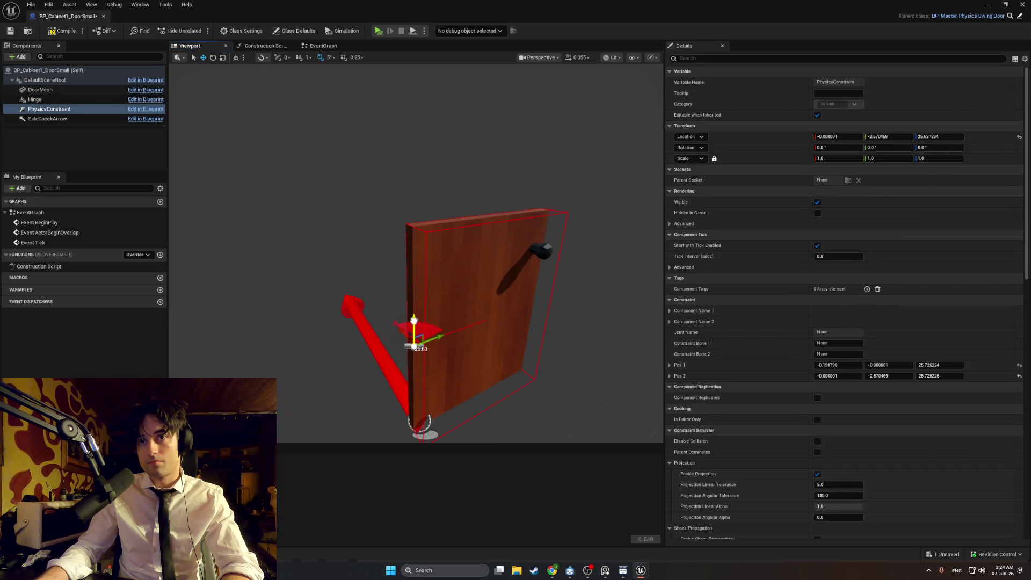
Find the Cabinet1_DoorSmall mesh in the Furniture folder and open it
click(30, 555)
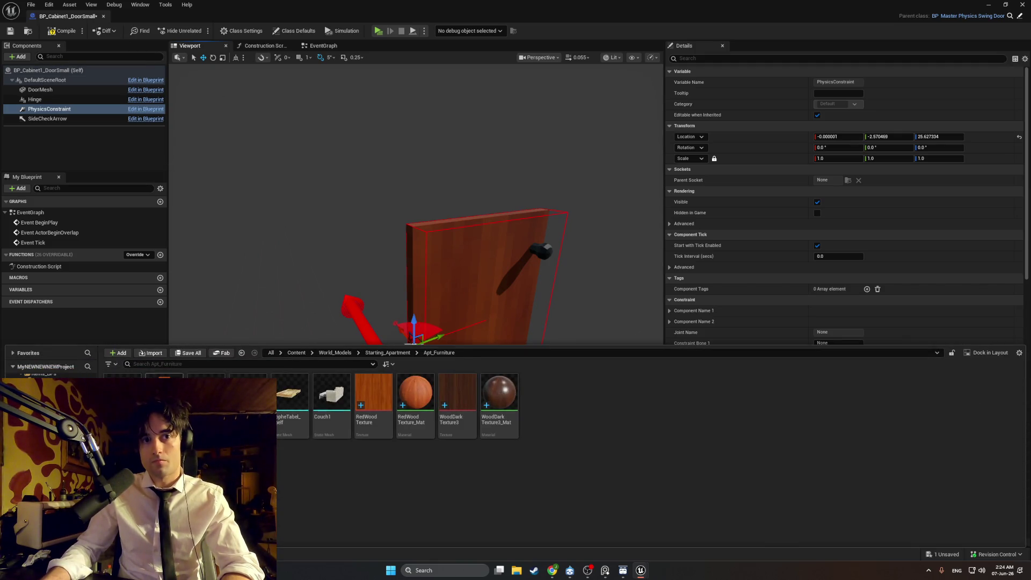
right_click(214, 378)
key(Escape)
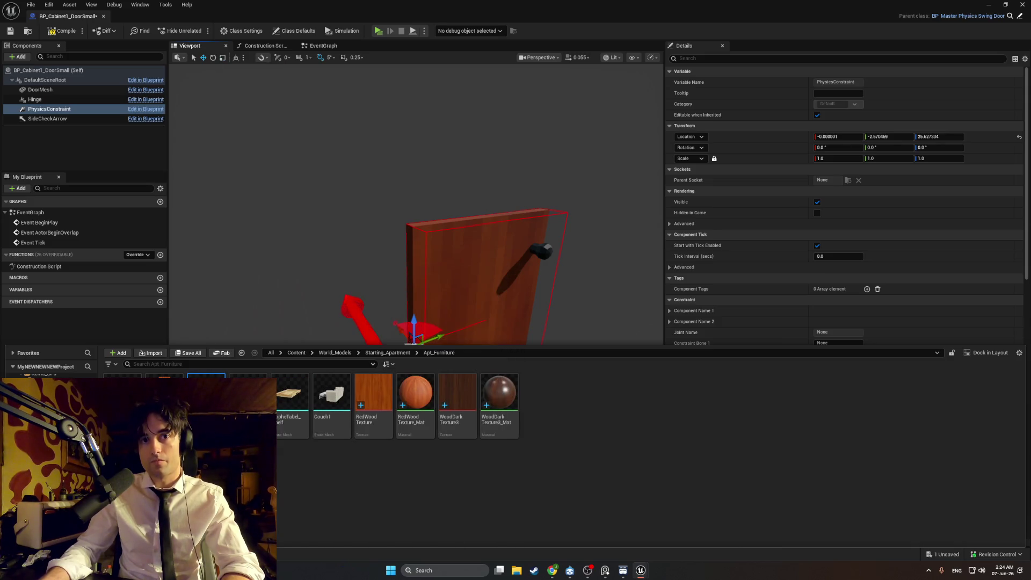
double_click(206, 397)
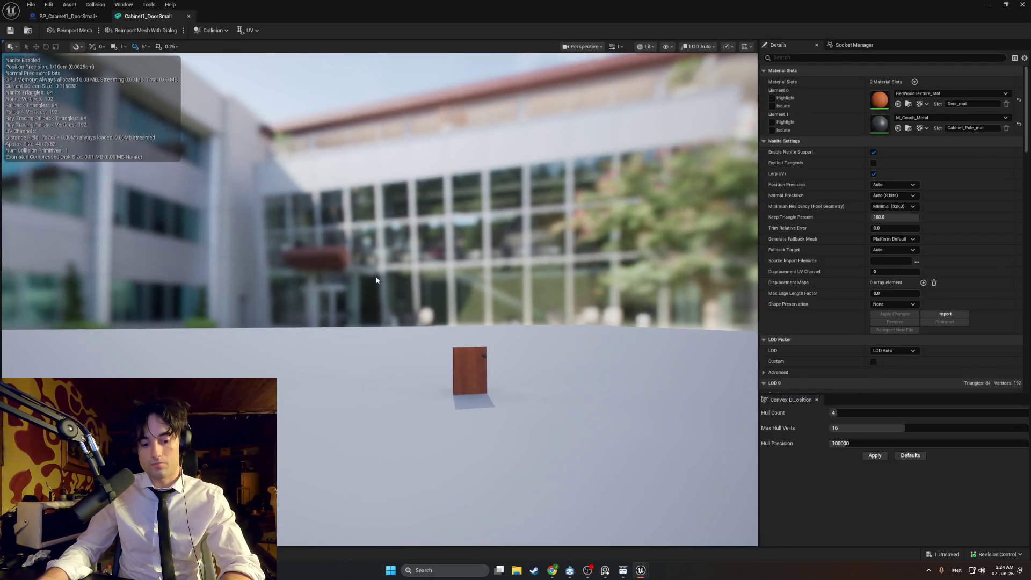
Remove Cabinet1_DoorSmall's convex hulls, add Box Simplified Collision, and check the new box
click(211, 30)
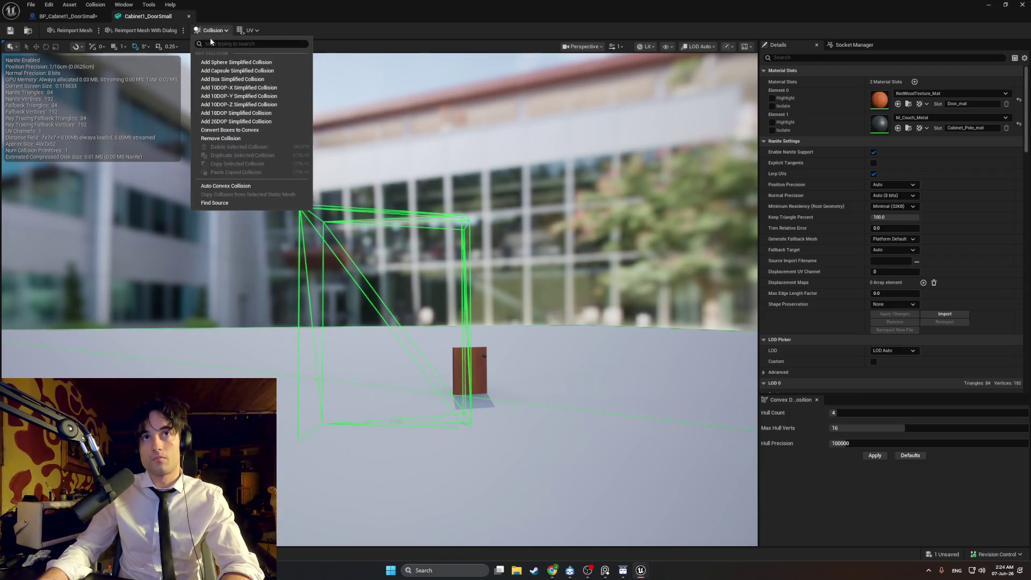
click(234, 138)
click(212, 30)
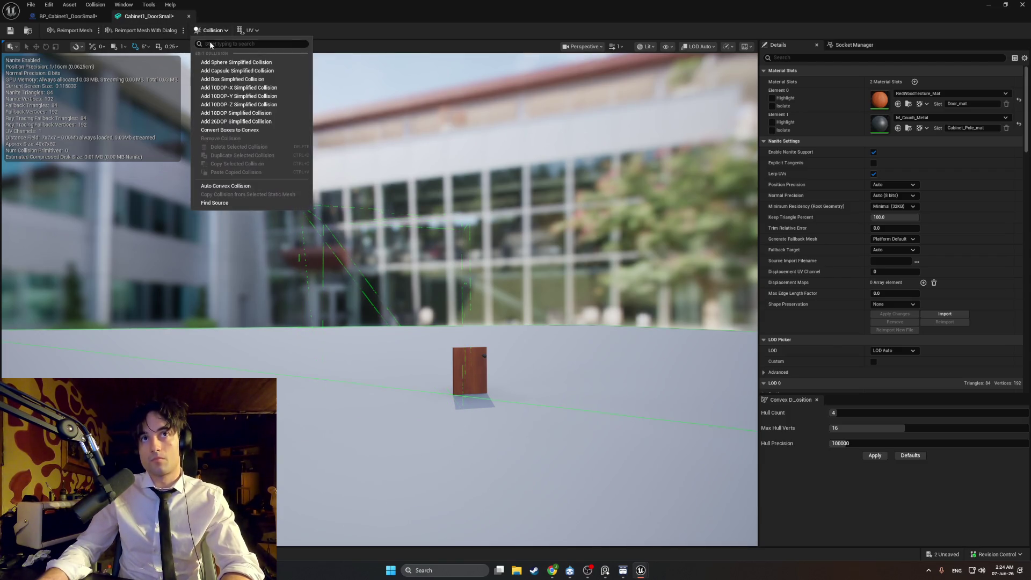
click(249, 82)
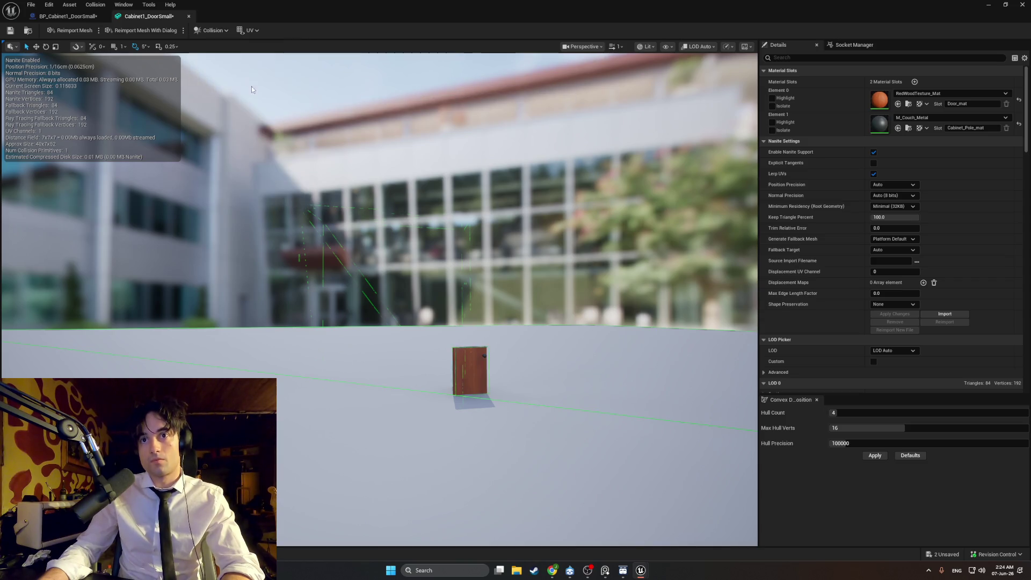
scroll(376, 215, up, 5)
mouse_move(326, 217)
mouse_down()
mouse_move(326, 258)
mouse_move(301, 253)
mouse_move(326, 217)
mouse_up()
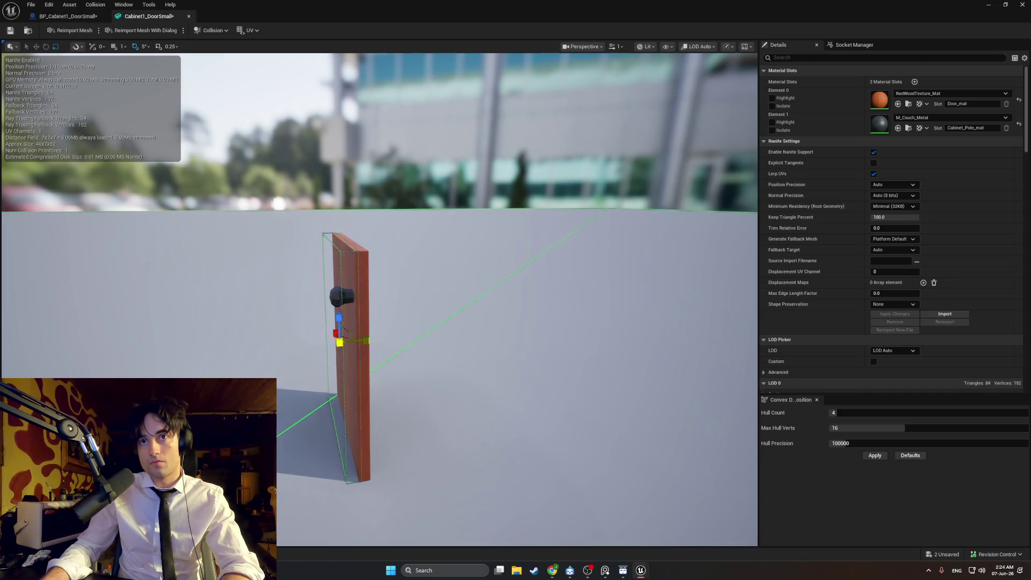
drag(343, 341, 359, 341)
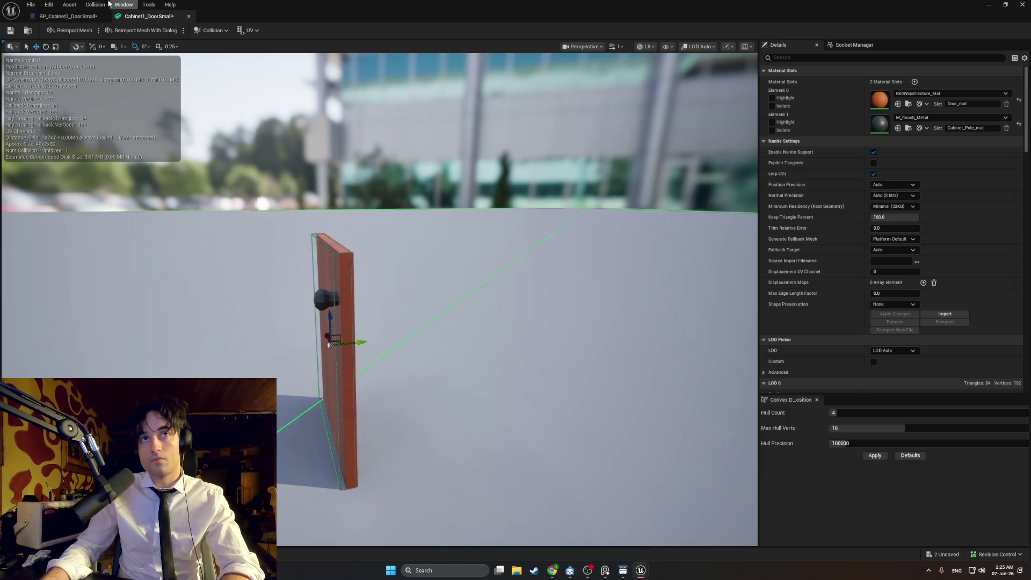
click(989, 5)
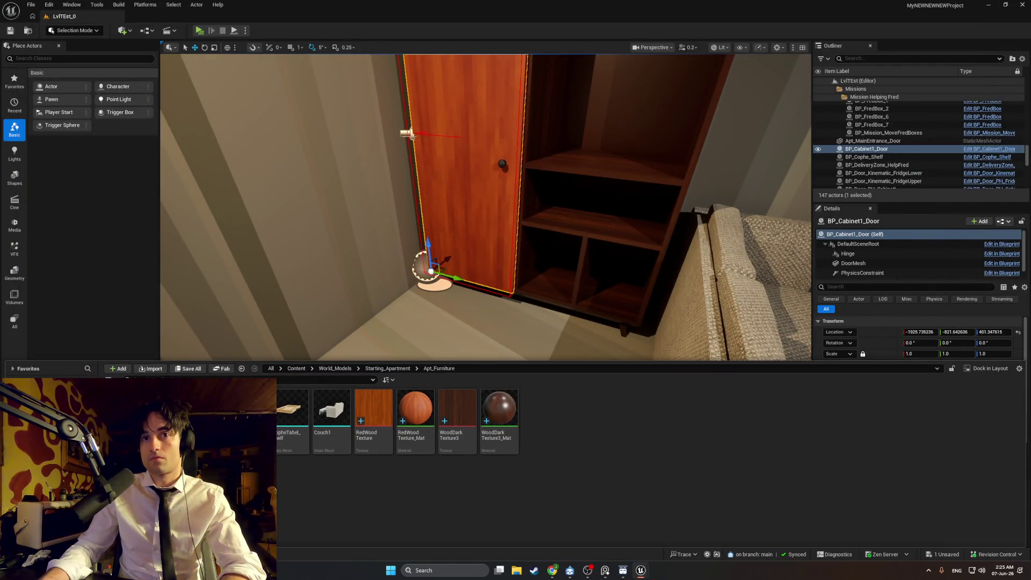
Place a BP_Cabinet1_DoorSmall into the level and raise it into the cabinet's lower opening
right_click(512, 200)
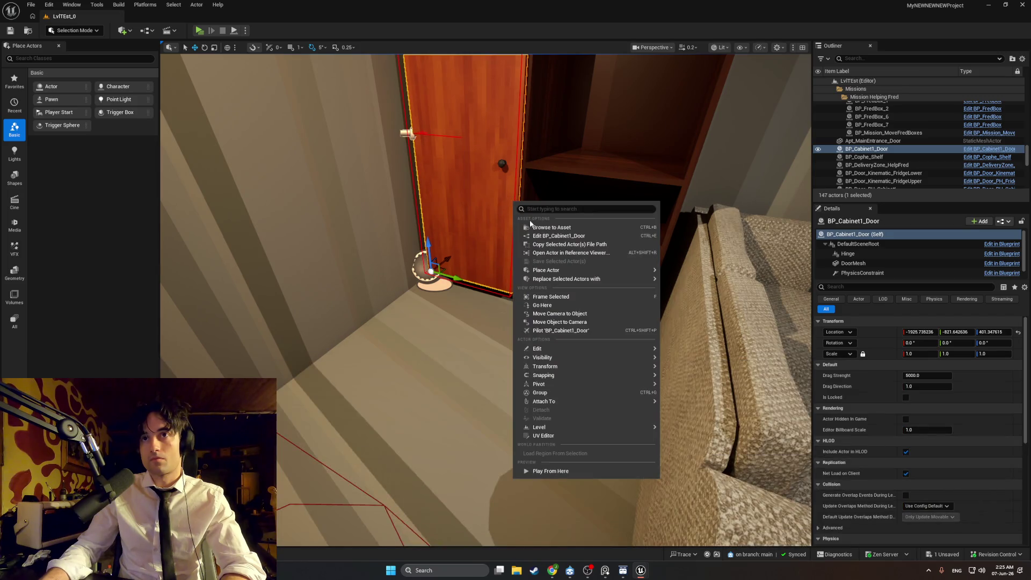
click(535, 228)
mouse_move(312, 419)
mouse_down()
mouse_move(344, 526)
mouse_move(517, 322)
mouse_move(420, 366)
mouse_move(440, 379)
mouse_move(556, 361)
mouse_up()
scroll(500, 326, up, 3)
key(f)
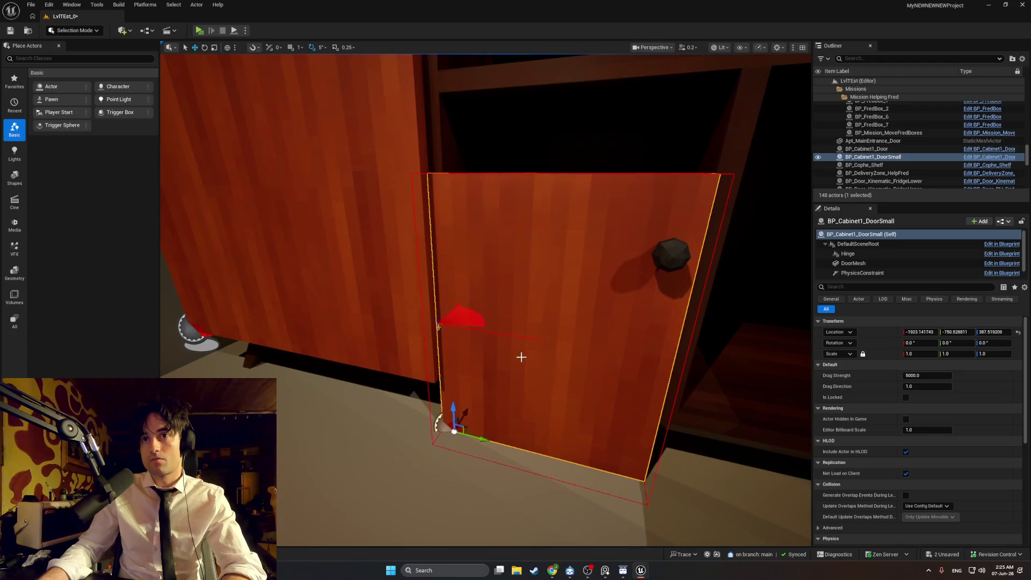
mouse_move(452, 409)
mouse_down()
mouse_move(451, 370)
mouse_move(476, 398)
mouse_up()
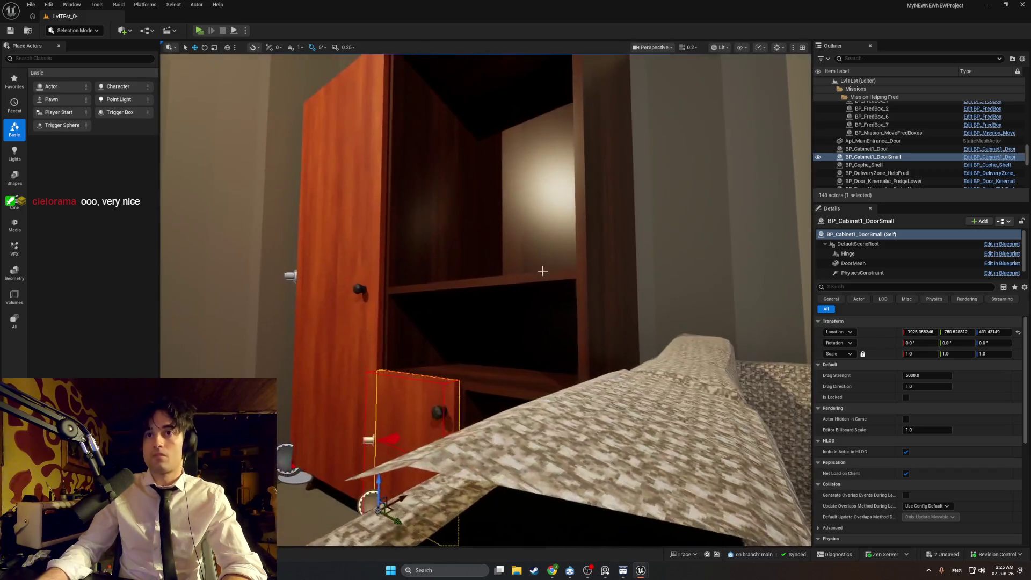
Select the cabinet, browse to its Cabinet1 mesh asset and open it
click(525, 273)
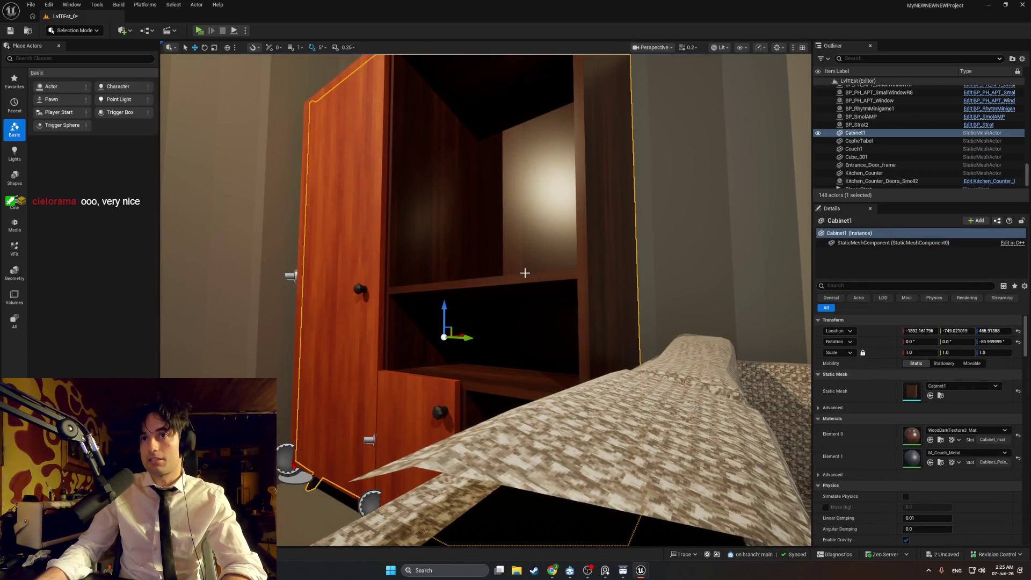
right_click(489, 327)
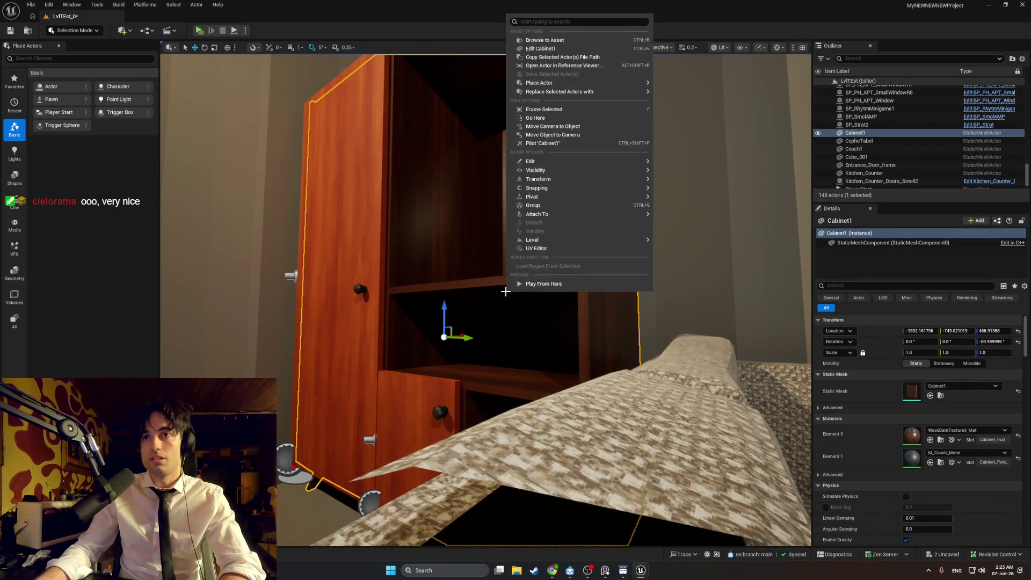
click(550, 39)
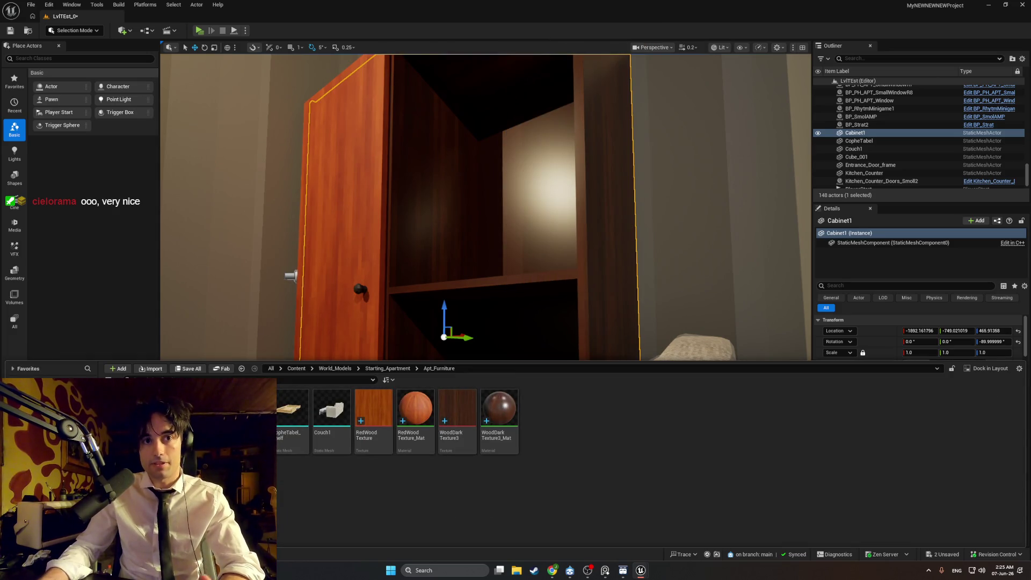
double_click(129, 417)
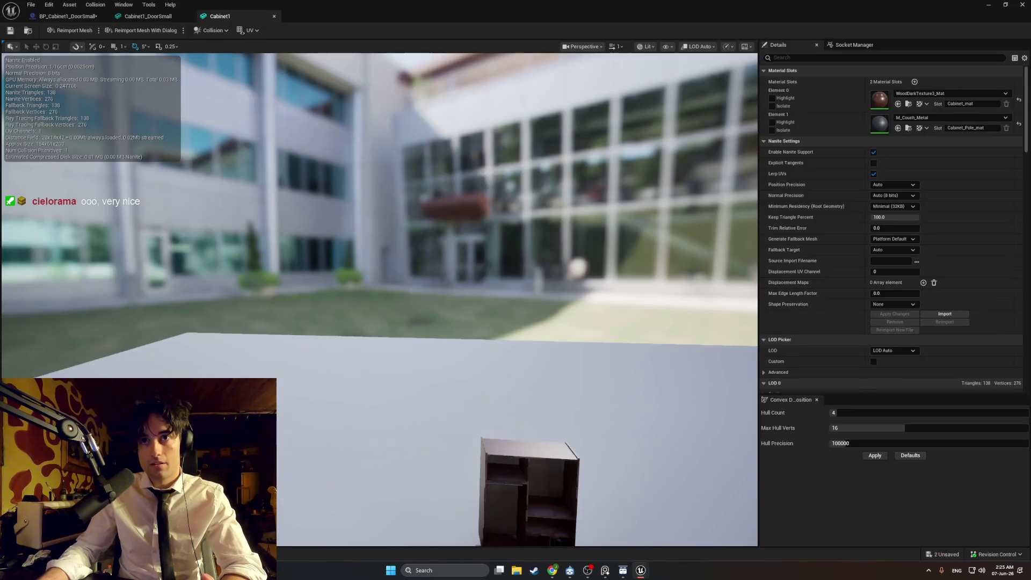
Set Cabinet1's Collision Presets to Custom with Object Type DoorFrame, then start a play test
scroll(945, 247, down, 10)
scroll(922, 252, down, 10)
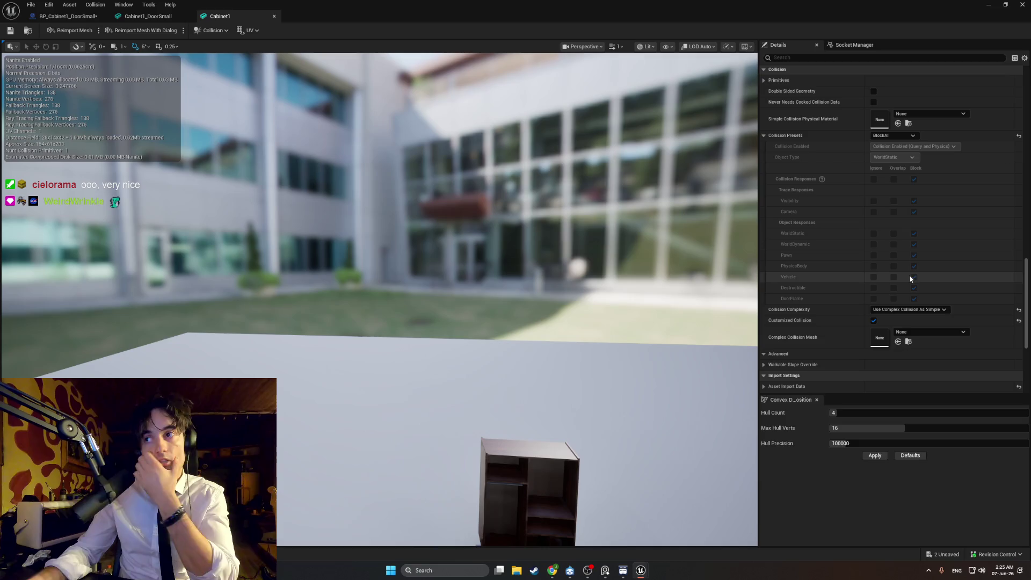
scroll(908, 267, down, 3)
scroll(908, 263, down, 5)
scroll(908, 258, up, 12)
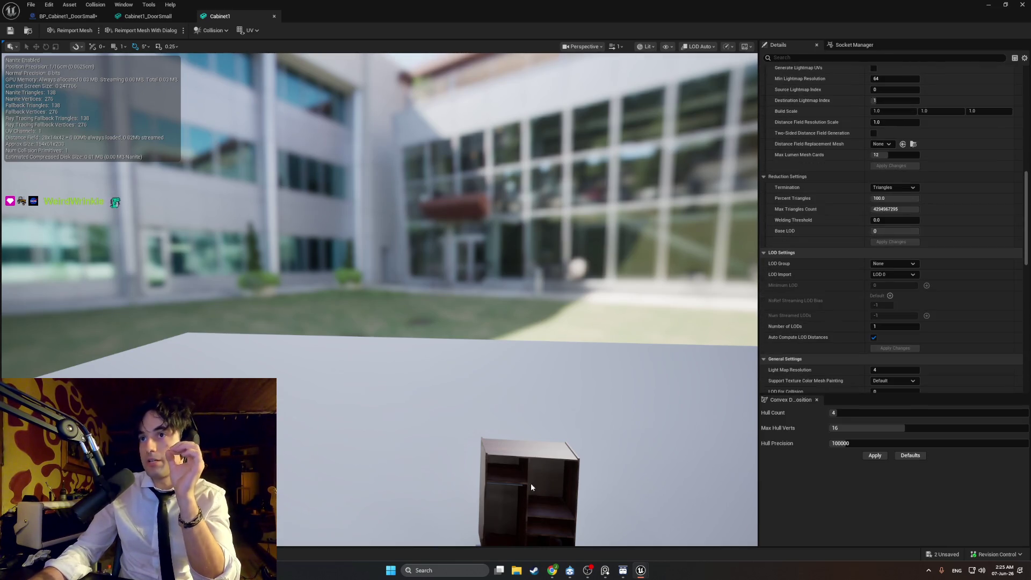
scroll(882, 205, down, 10)
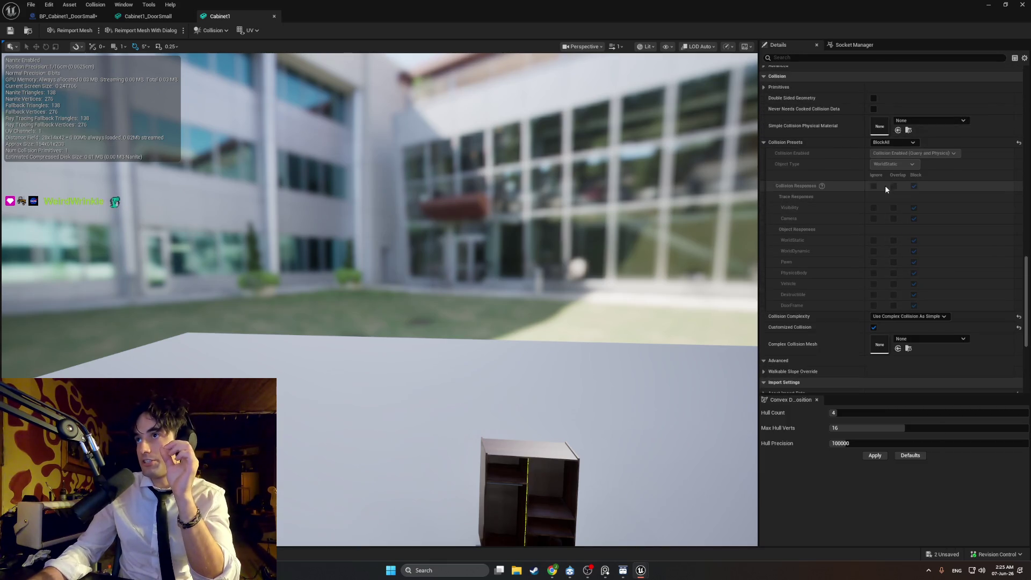
click(891, 140)
click(891, 140)
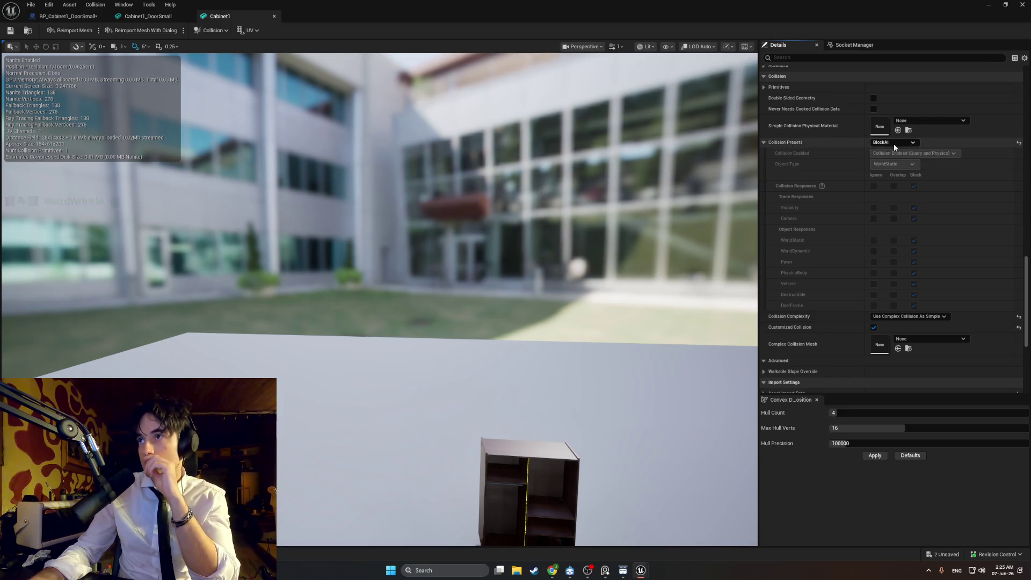
click(894, 142)
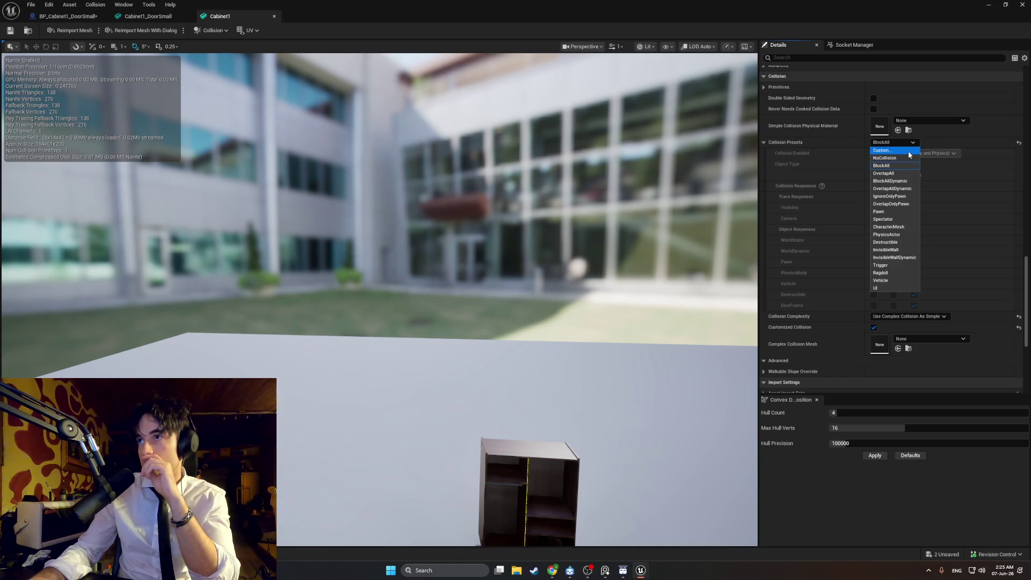
click(909, 152)
click(911, 169)
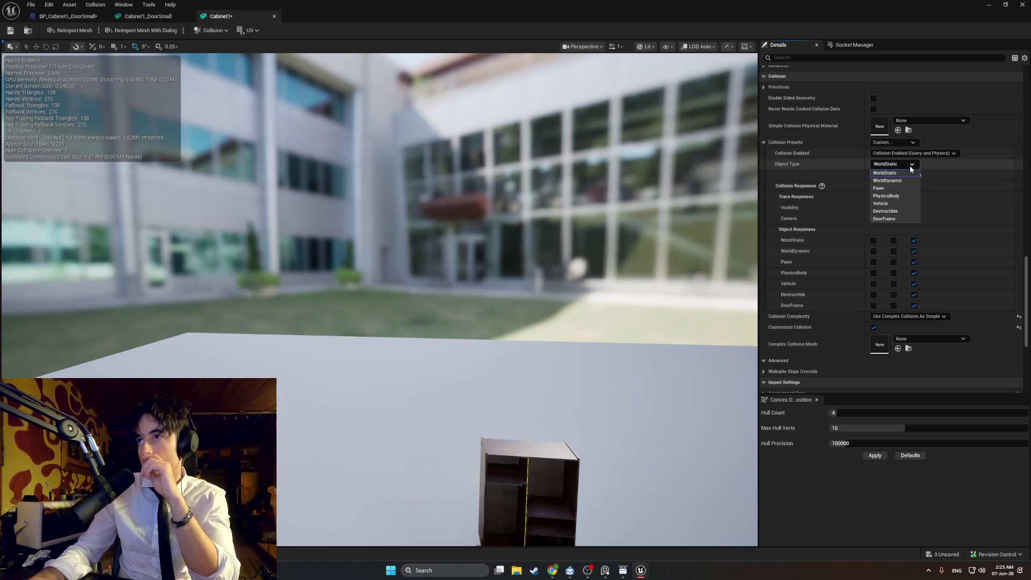
click(896, 218)
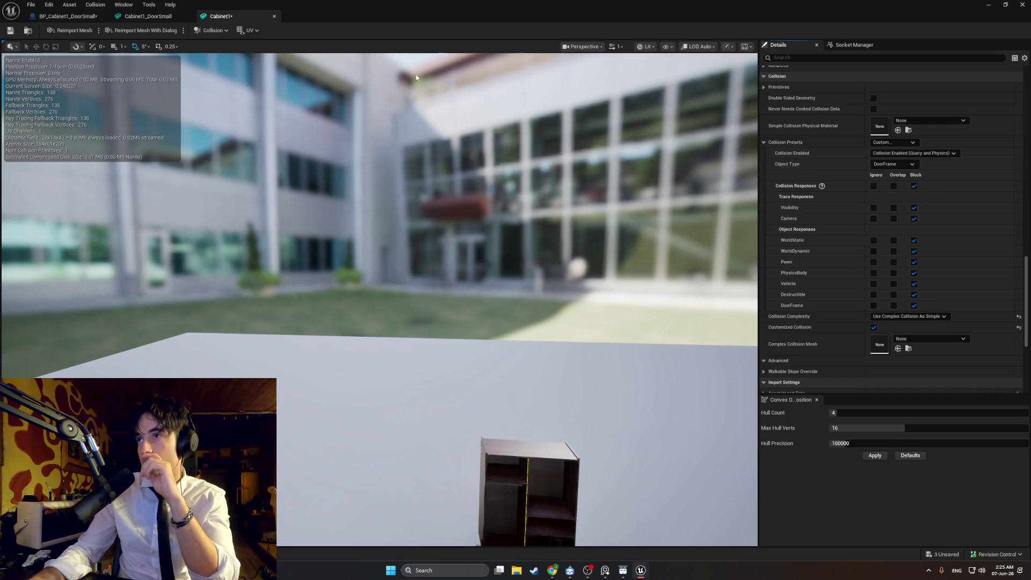
click(986, 7)
click(199, 31)
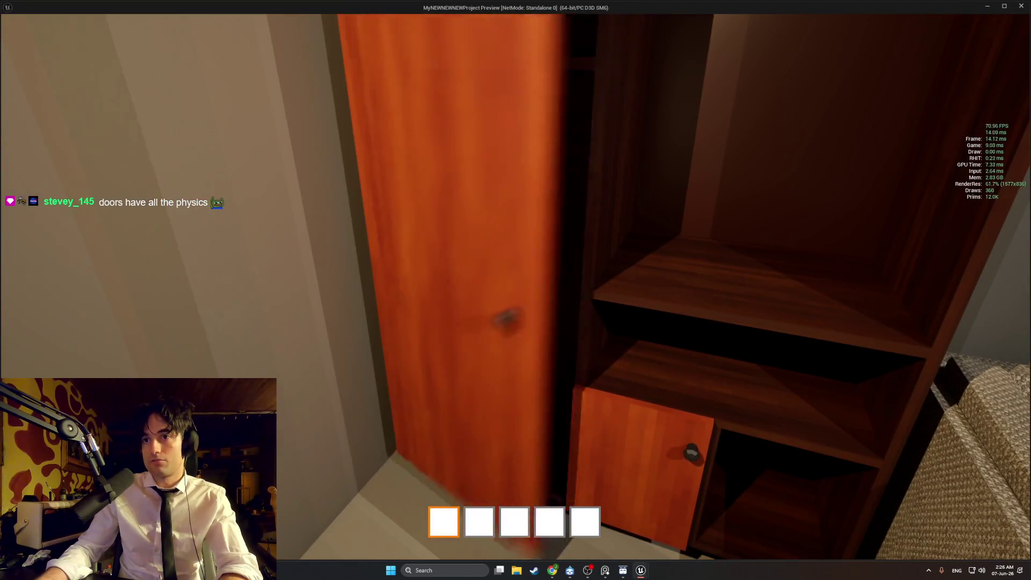
End the play test, then replay and toggle the tall and small cabinet doors with E
key(Escape)
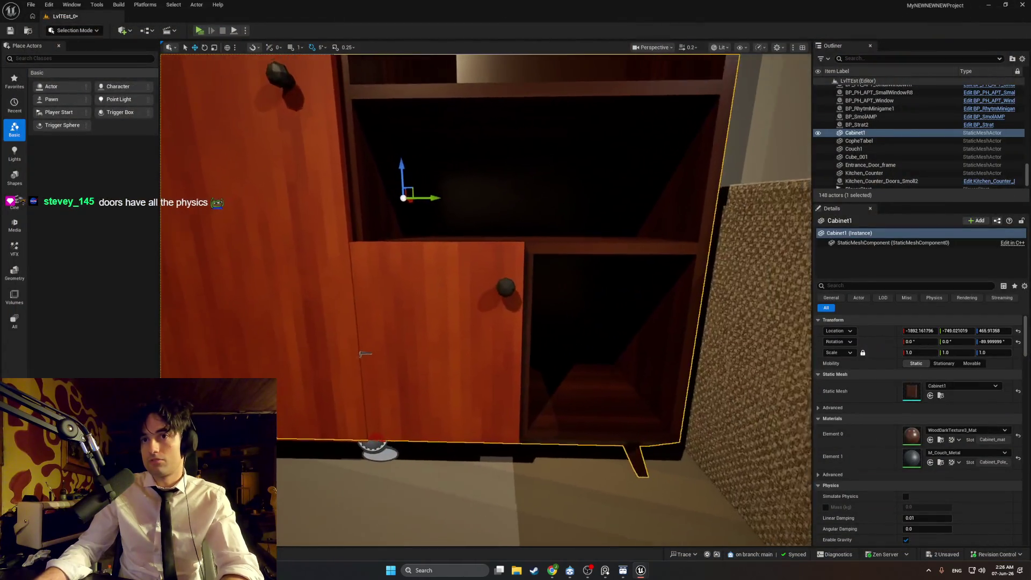
click(392, 368)
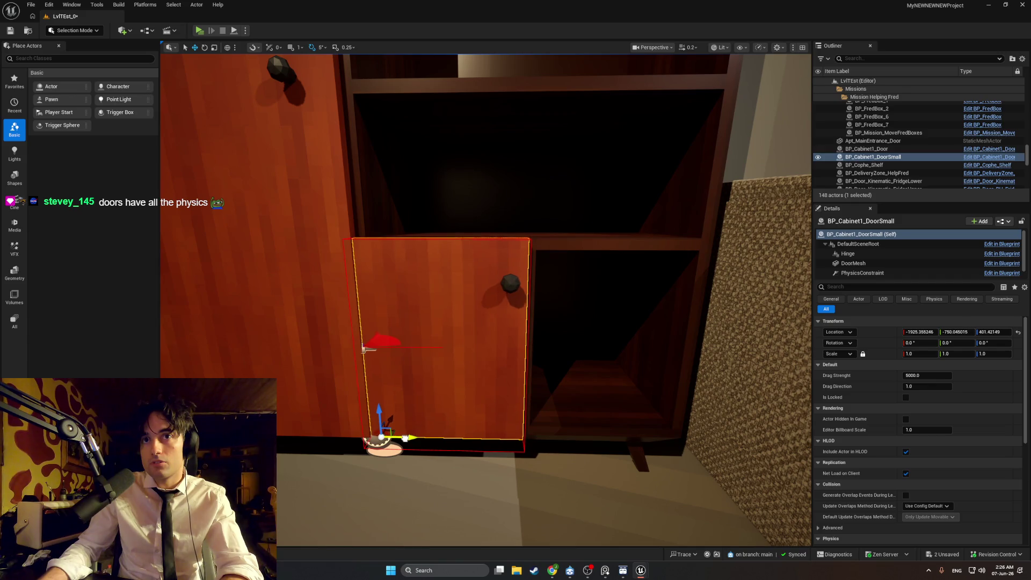
click(199, 31)
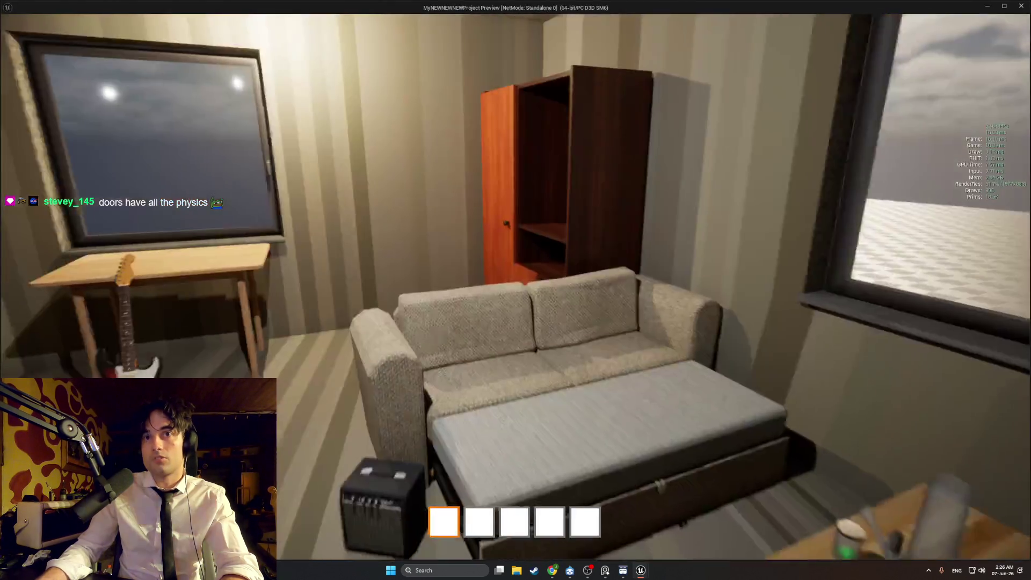
key(e)
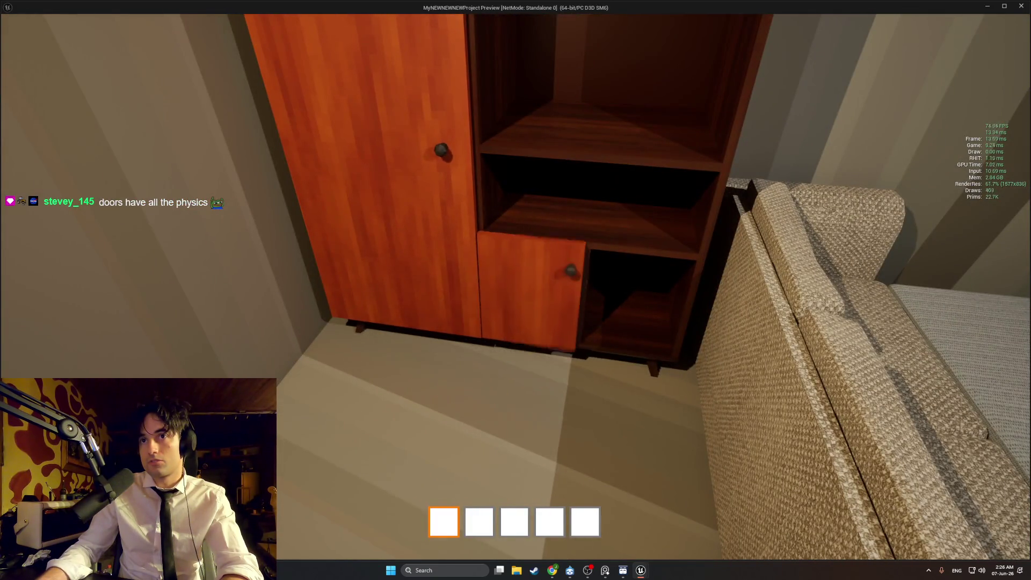
key(e)
key(Escape)
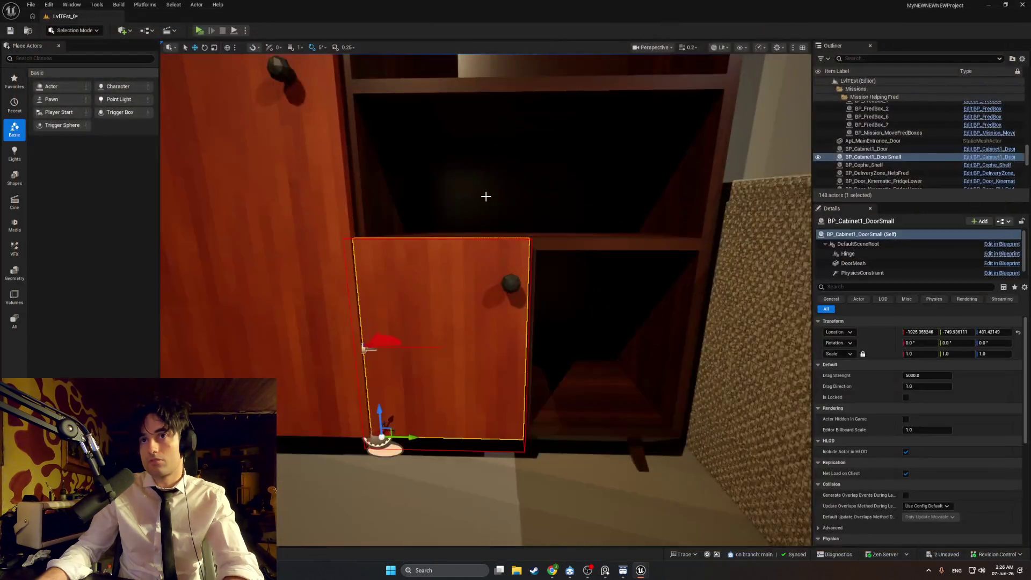
Replay to swing the small lower door open, then stop and open the Cabinet1_Door mesh
mouse_move(414, 257)
mouse_down()
mouse_move(333, 193)
mouse_move(201, 56)
mouse_up()
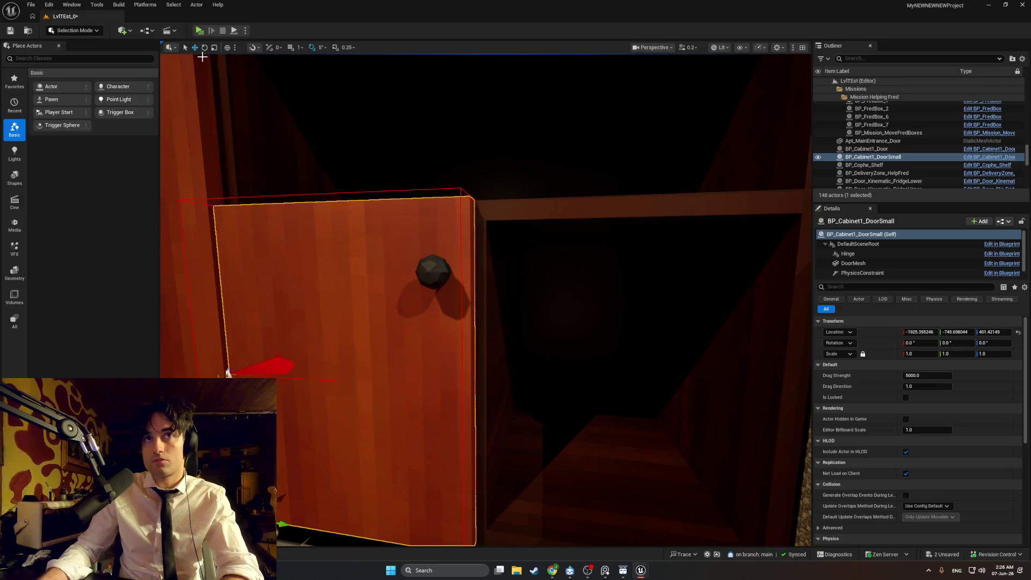
click(199, 31)
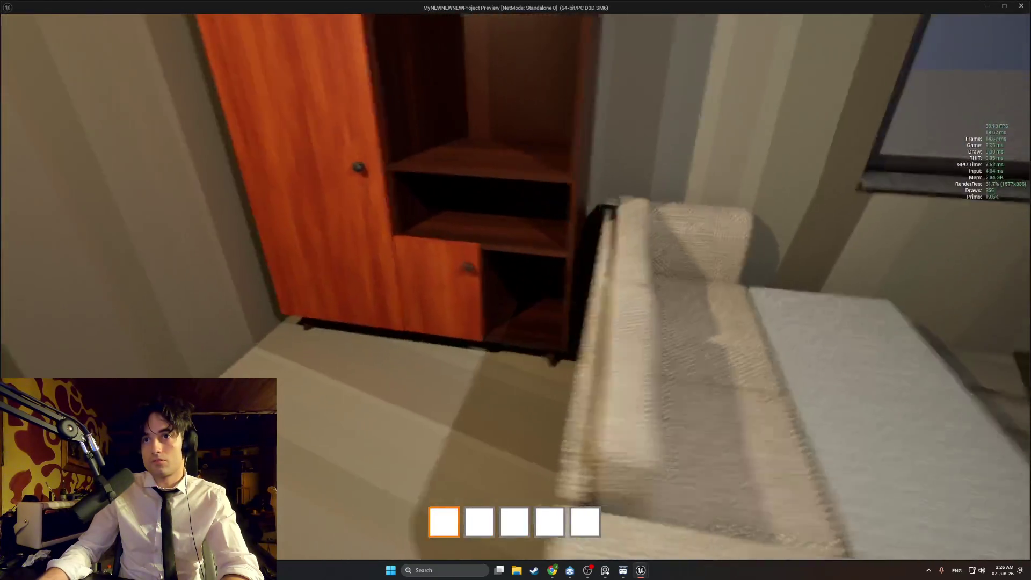
key(e)
key(e)
key(e)
key(e)
key(e)
key(e)
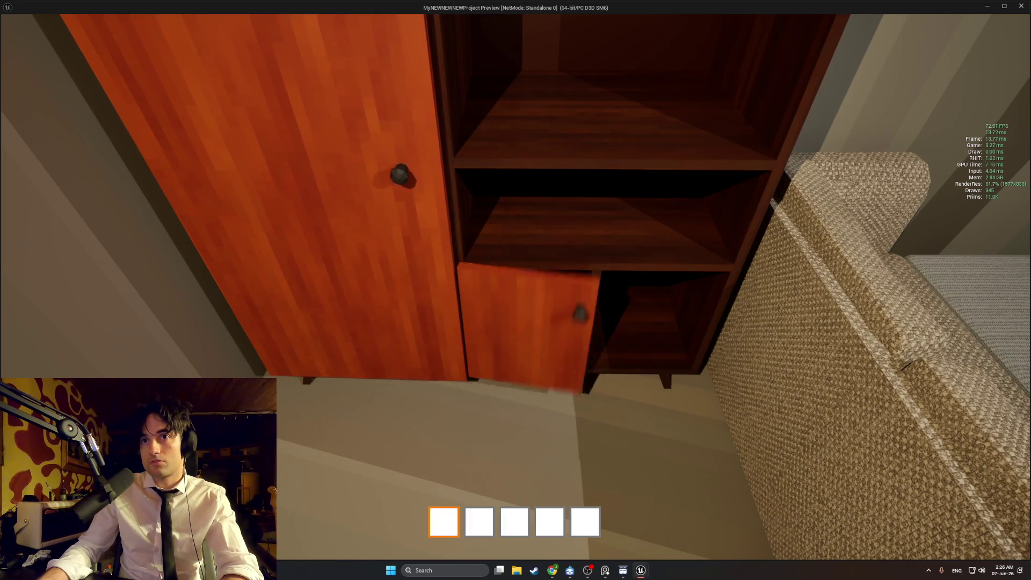
key(w)
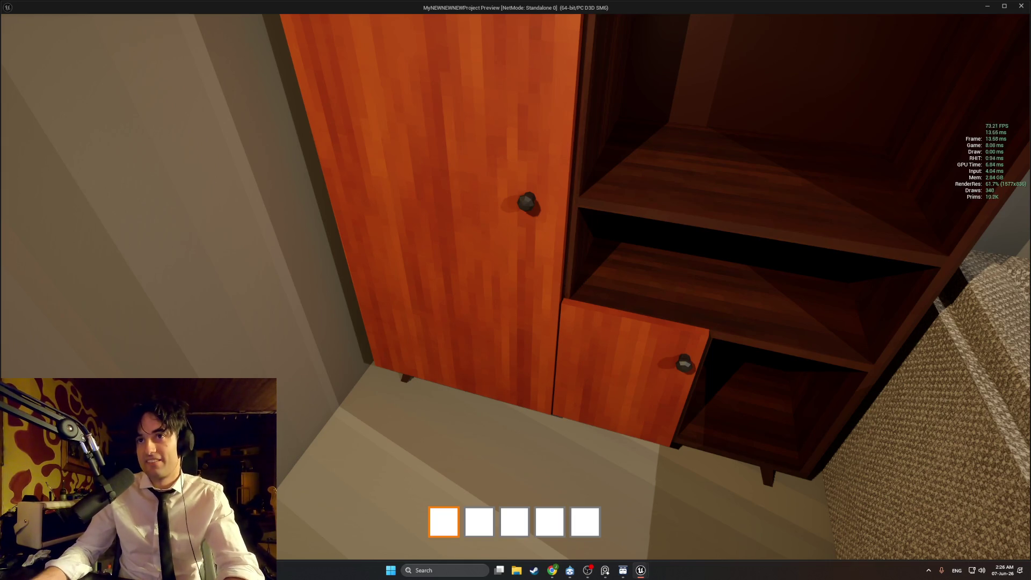
key(Escape)
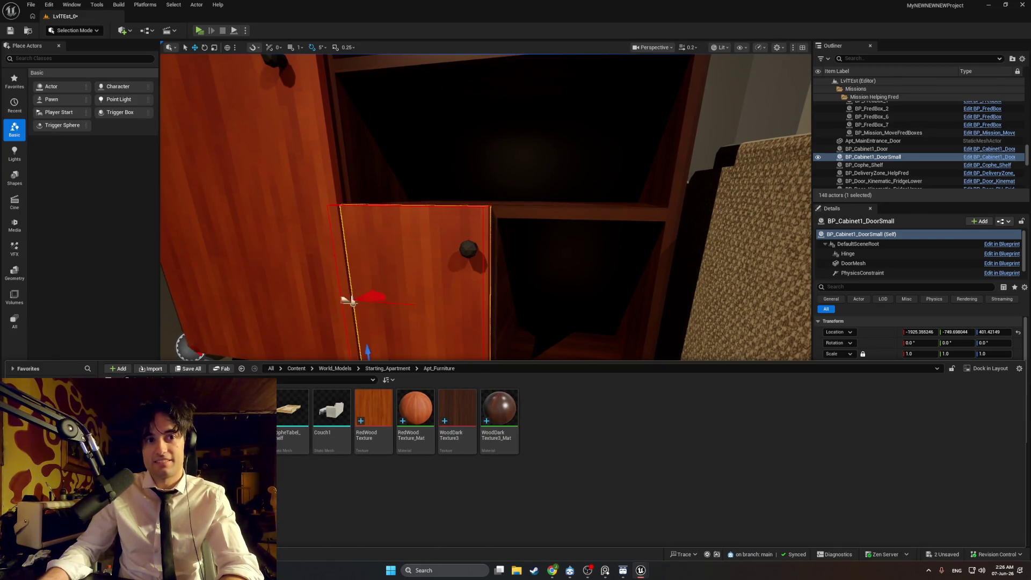
key(ctrl+e)
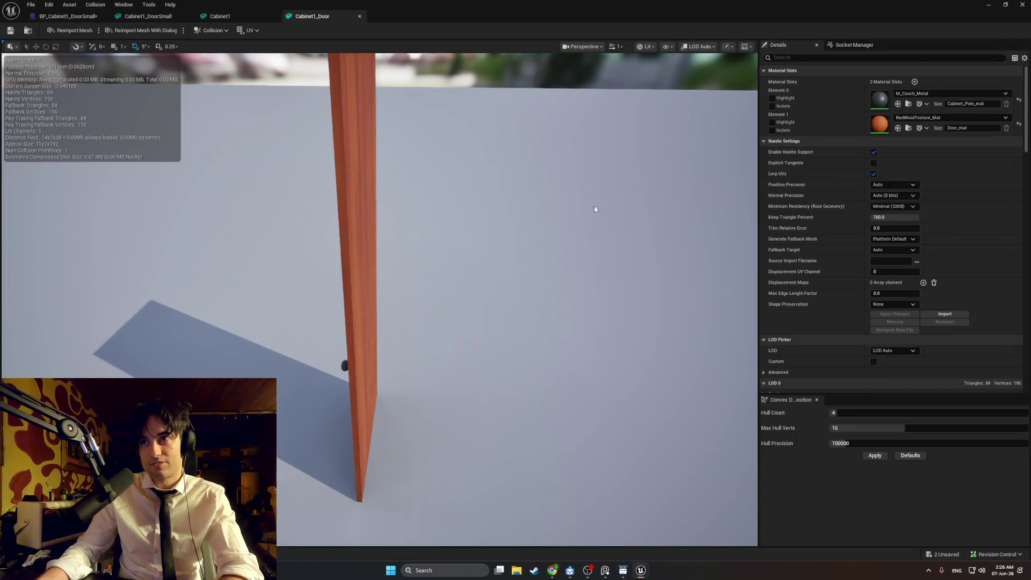
Set Cabinet1_Door collision preset to Custom with object type DoorFrame and save the mesh
scroll(833, 170, down, 10)
scroll(865, 215, down, 5)
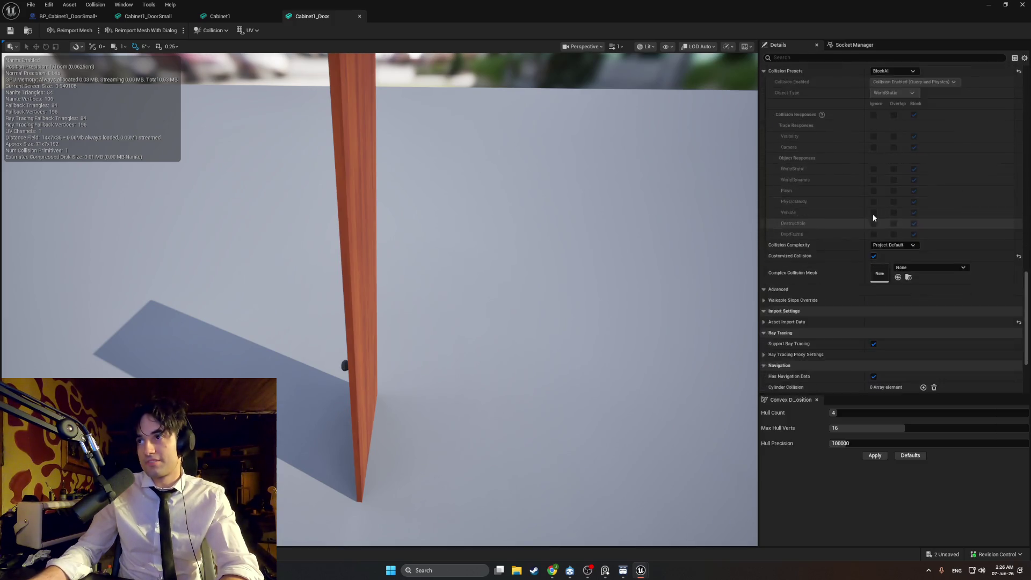
click(891, 189)
click(882, 195)
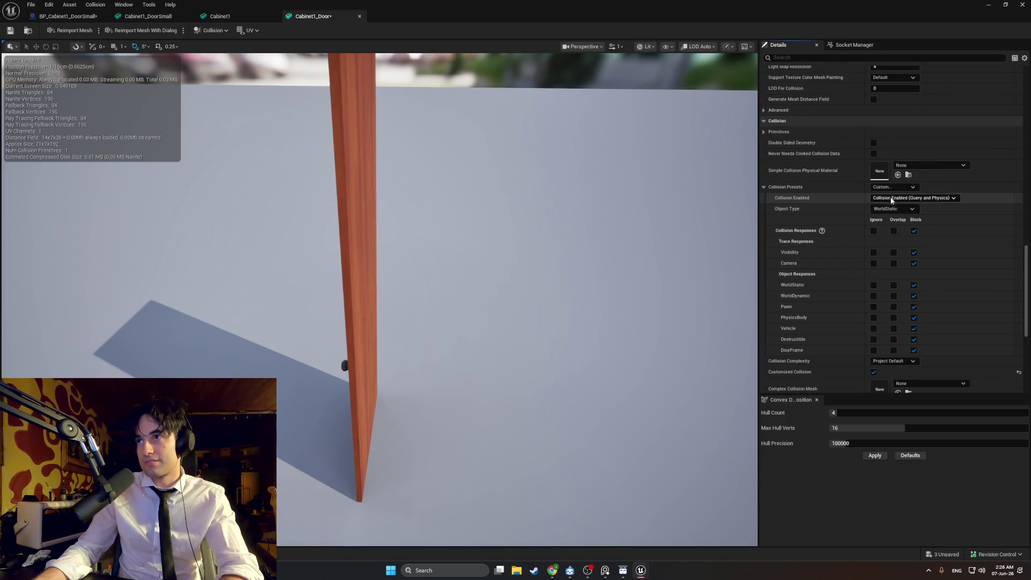
click(893, 209)
click(895, 266)
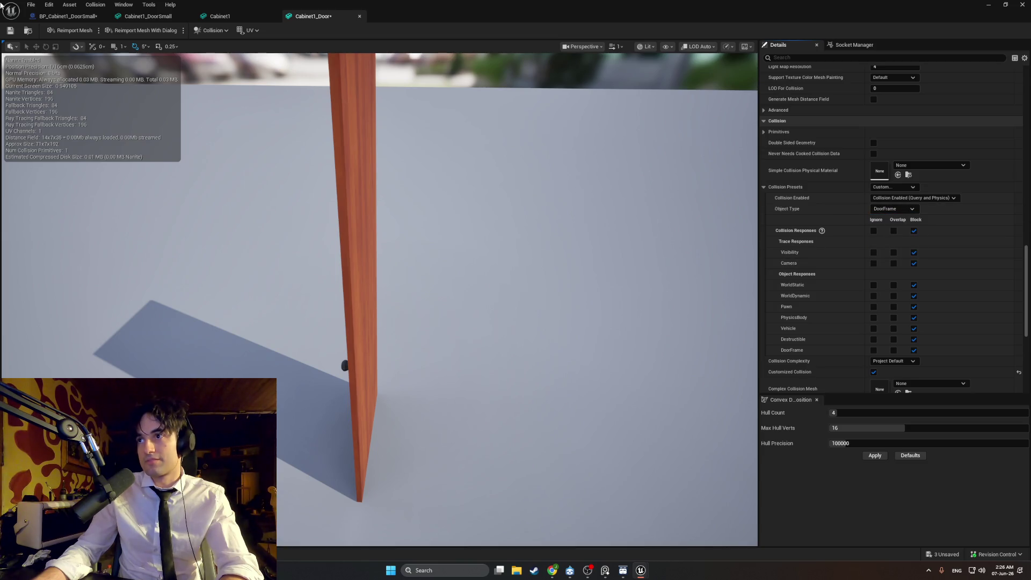
click(11, 31)
Minimize the mesh editor, start a test play and open the small cabinet door
click(989, 5)
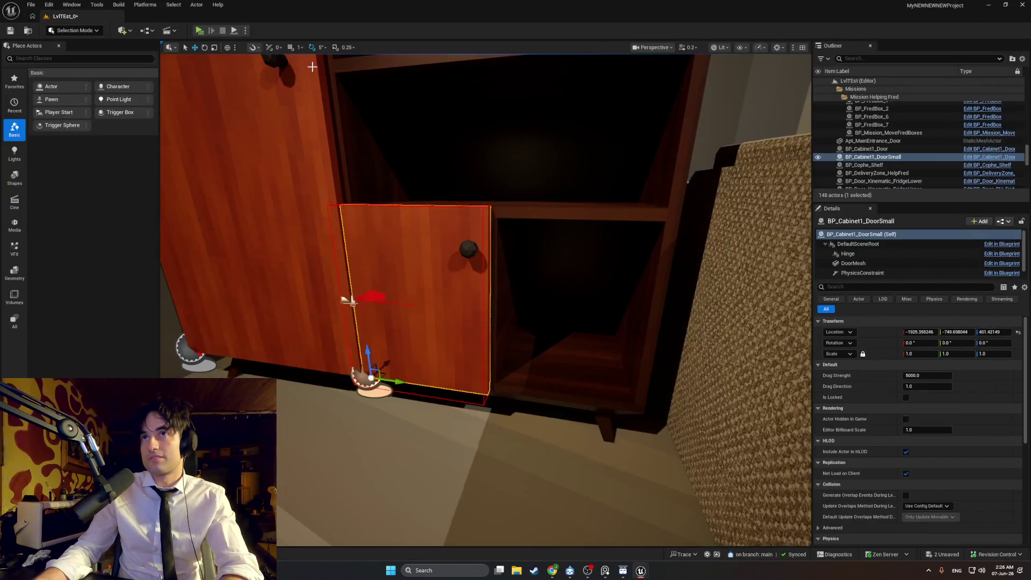
click(198, 31)
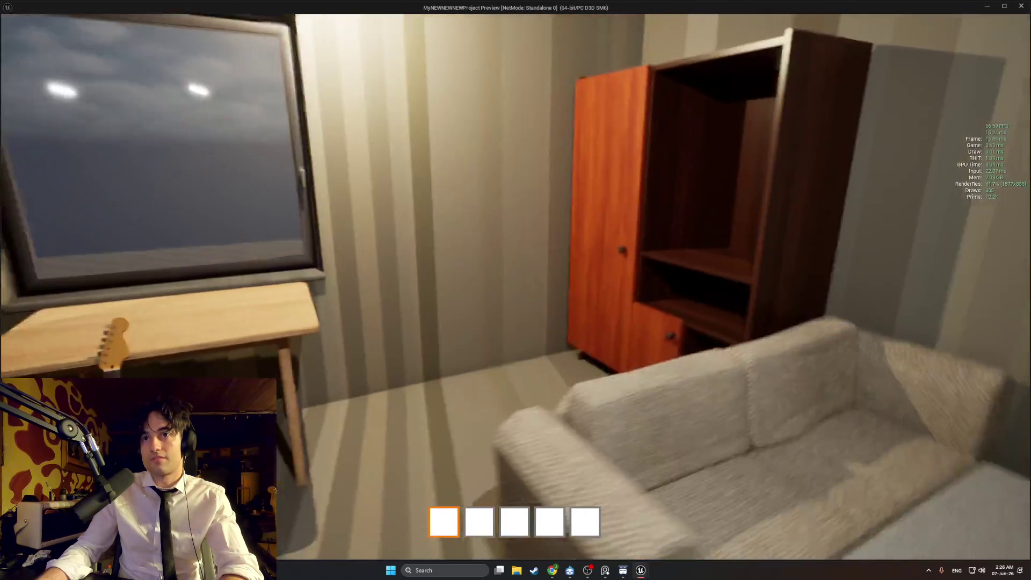
key(e)
key(e)
key(e)
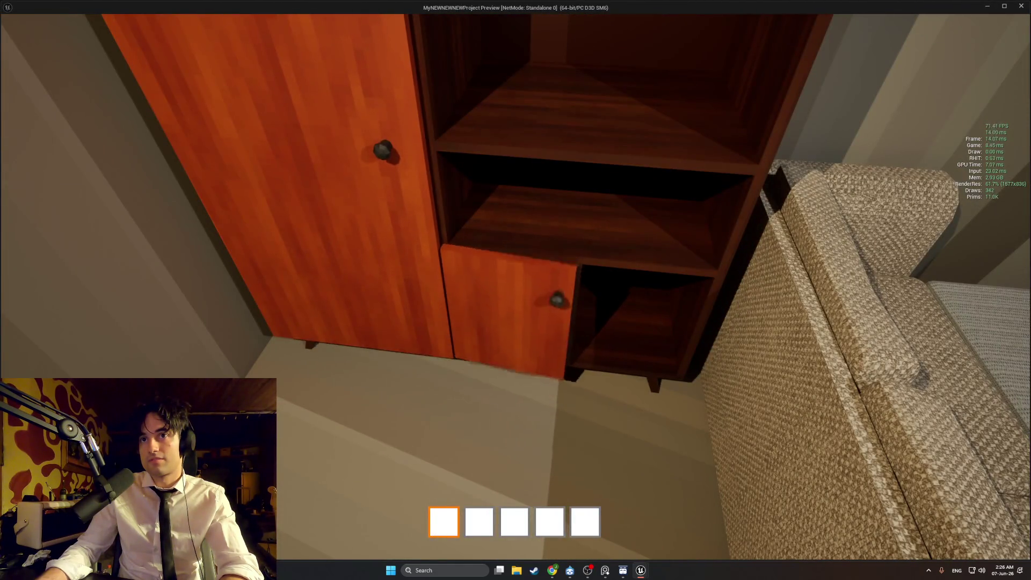
Toggle the small cabinet door twice, try the tall door, then stop and select BP_Cabinet1_Door
key(e)
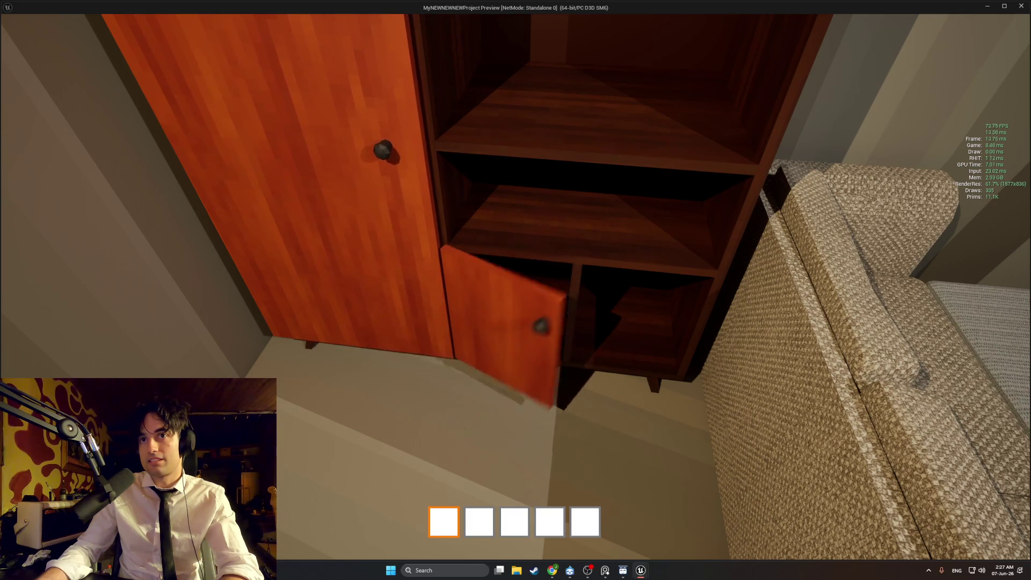
key(e)
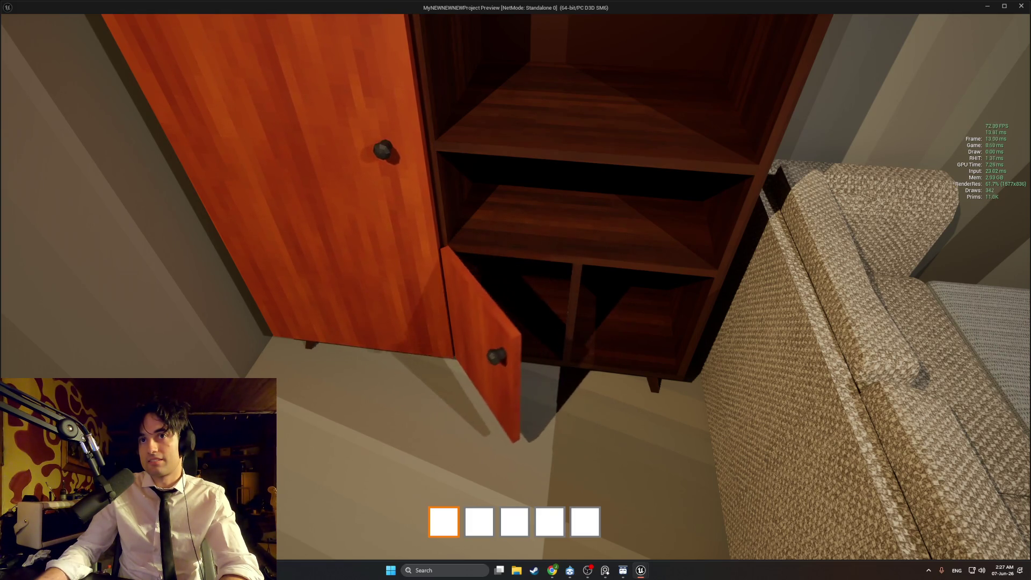
key(e)
key(e)
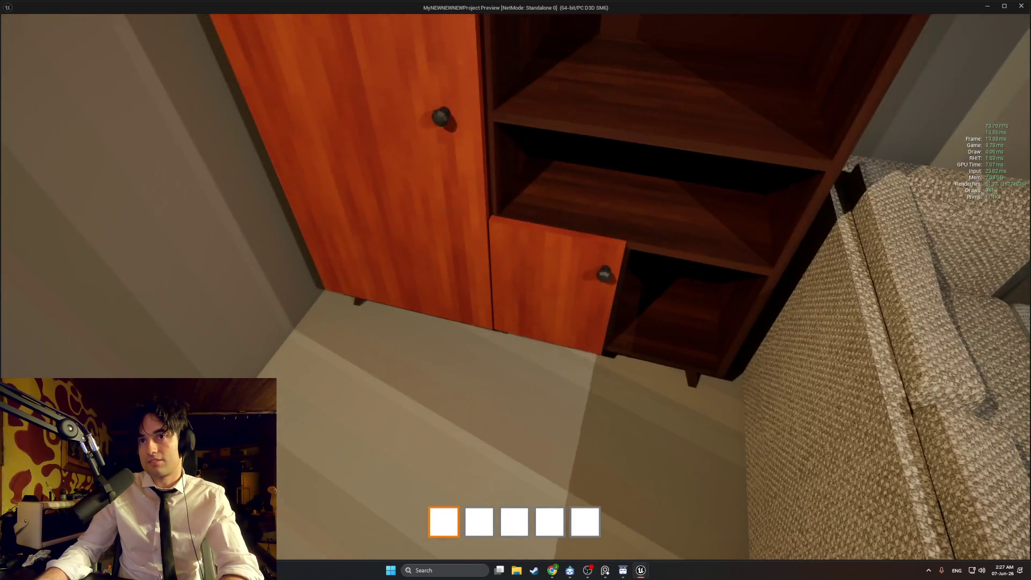
key(Escape)
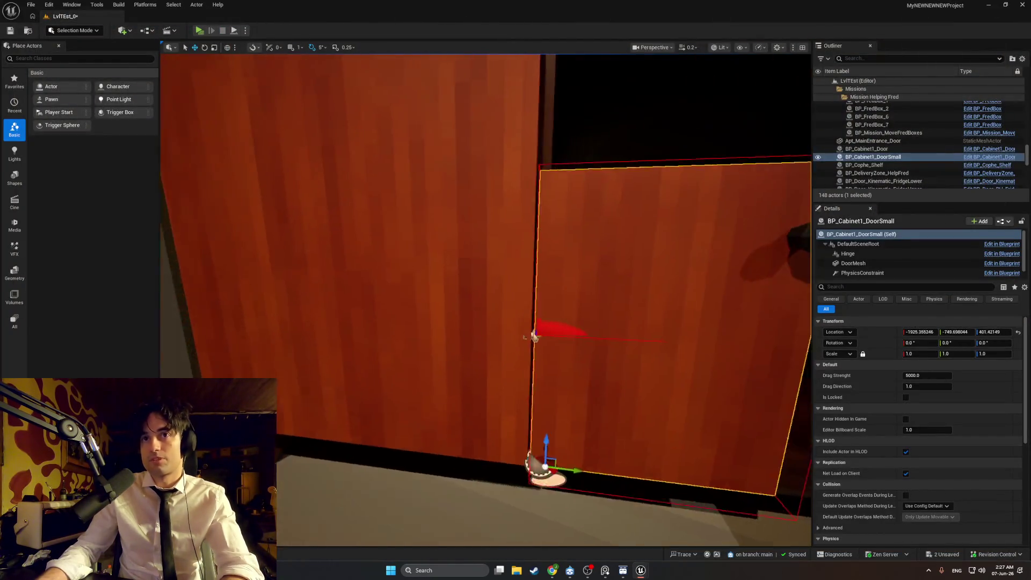
click(537, 355)
Open the Cabinet1_Door mesh, face the door and set viewport camera speed to 0.1
mouse_move(486, 301)
mouse_down()
mouse_move(486, 387)
mouse_move(440, 211)
mouse_up()
key(ctrl+space)
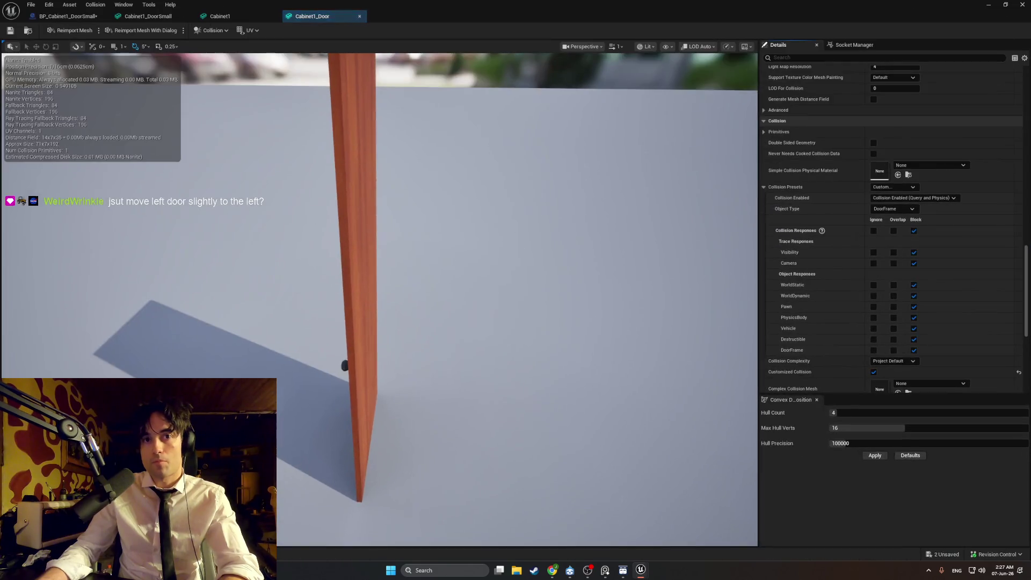
mouse_move(486, 300)
mouse_down()
mouse_move(486, 268)
mouse_move(486, 322)
mouse_move(462, 333)
mouse_move(484, 290)
mouse_move(419, 290)
mouse_move(454, 285)
mouse_up()
drag(437, 282, 339, 284)
click(617, 47)
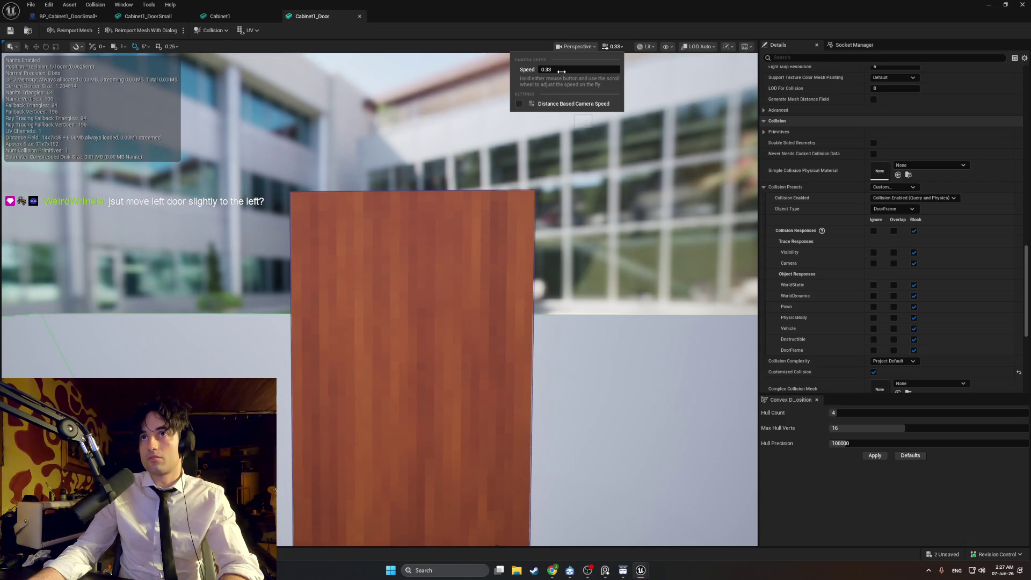
click(561, 70)
text(0.1)
key(Return)
Add a box simplified collision to the door mesh, check it, and return to the level editor
mouse_move(376, 268)
mouse_down()
mouse_move(427, 245)
mouse_move(429, 215)
mouse_move(398, 215)
mouse_move(413, 245)
mouse_move(379, 243)
mouse_up()
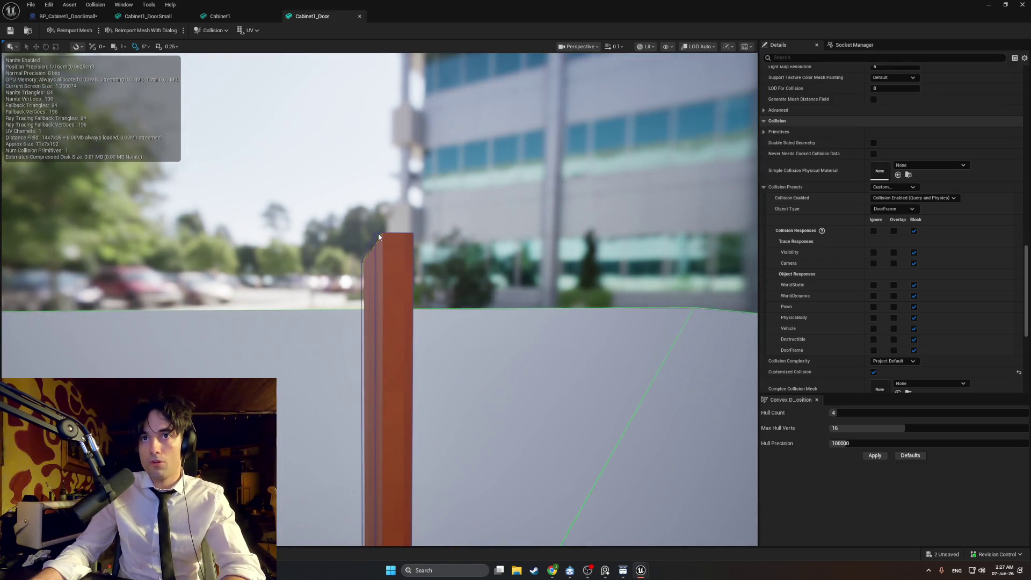
click(217, 33)
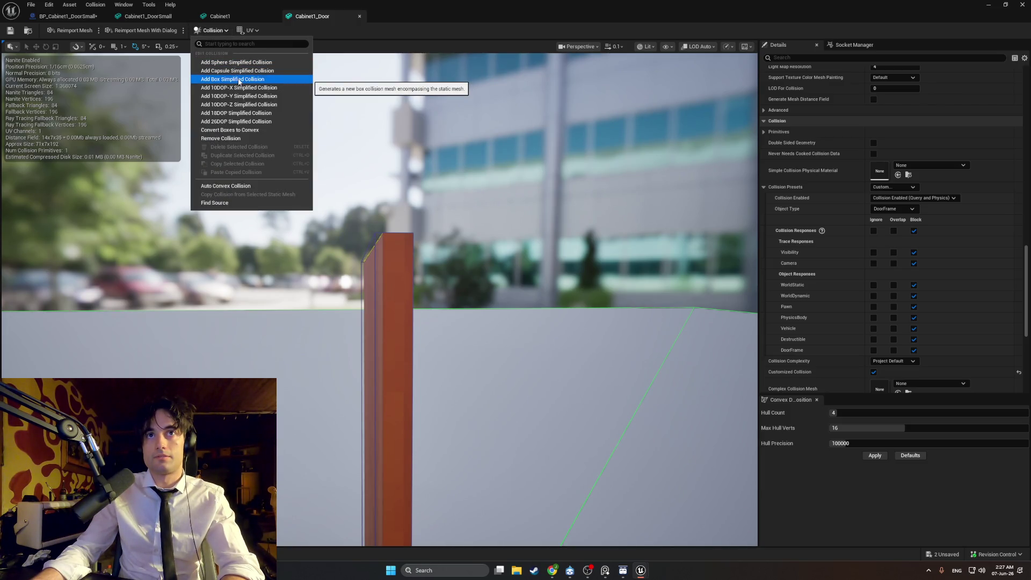
click(239, 80)
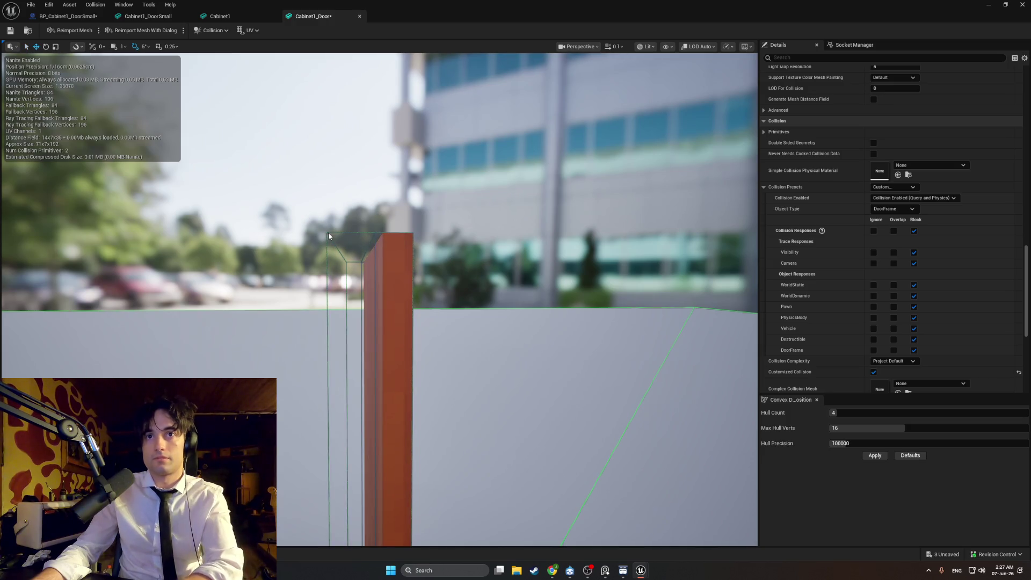
scroll(330, 234, up, 3)
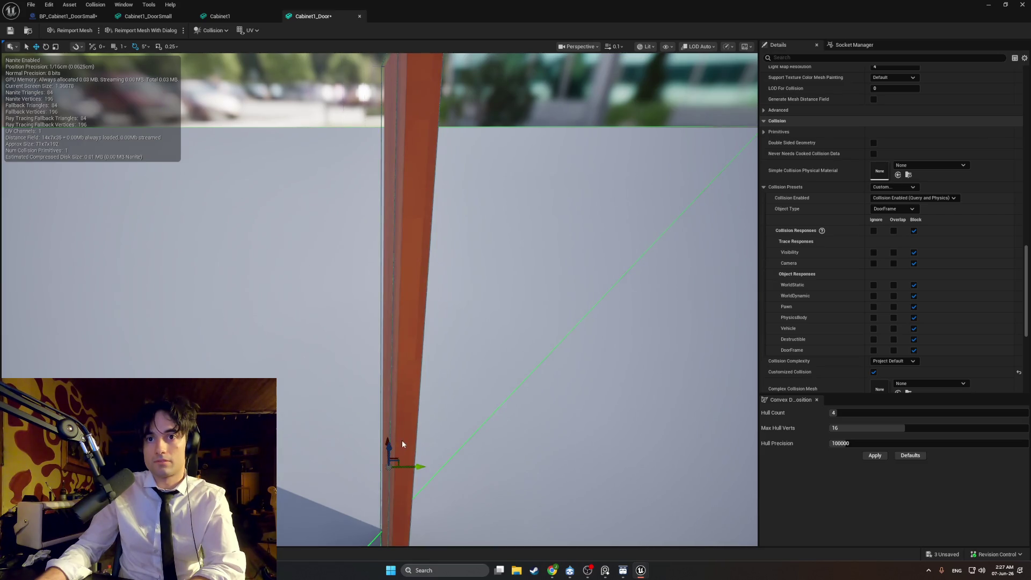
mouse_move(390, 425)
mouse_down()
mouse_move(379, 427)
mouse_move(355, 393)
mouse_up()
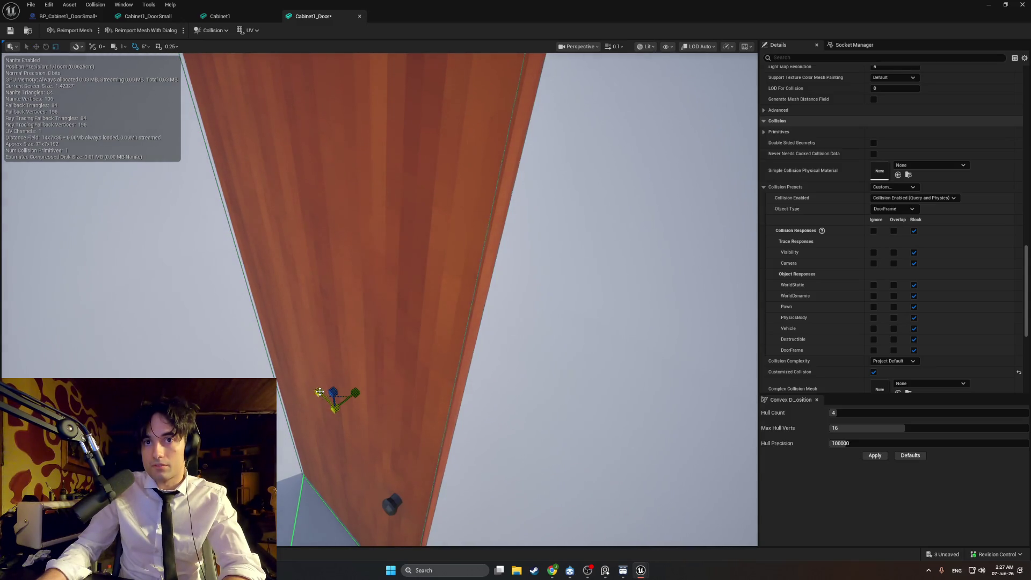
drag(320, 395, 274, 368)
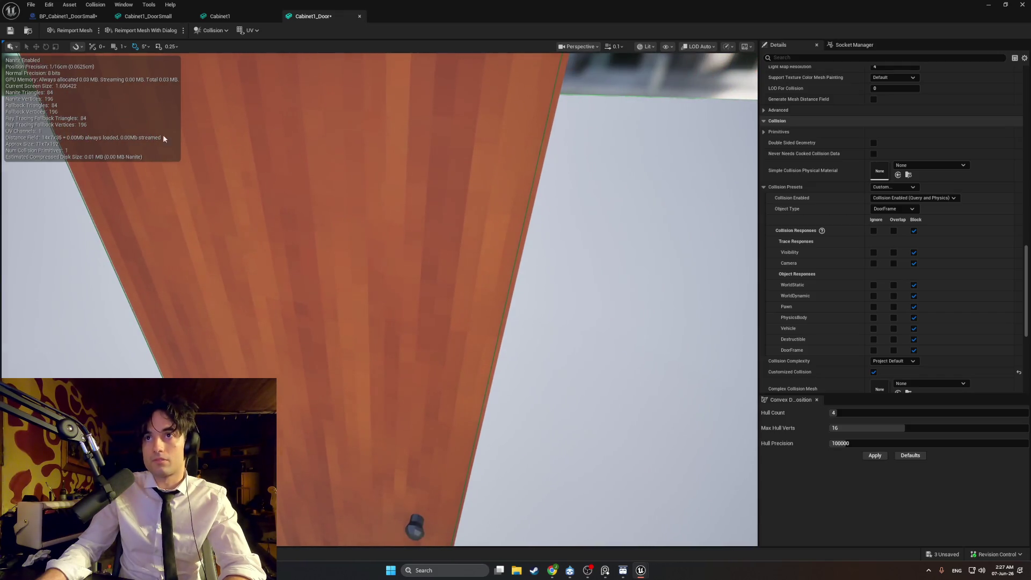
click(989, 5)
click(199, 30)
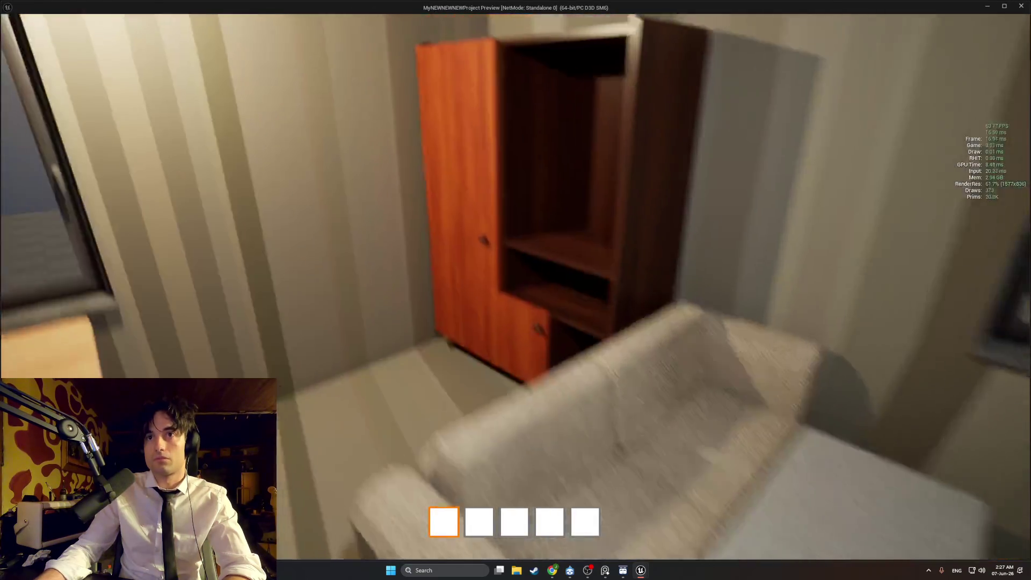
key(e)
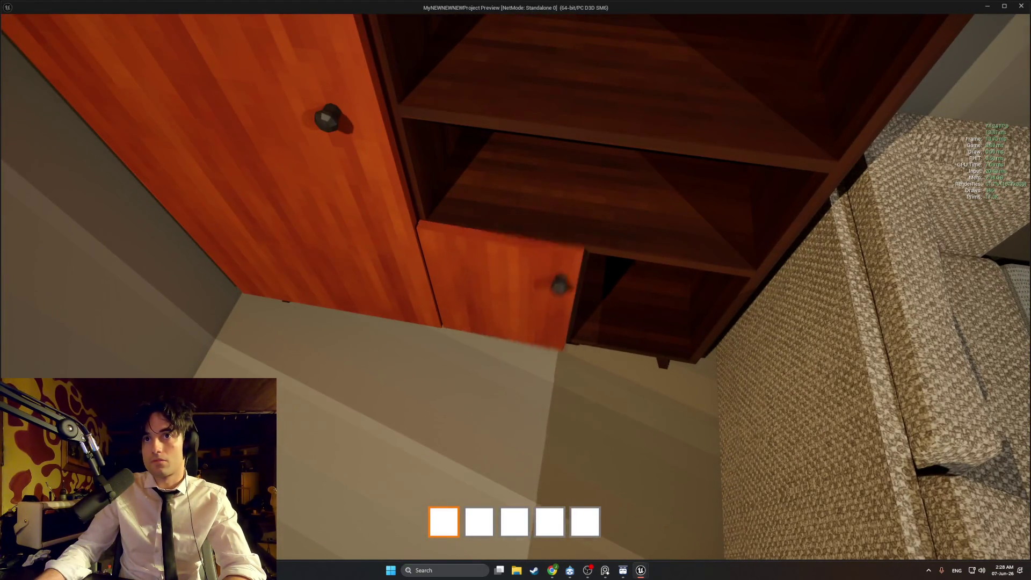
key(e)
key(e)
key(e)
key(e)
key(e)
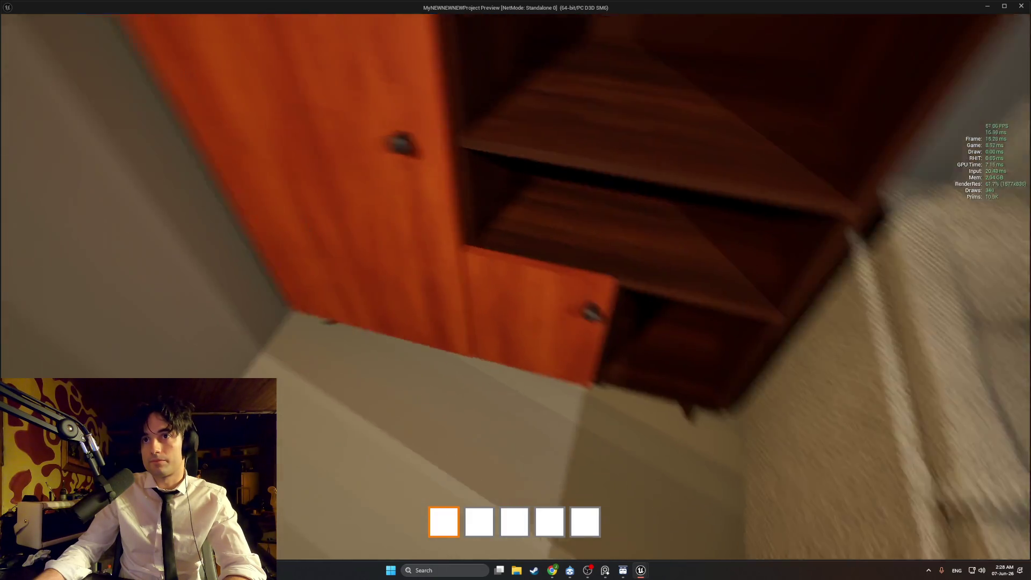
key(e)
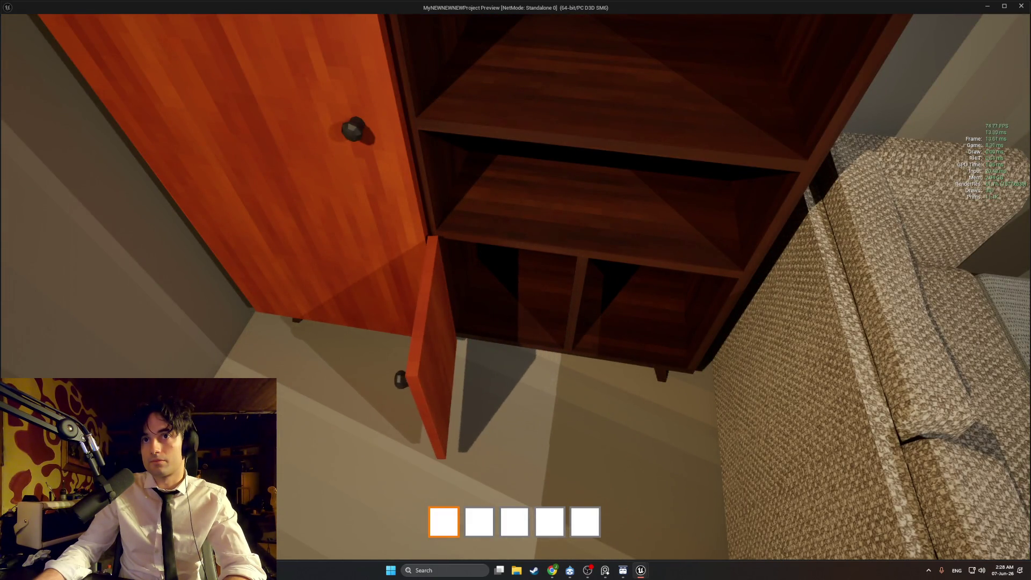
key(e)
key(e)
key(e)
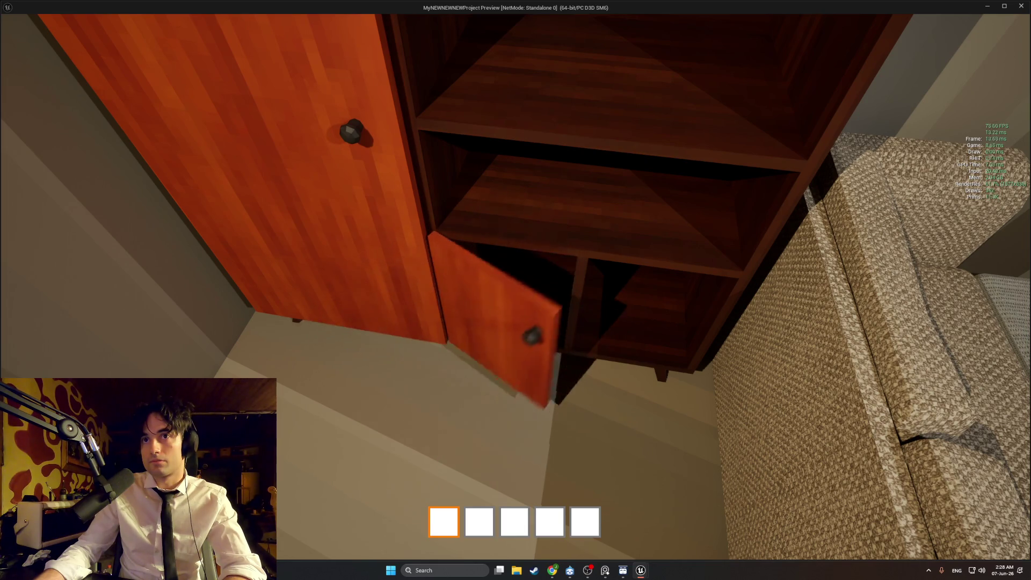
key(Escape)
key(f)
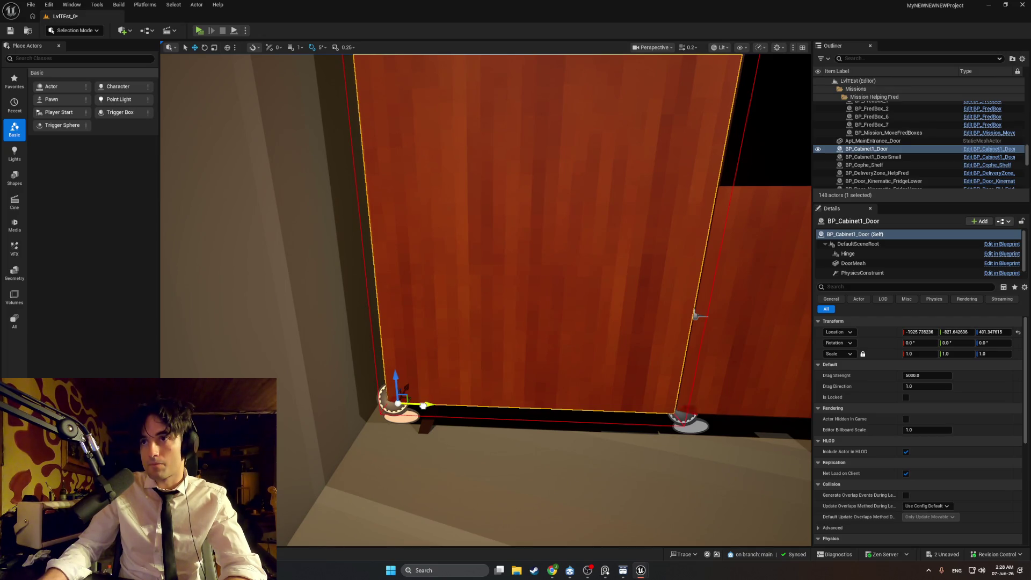
drag(424, 406, 422, 406)
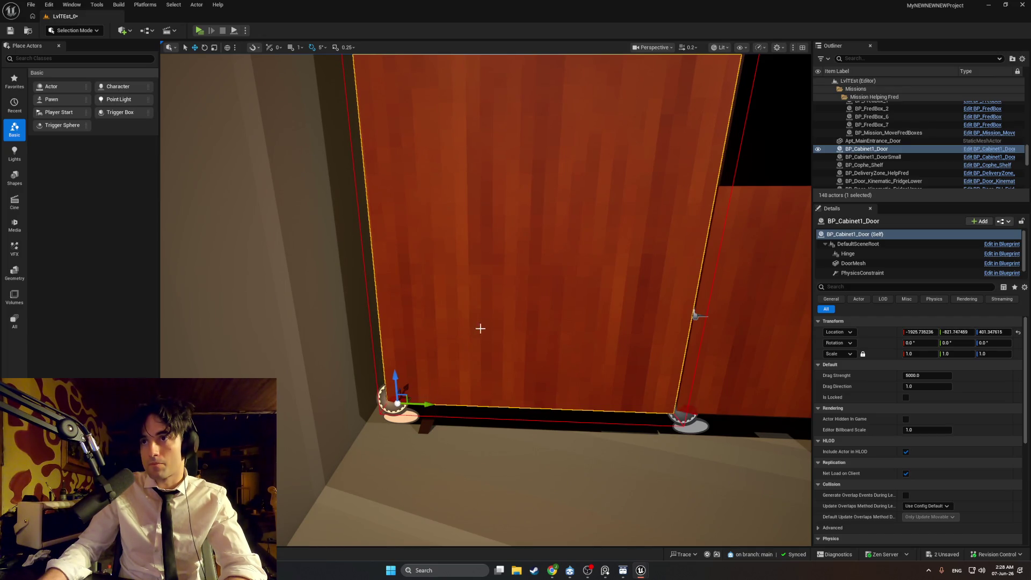
click(199, 31)
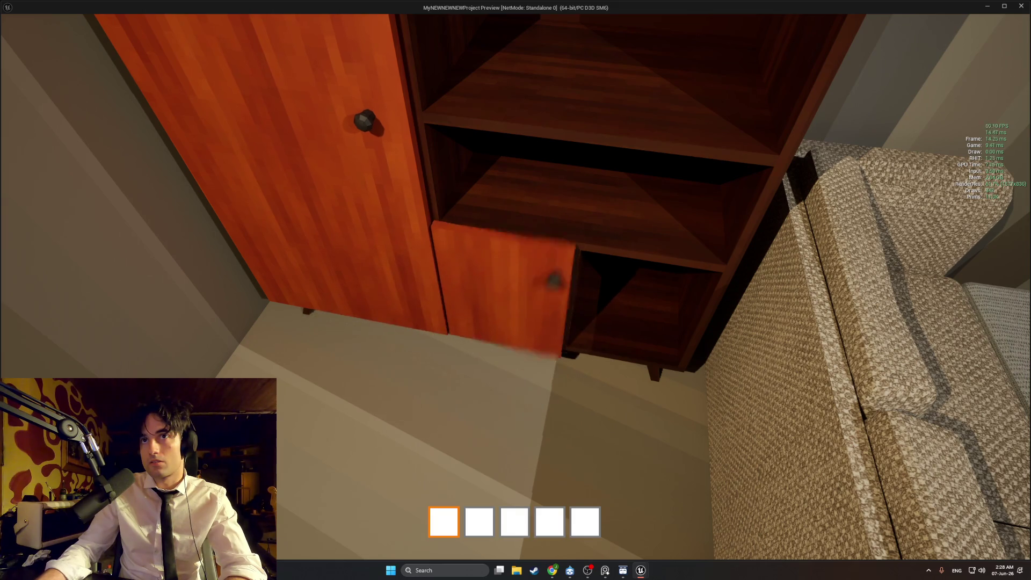
key(Escape)
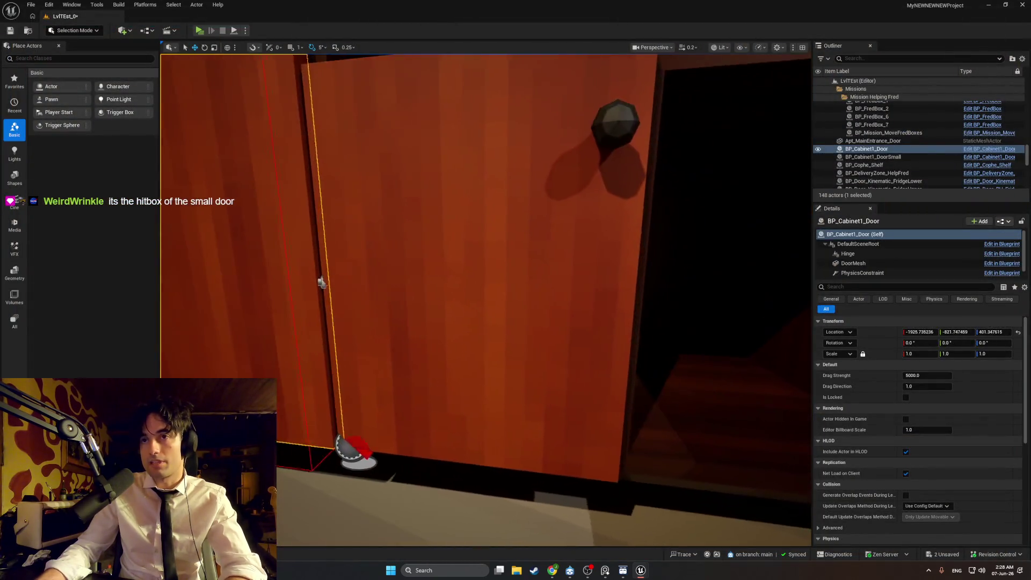
key(f)
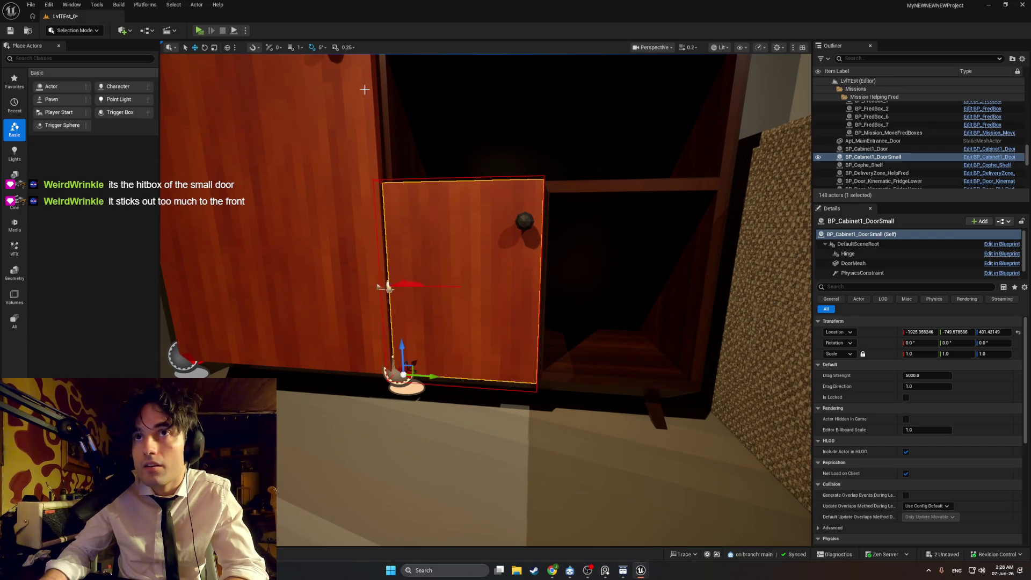
key(alt+p)
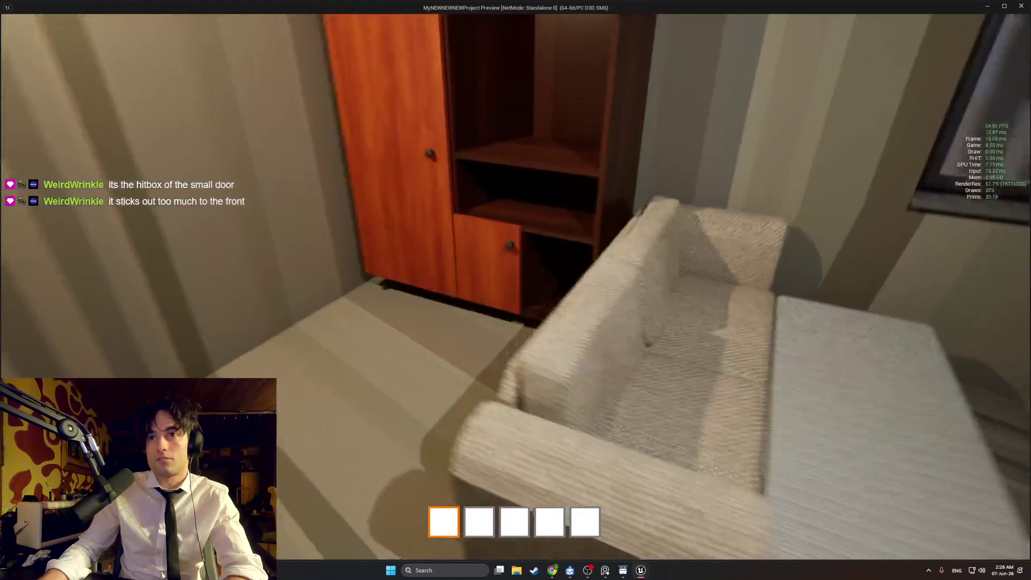
key(e)
key(e)
key(Escape)
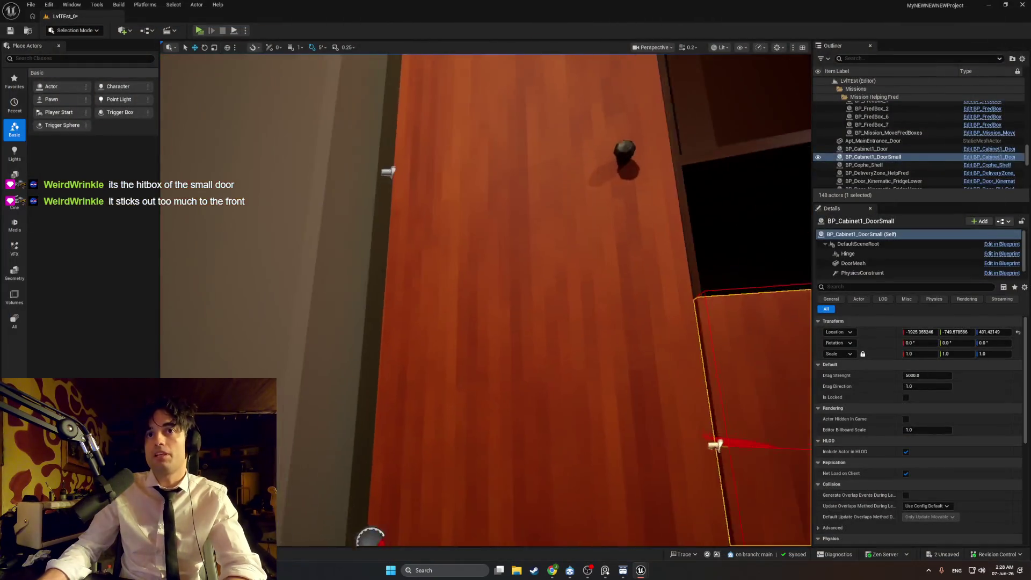
scroll(442, 163, down, 3)
click(451, 160)
scroll(460, 156, down, 3)
drag(459, 157, 496, 157)
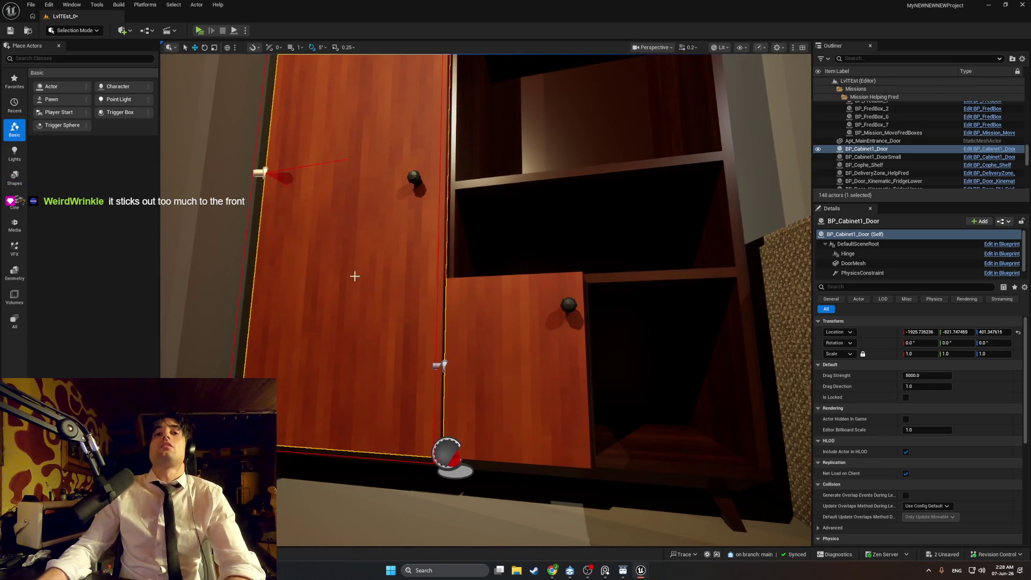
Edit the cabinet door's blueprint and inspect the DoorMesh collision and the Cabinet1 meshes
right_click(515, 47)
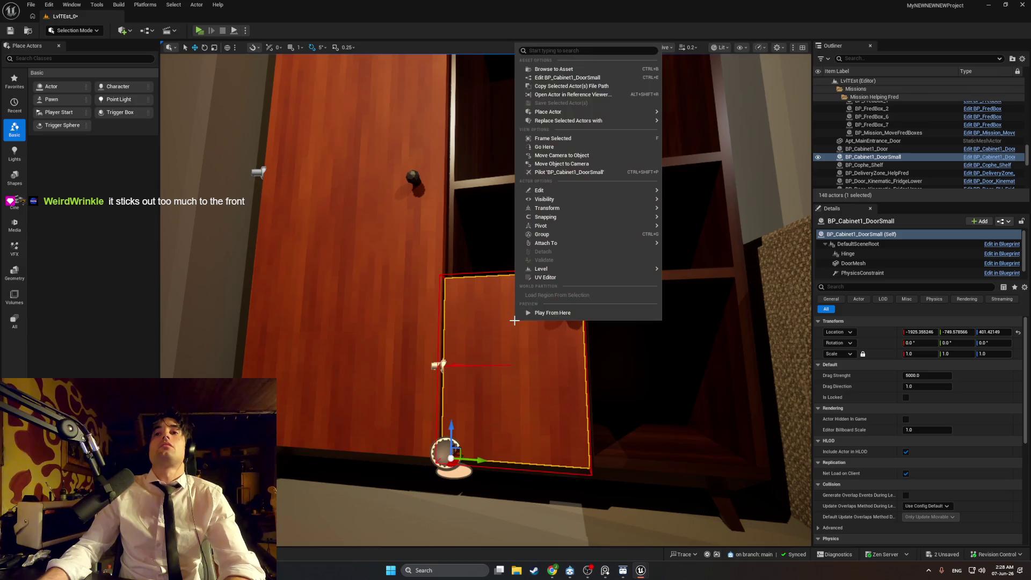
click(553, 72)
scroll(751, 226, down, 15)
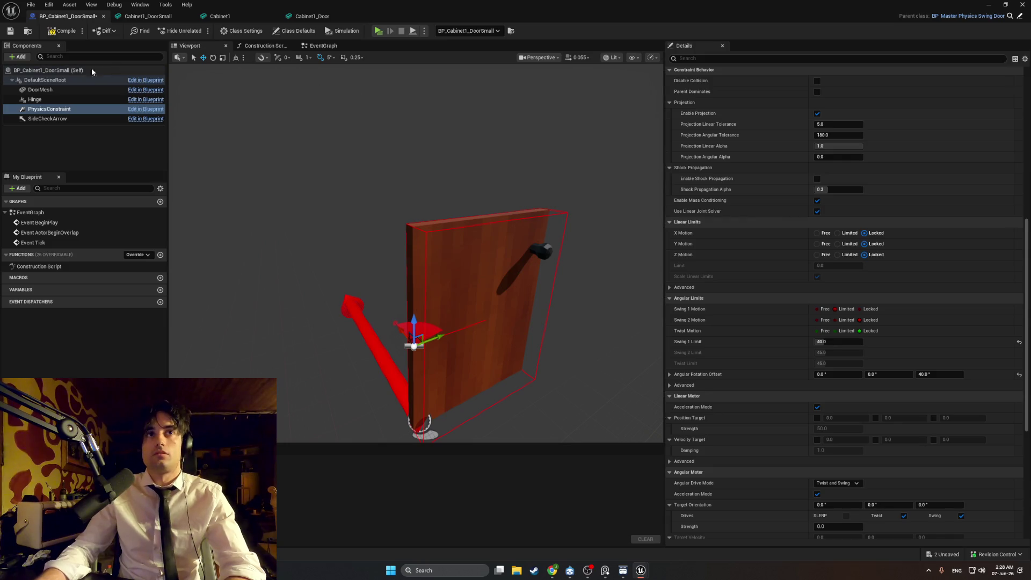
click(41, 90)
scroll(840, 231, down, 10)
scroll(840, 231, up, 2)
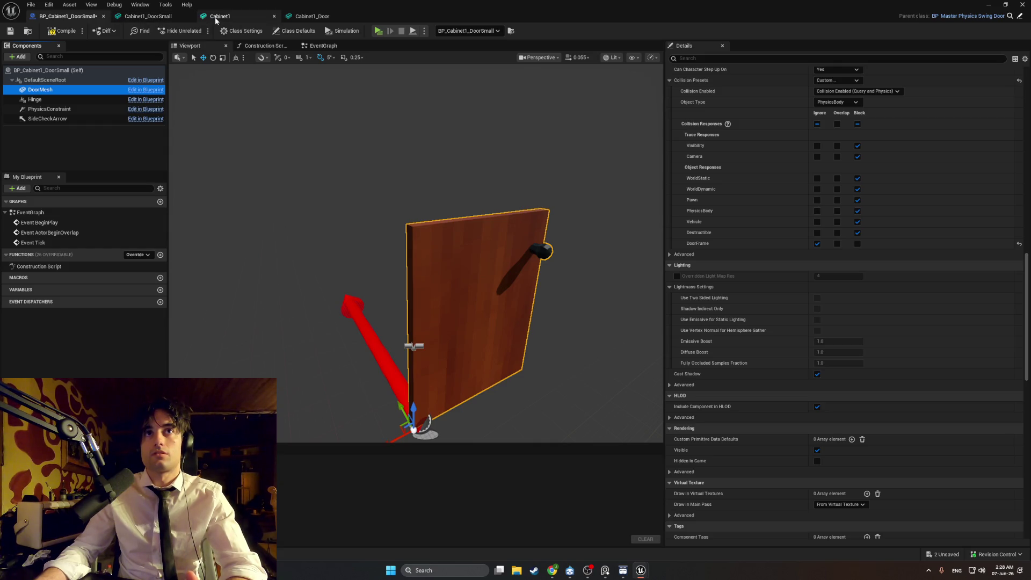
click(303, 16)
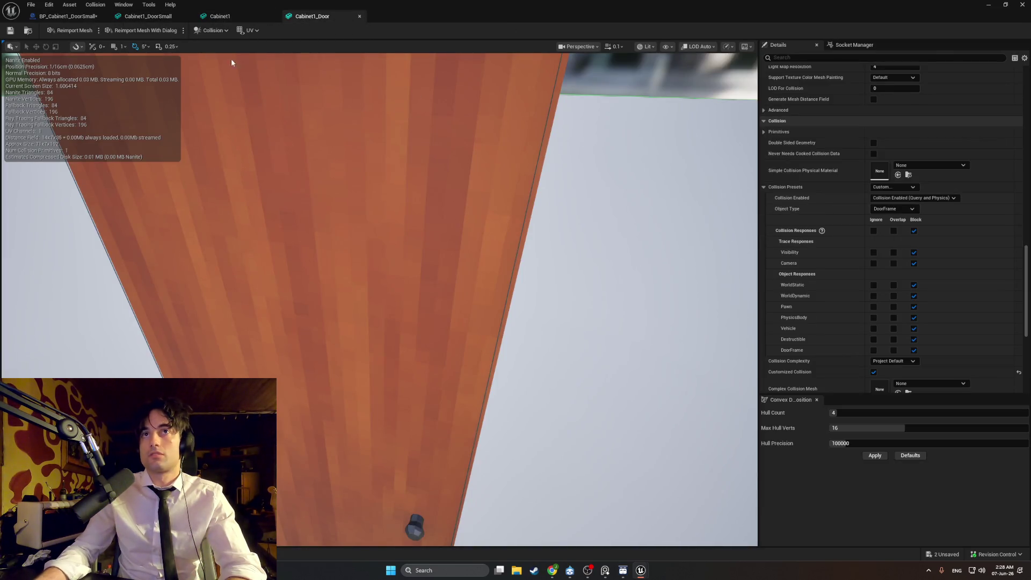
click(220, 16)
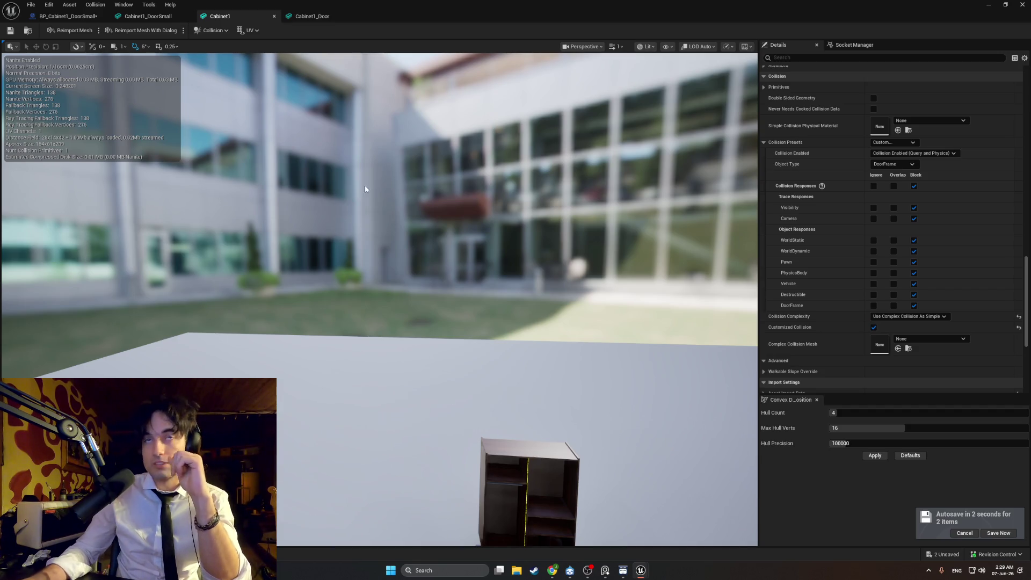
Set BP_Cabinet1_Door's DoorMesh collision object type to DoorFrame and compile the blueprint
key(ctrl+space)
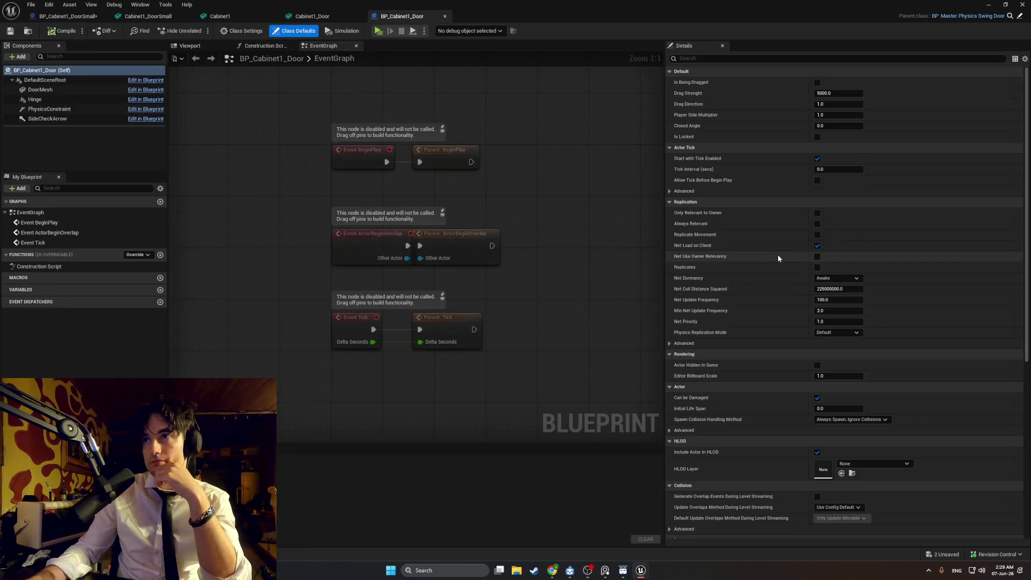
click(45, 79)
click(41, 89)
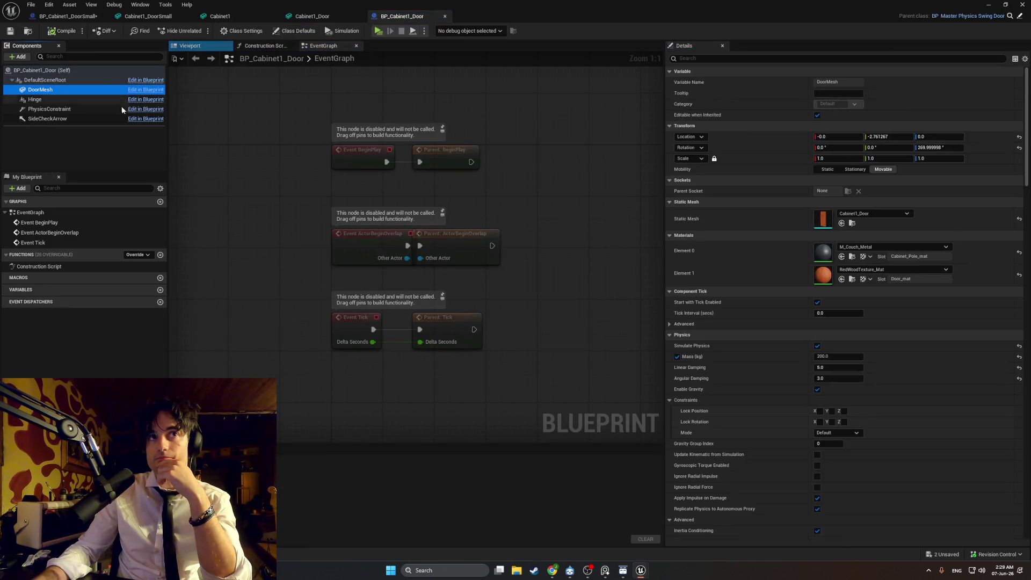
scroll(848, 269, down, 20)
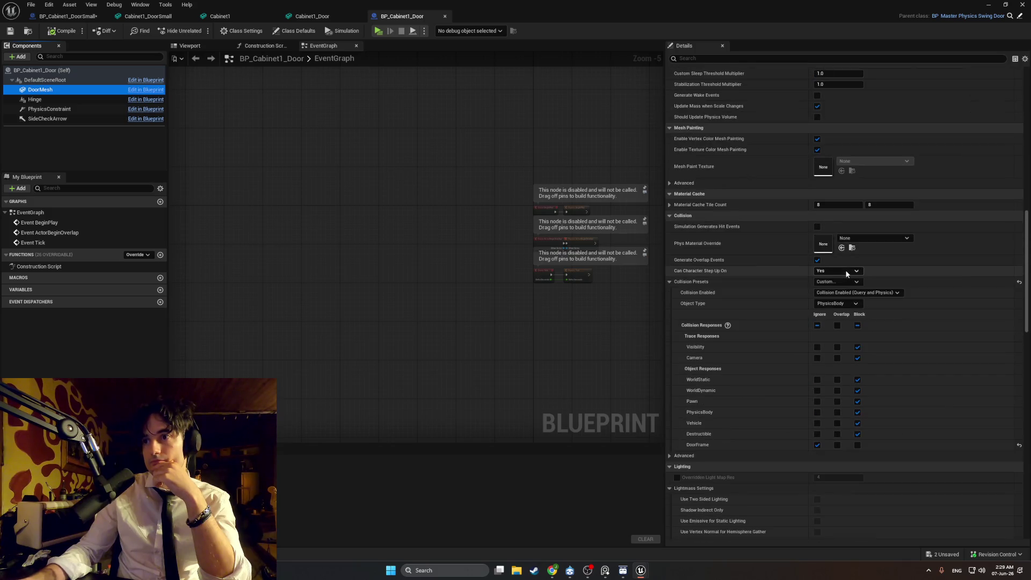
click(826, 307)
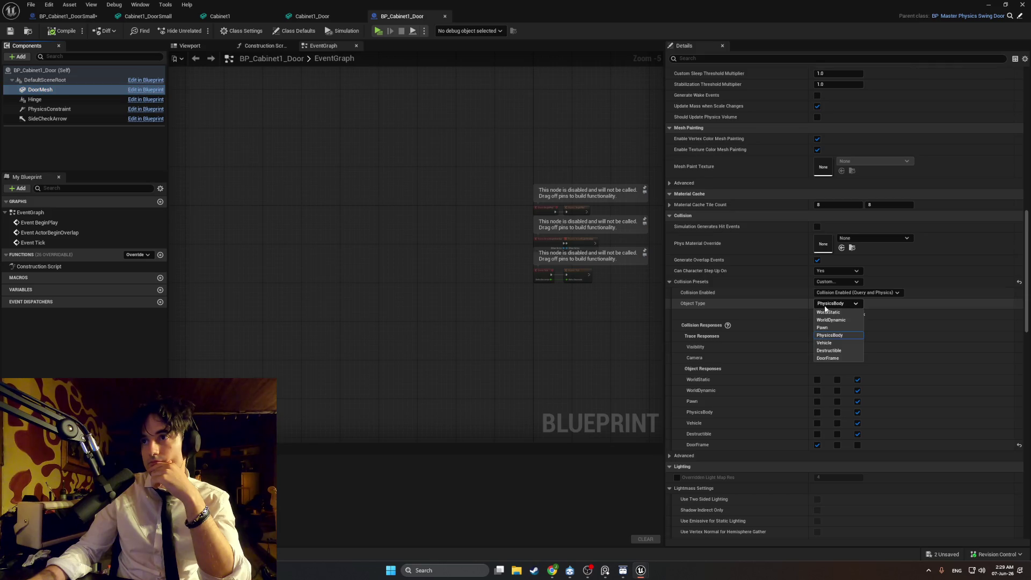
click(833, 358)
click(63, 31)
key(alt+Tab)
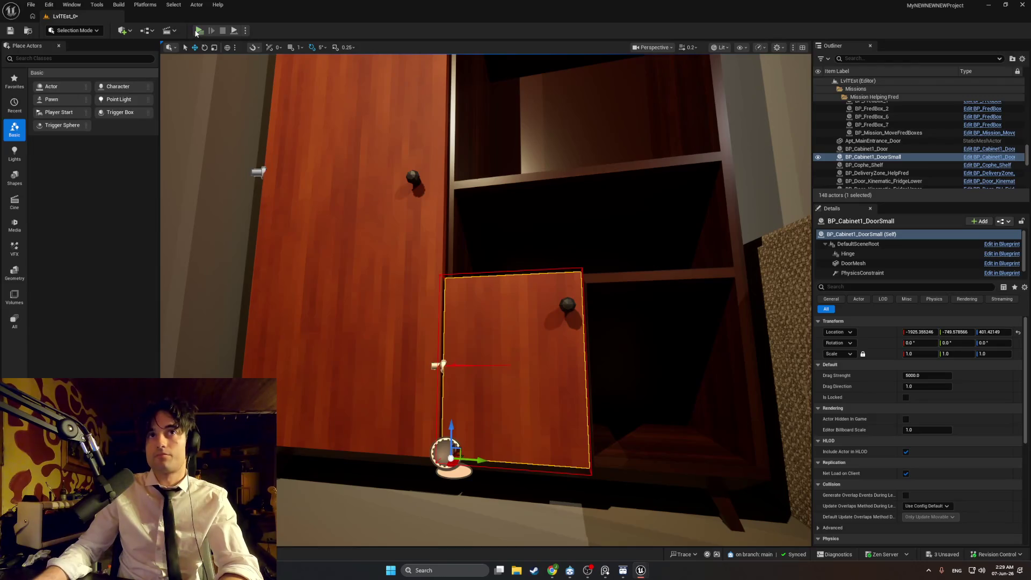
Play-test the small cabinet and wardrobe doors, swinging them repeatedly, then end the session
click(198, 31)
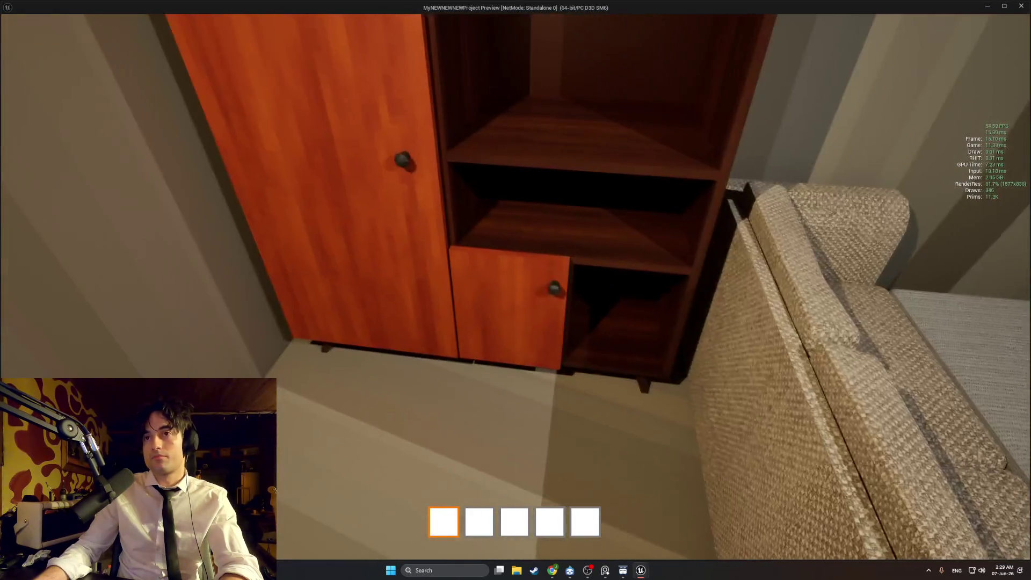
key(e)
key(e)
key(e)
key(e)
key(e)
key(w)
key(e)
key(e)
key(e)
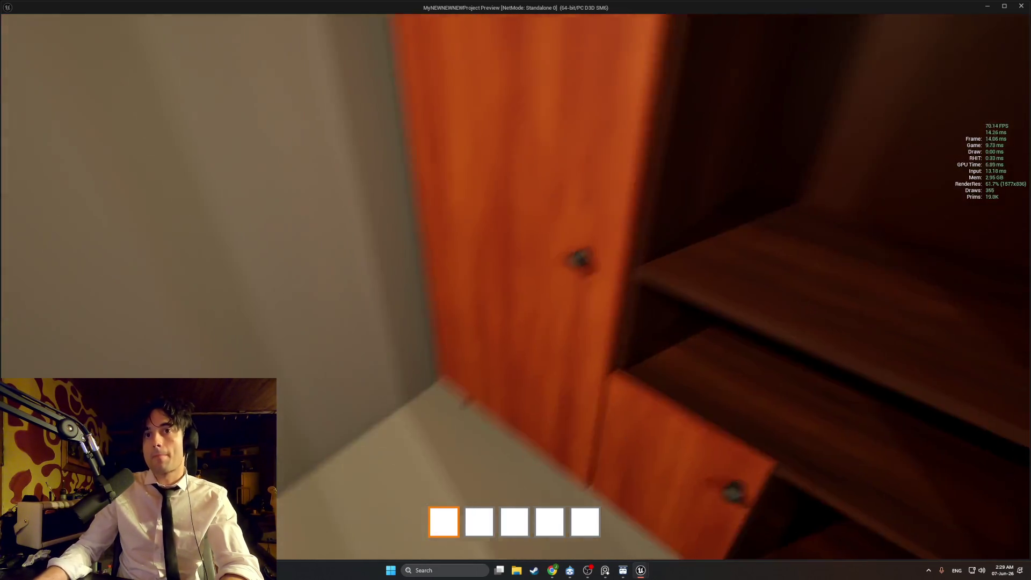
key(e)
key(e)
key(e)
key(e)
key(e)
key(e)
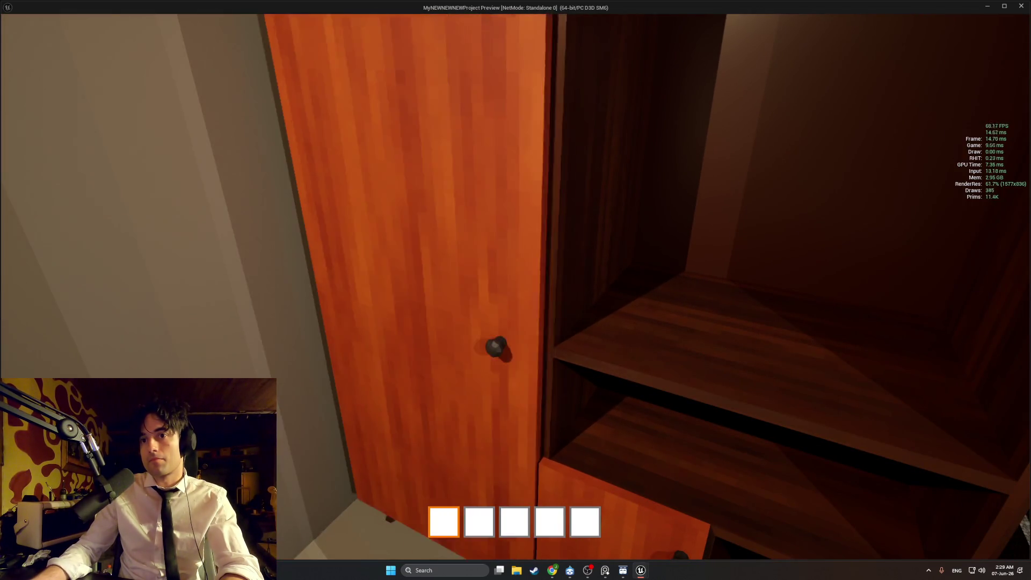
key(Escape)
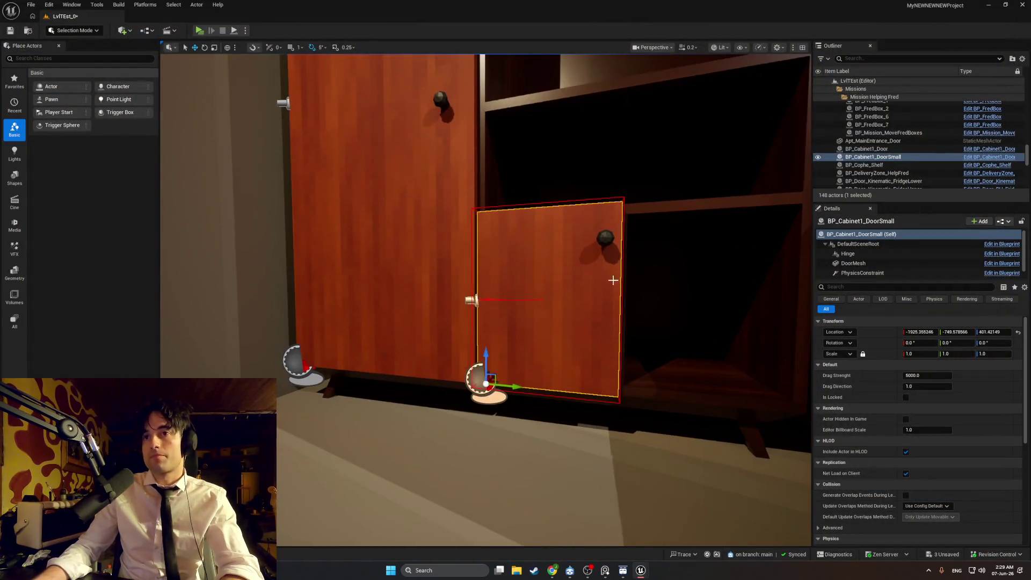
Browse to the small cabinet door's asset in the content browser, then start a new play session
right_click(612, 281)
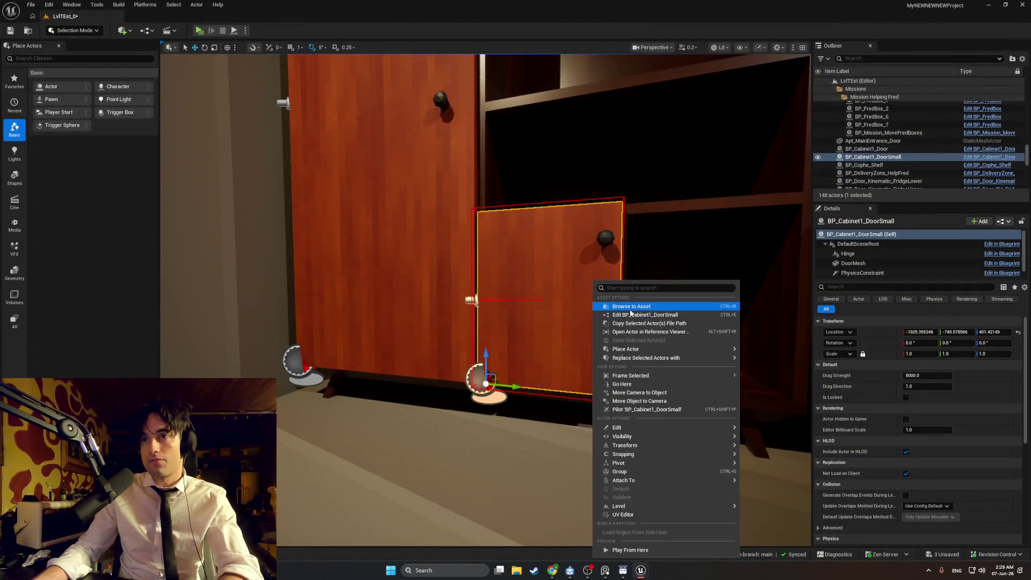
click(609, 306)
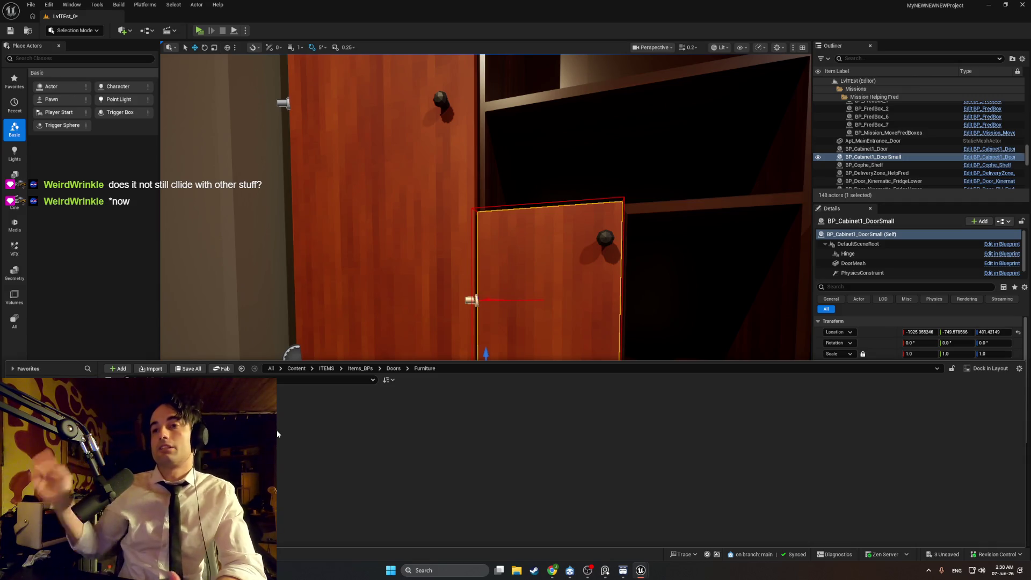
key(ctrl+space)
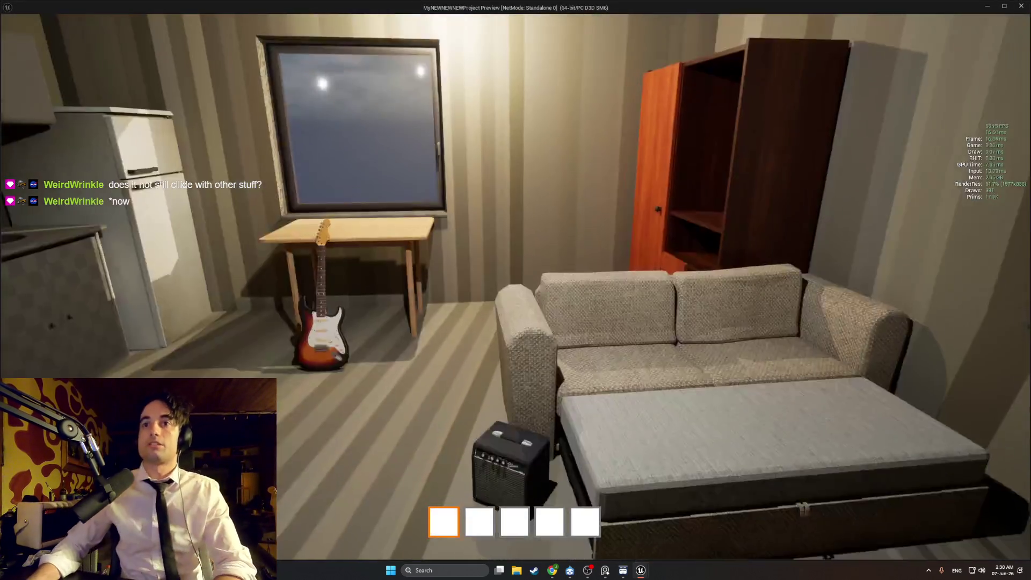
Carry the guitar to the cabinet and open and close the door onto the stairs
key(w)
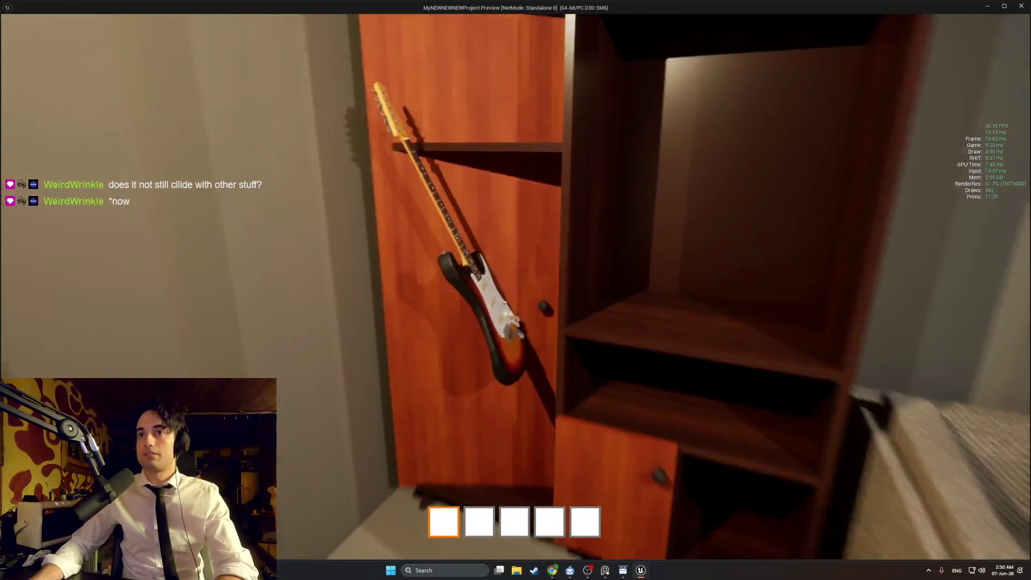
key(s)
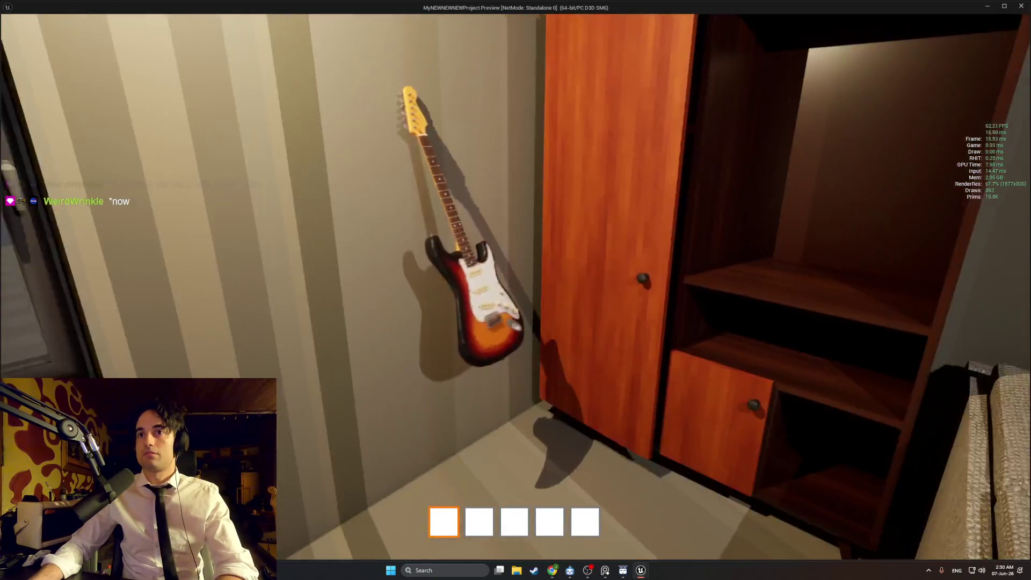
key(w)
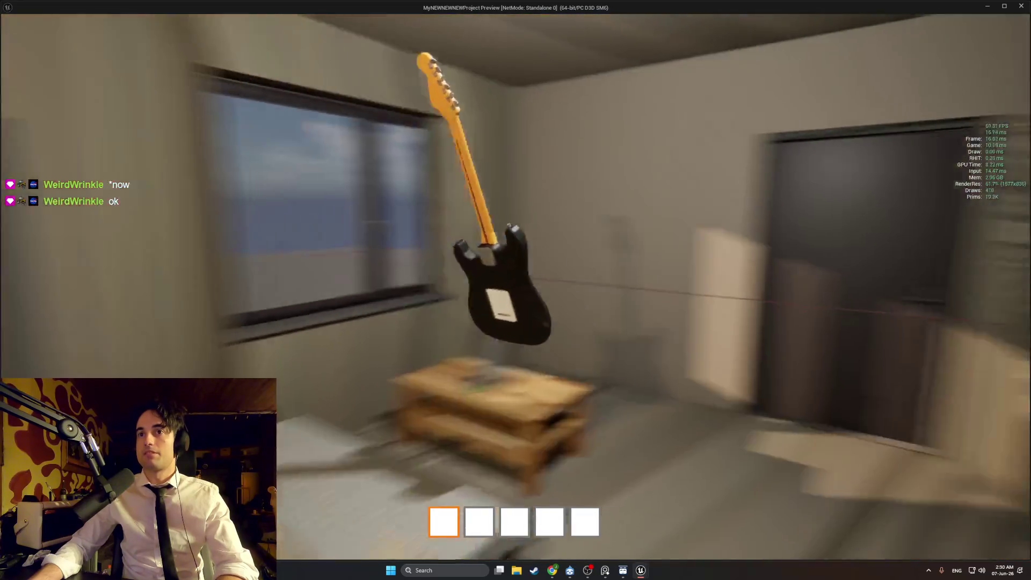
key(e)
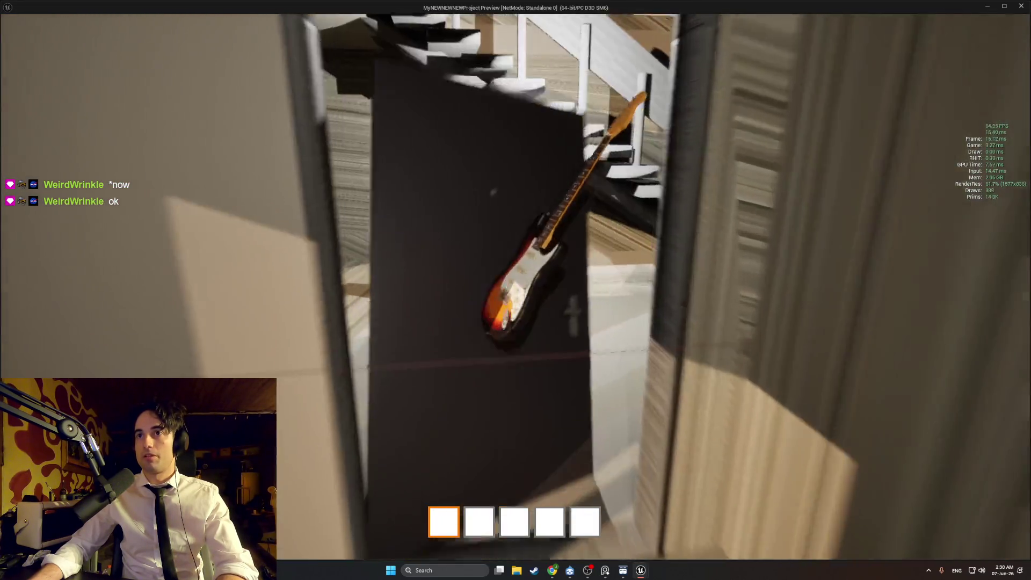
key(e)
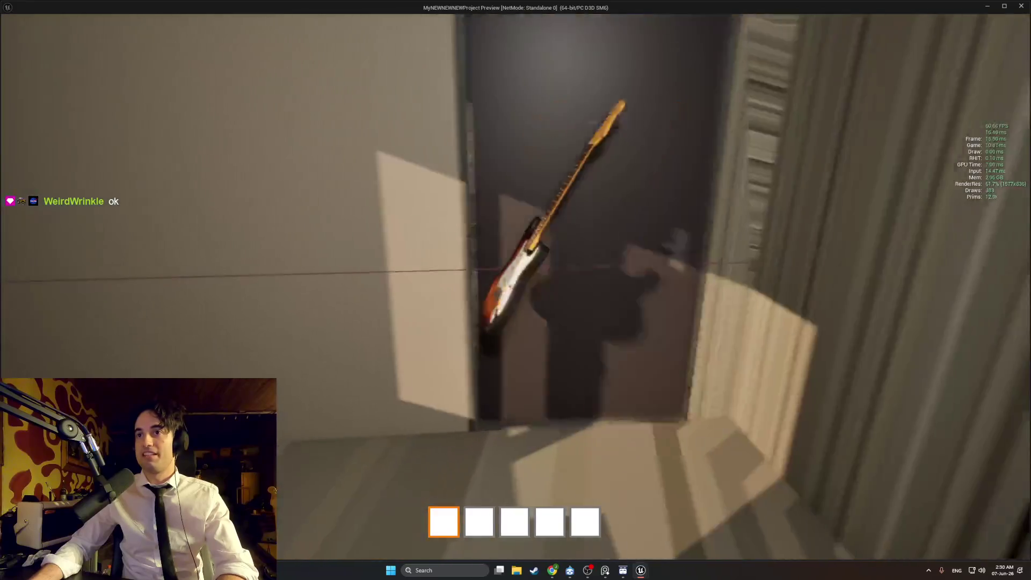
key(w)
Bump the door open with the guitar, then push the grey door ajar with it
key(e)
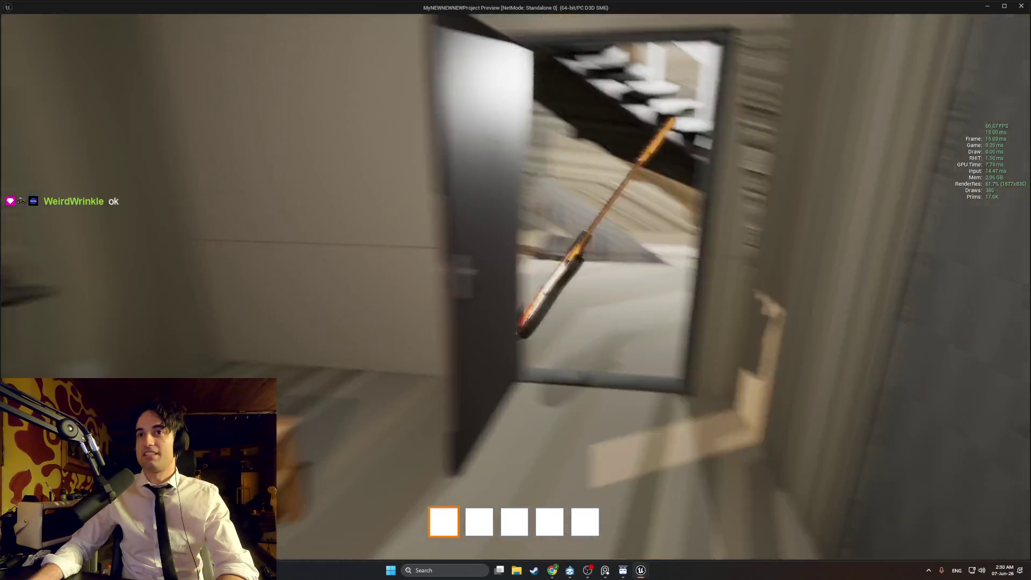
key(e)
key(e)
key(s)
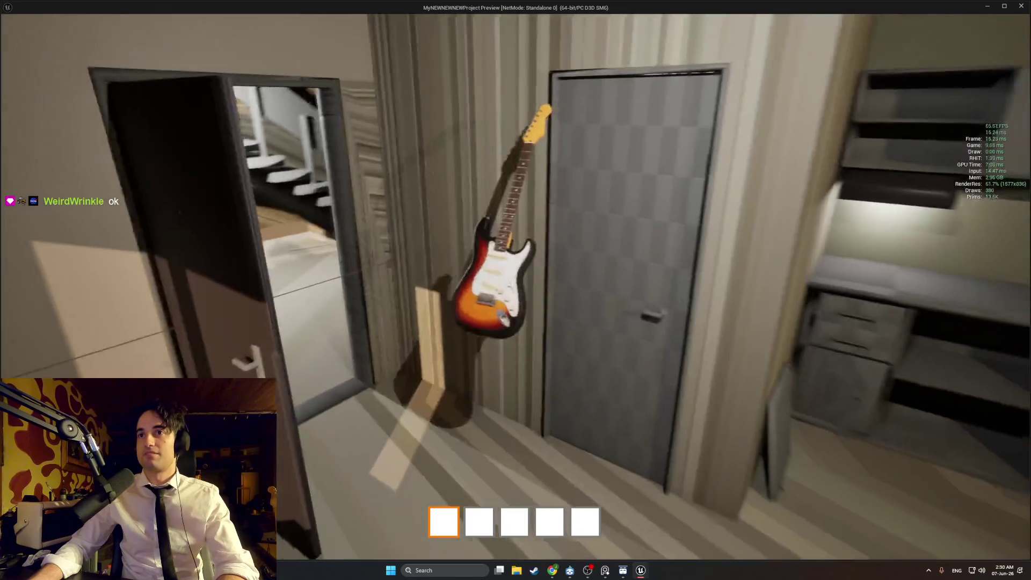
key(w)
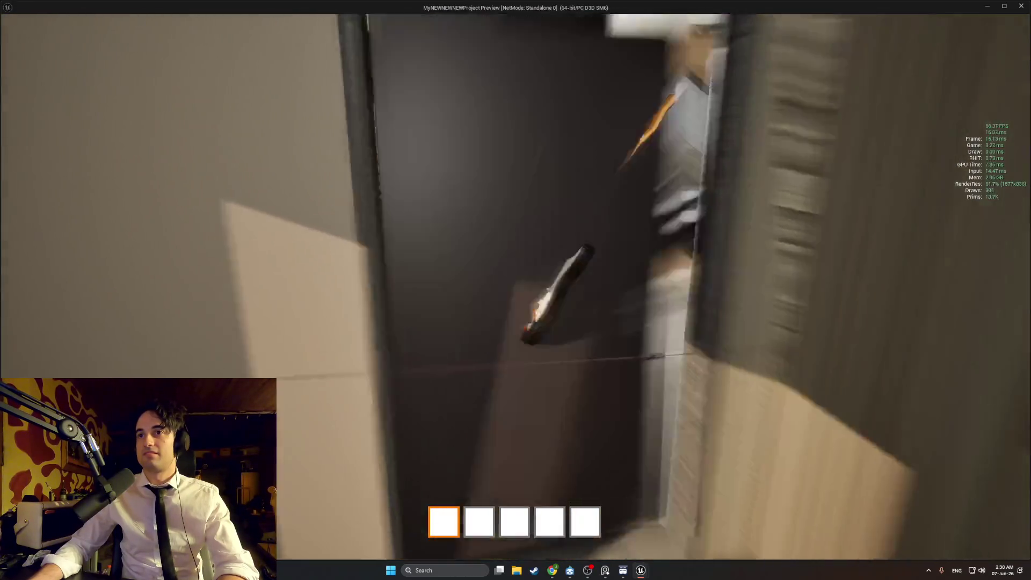
key(e)
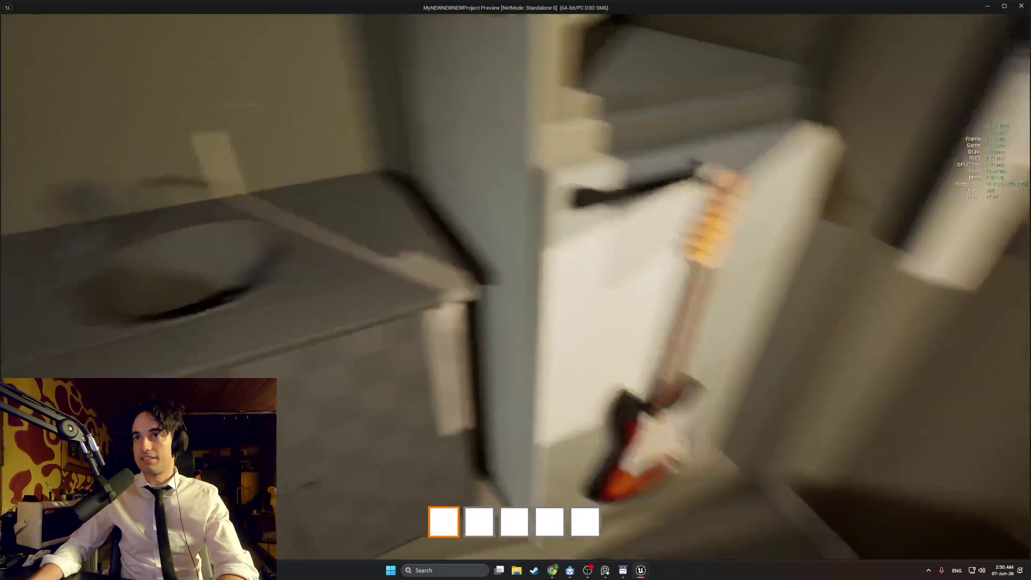
Walk between the open fridge by the sink and the sofa and coffee table
key(w)
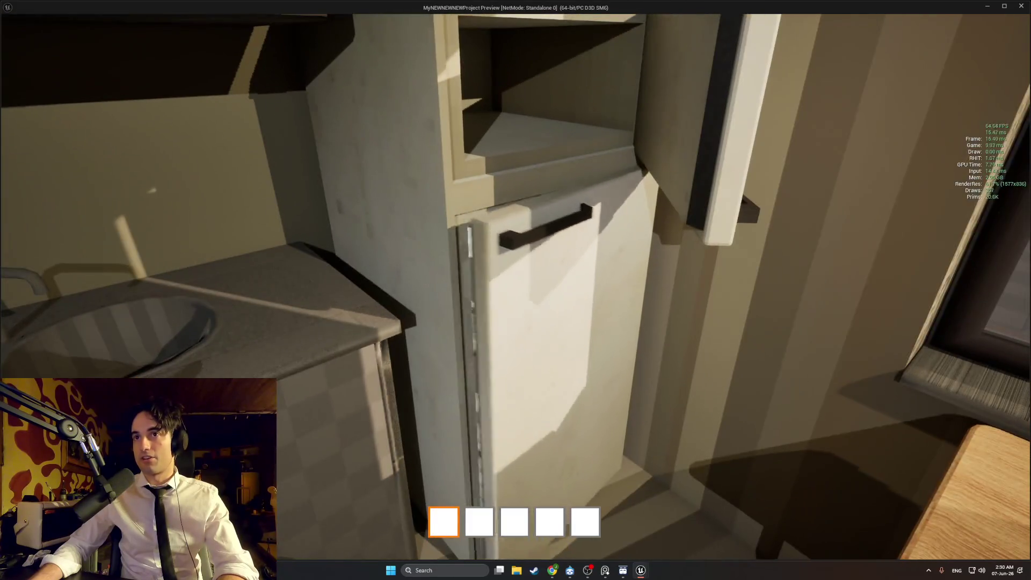
key(s)
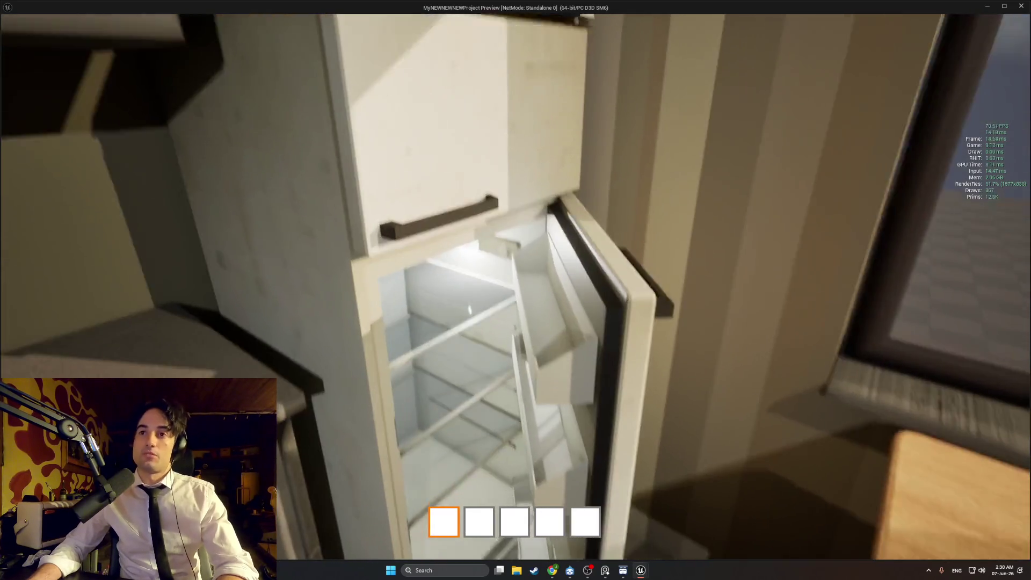
key(w)
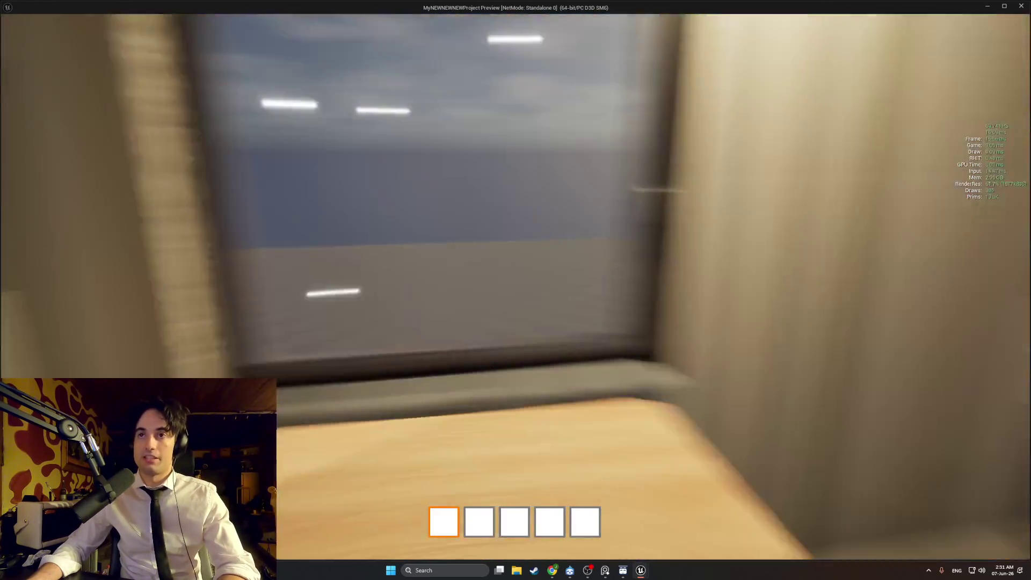
key(w)
key(w)
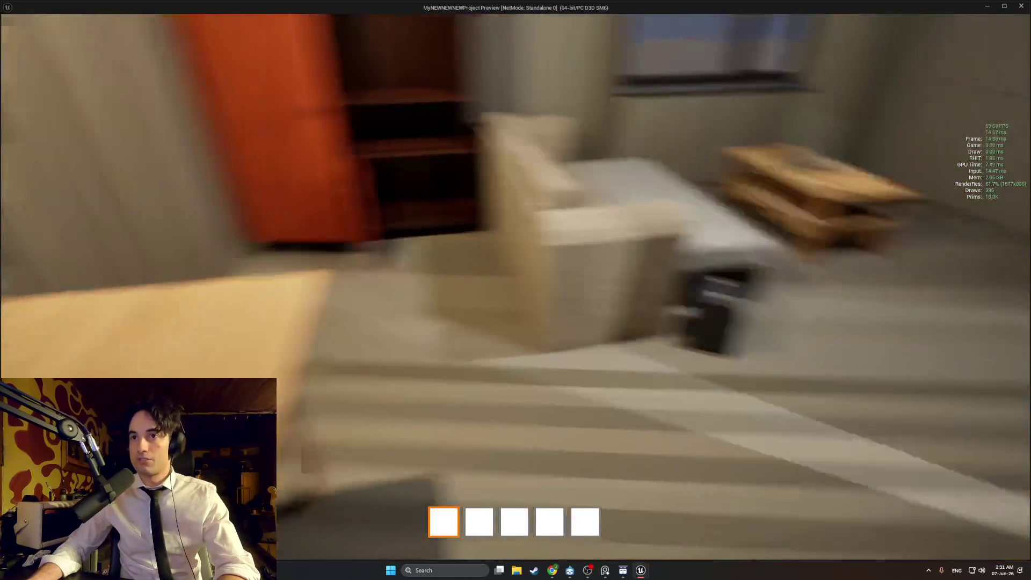
key(w)
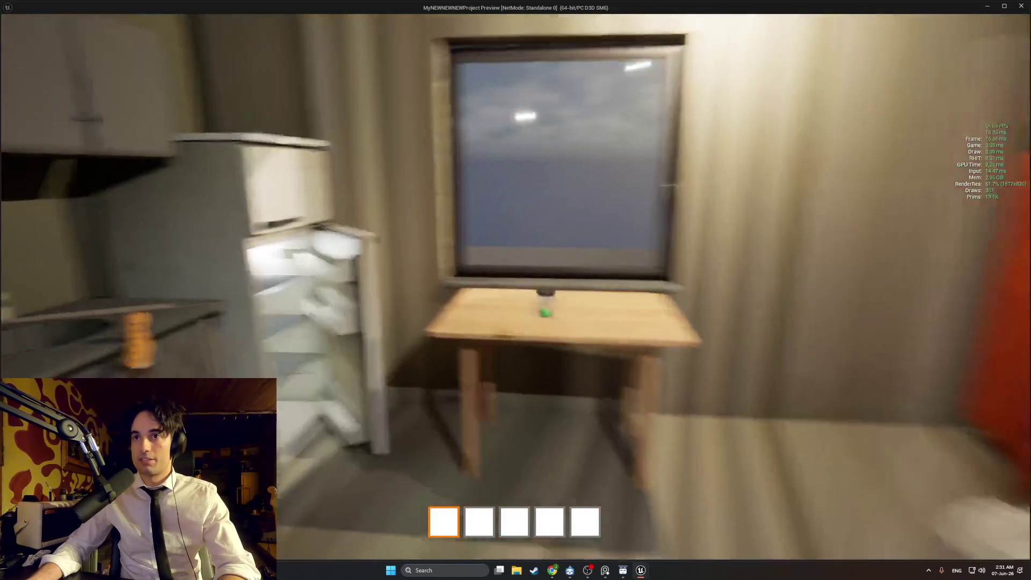
key(w)
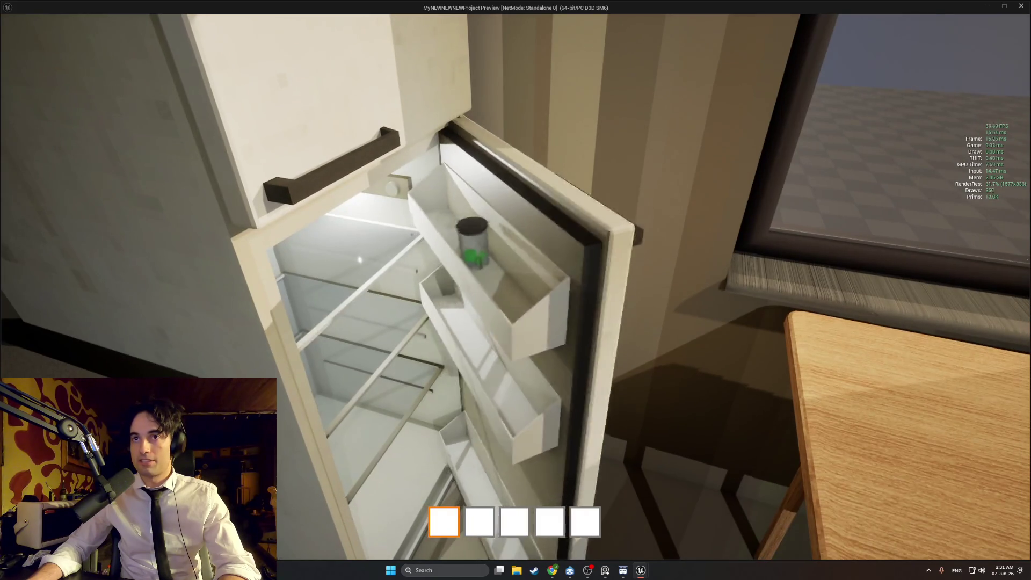
key(s)
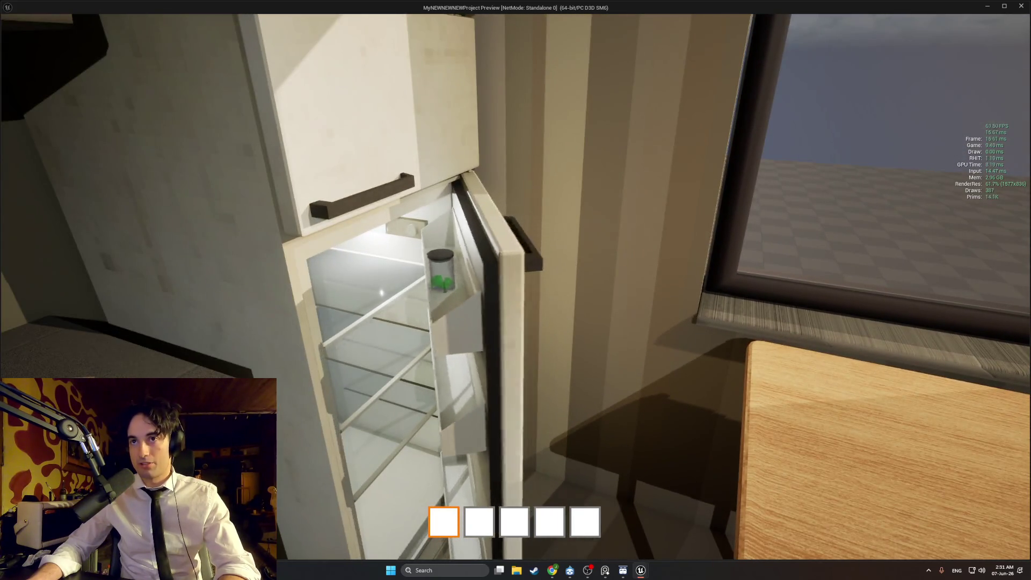
Look over the fridge, push its door, and swing the freezer door open and shut
key(space)
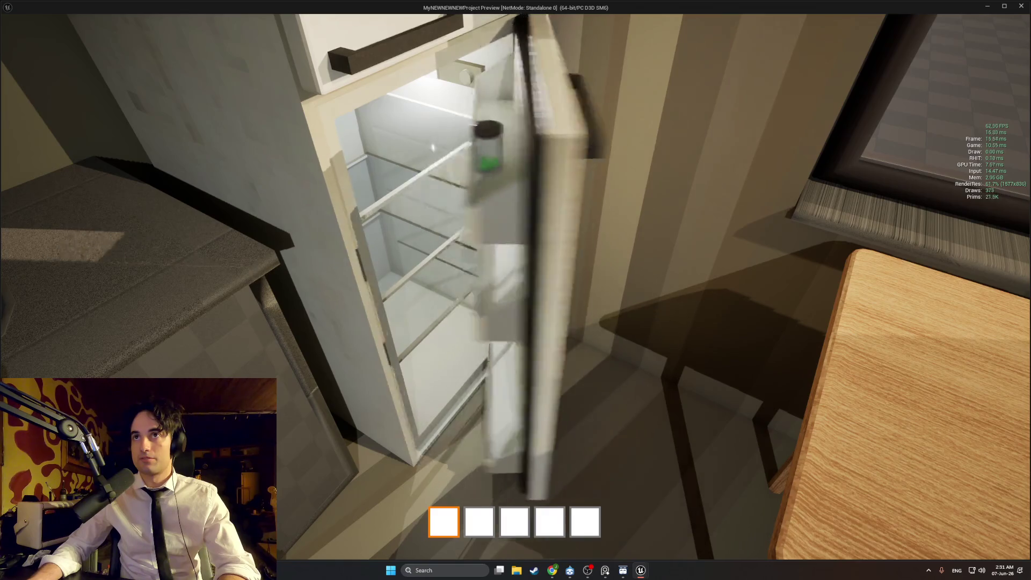
key(s)
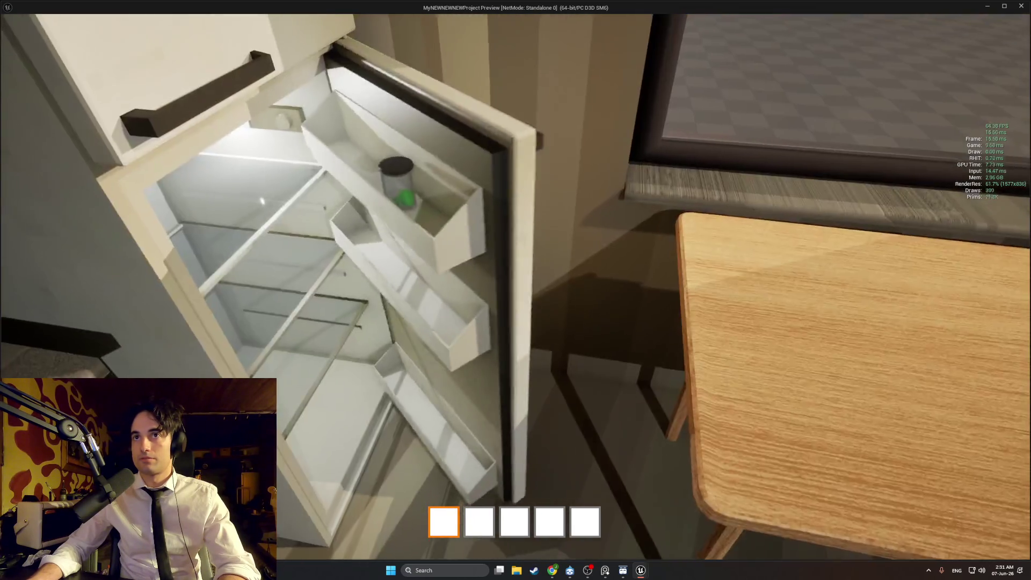
key(e)
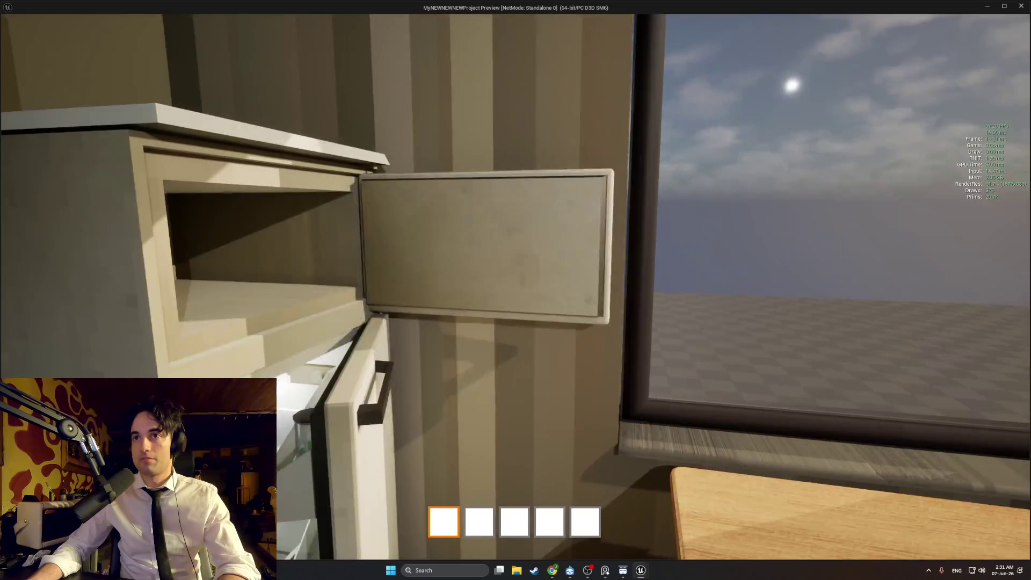
key(e)
key(e)
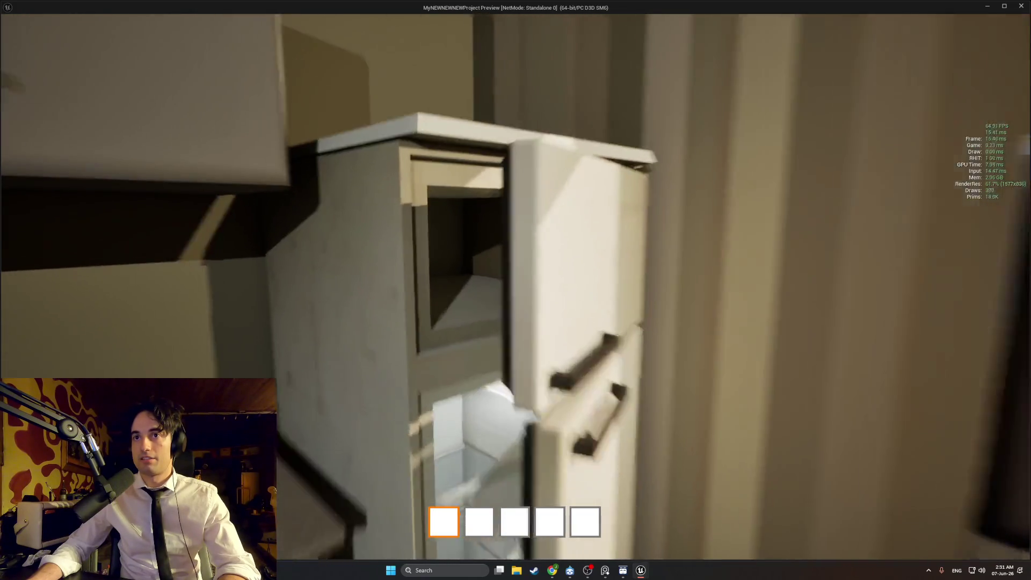
Bump the carried guitar repeatedly into the open fridge door, then turn toward the wardrobe
key(s)
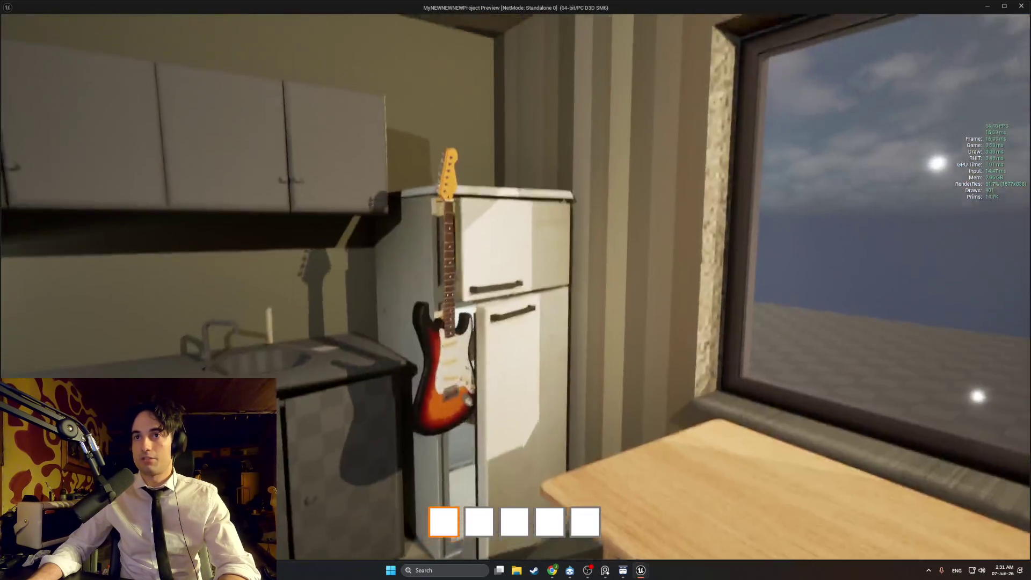
key(w)
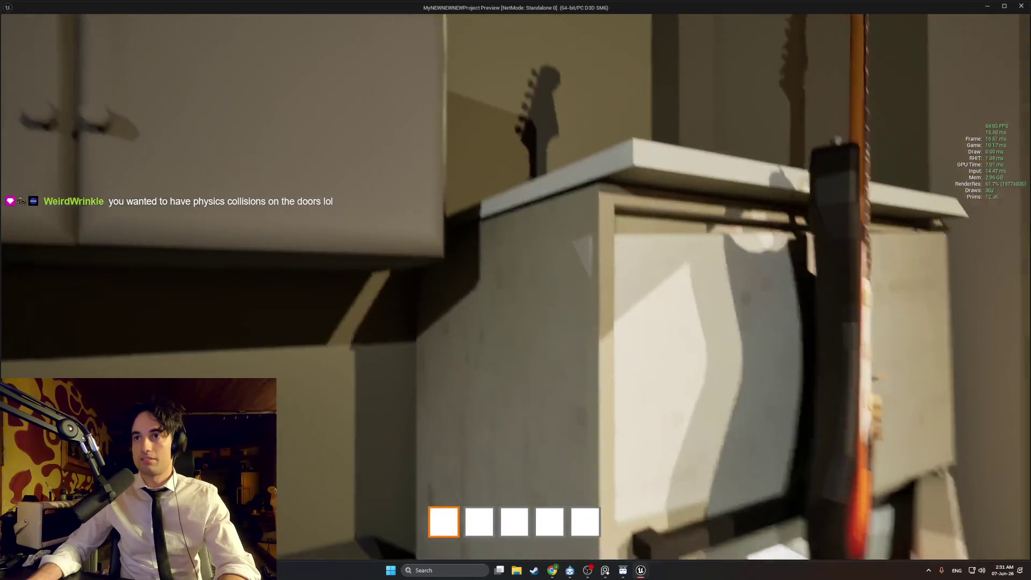
key(s)
key(w)
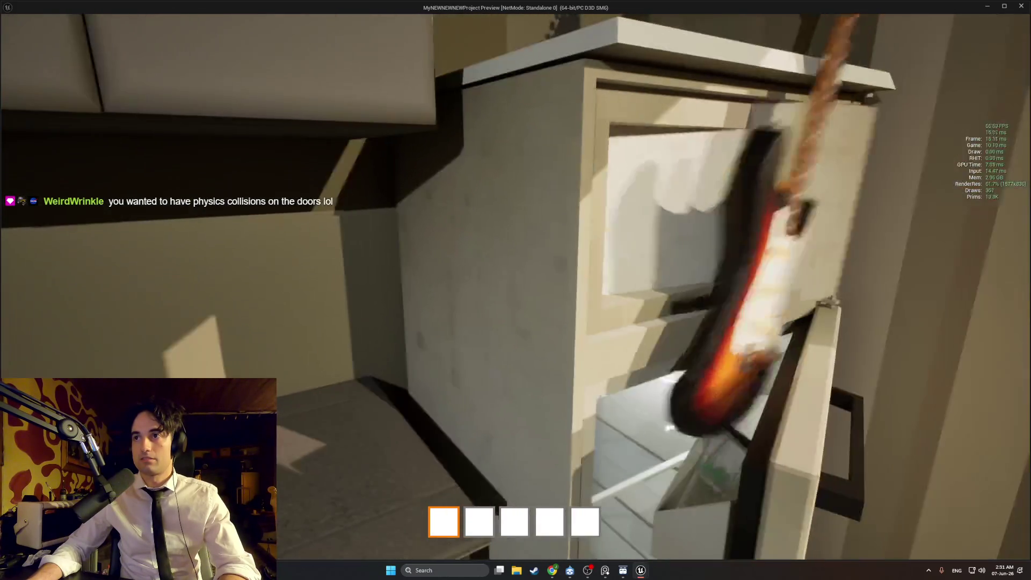
key(s)
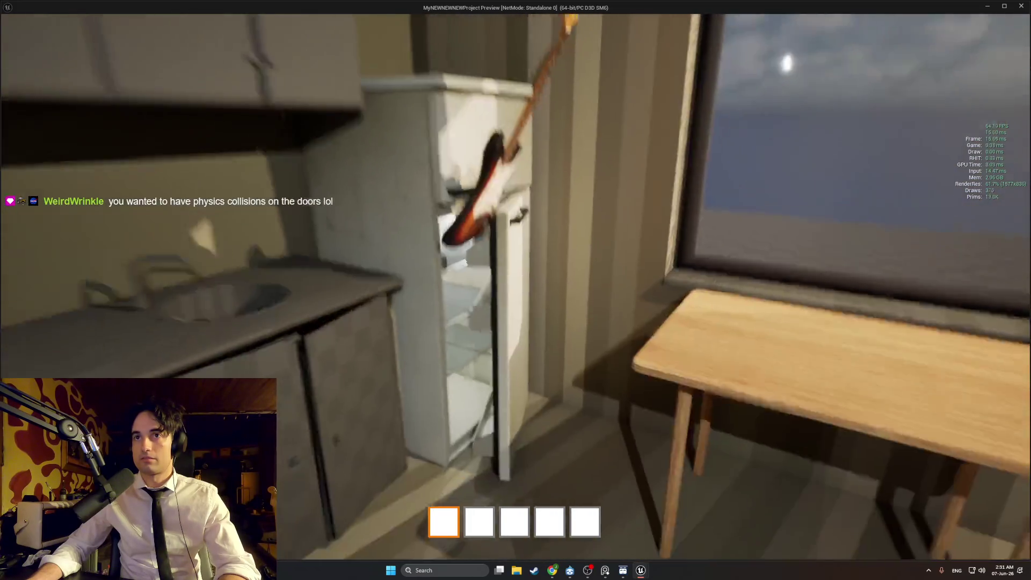
key(w)
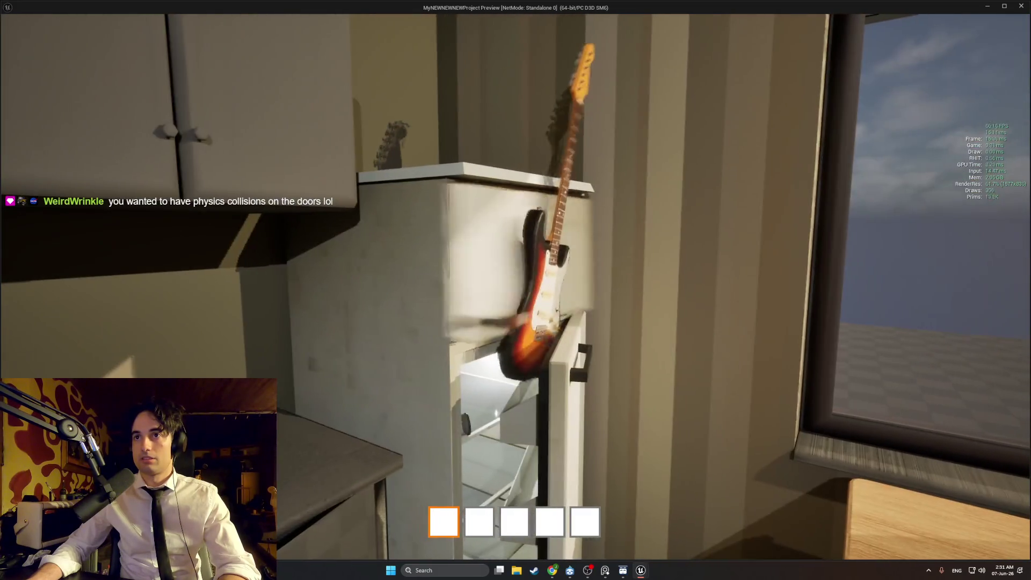
key(a)
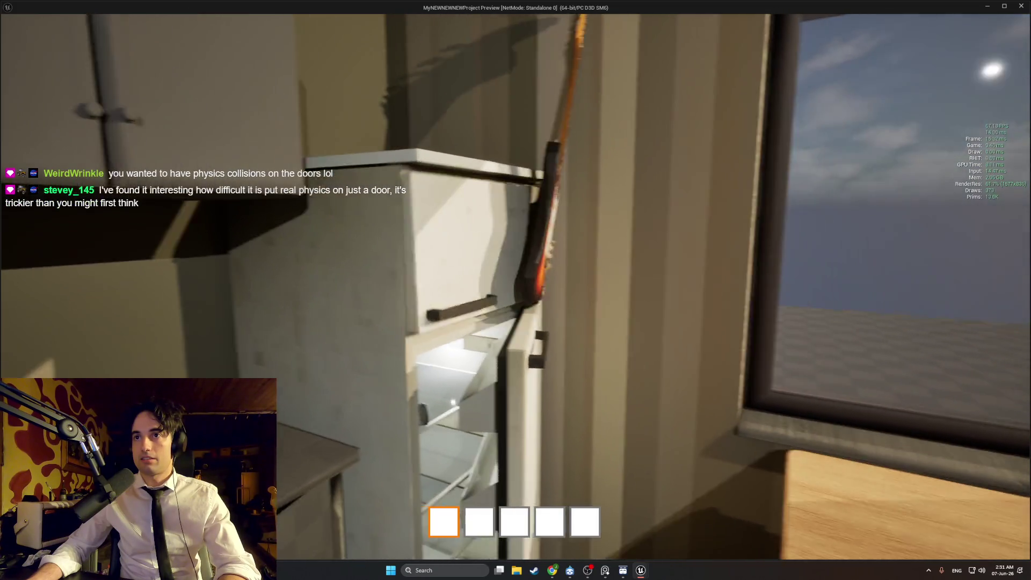
key(s)
key(w)
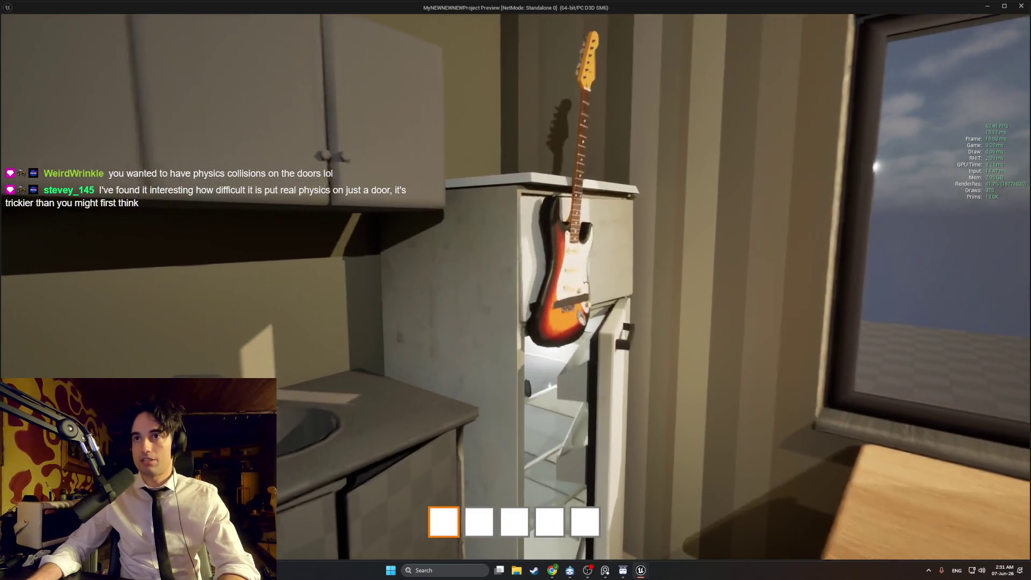
key(w)
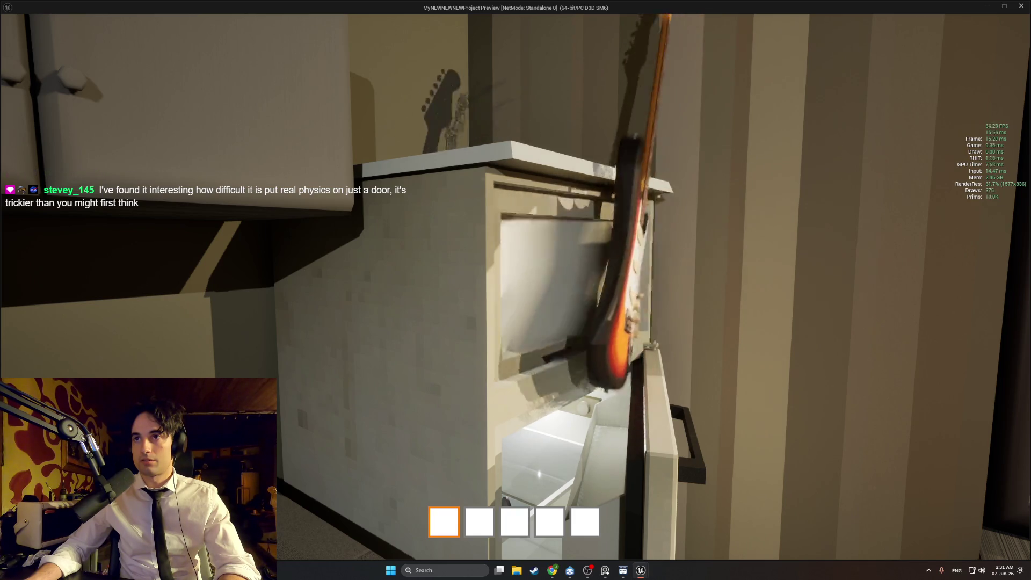
drag(515, 290, 913, 284)
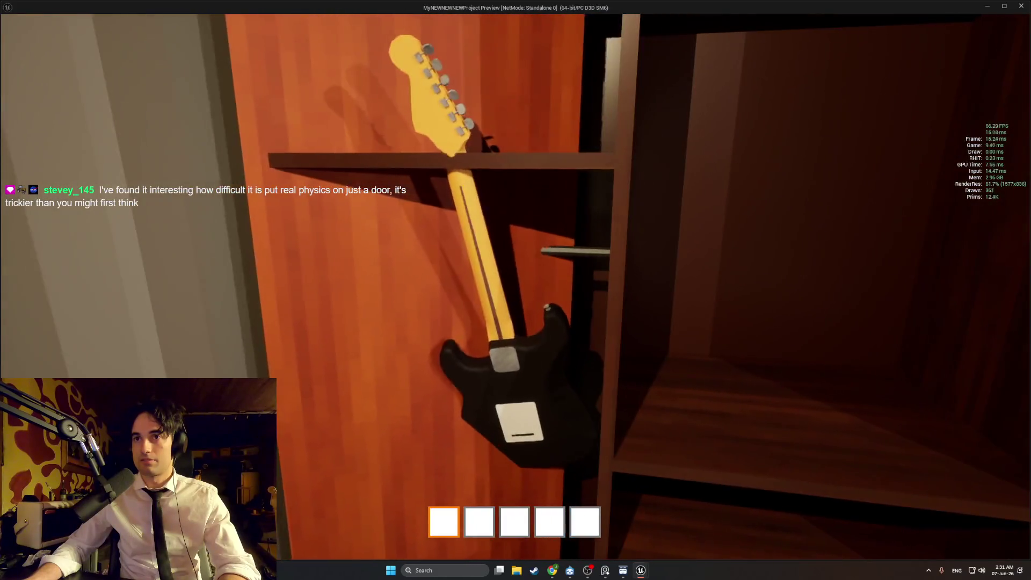
Rotate the held guitar onto the wardrobe shelf, set it down and check it
key(s)
drag(516, 290, 425, 295)
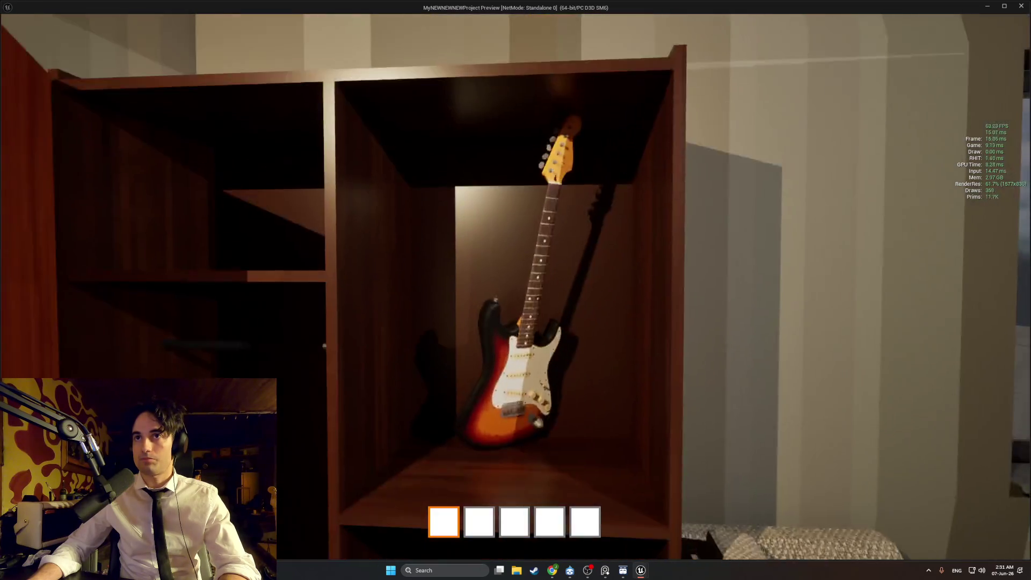
key(s)
key(w)
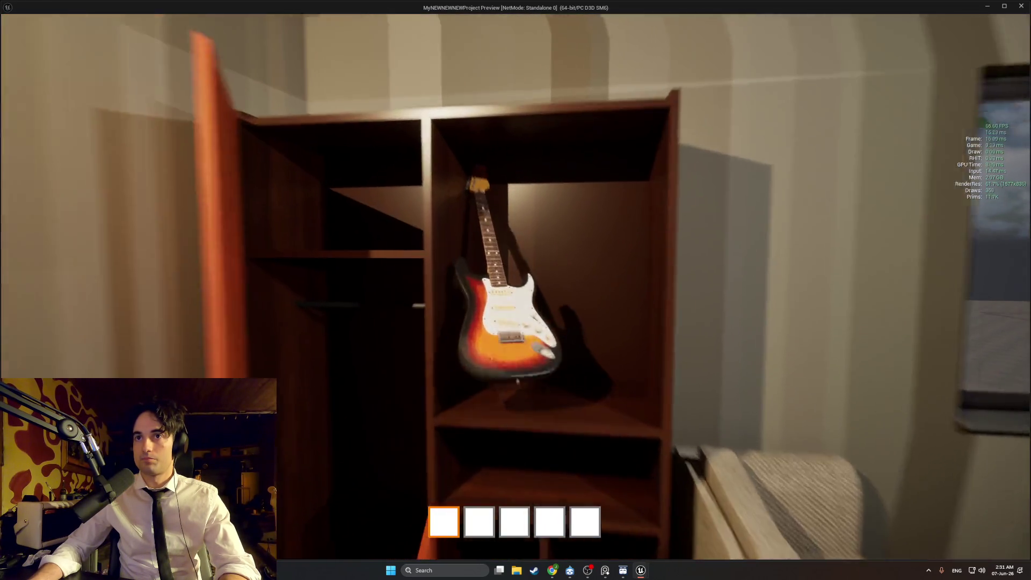
key(s)
key(w)
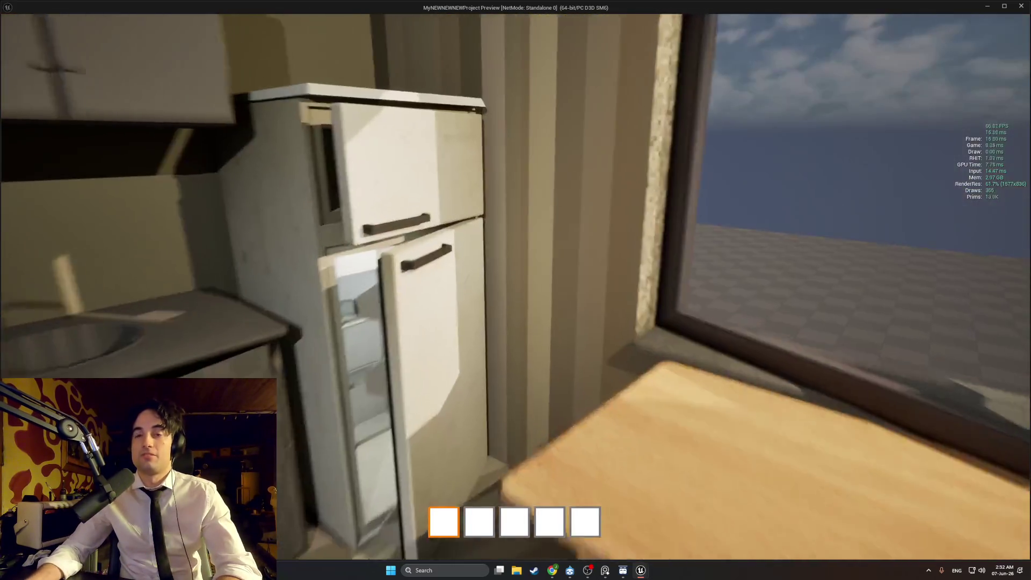
Walk to the fridge and swing its door open, shut, and open again
key(w)
key(e)
key(e)
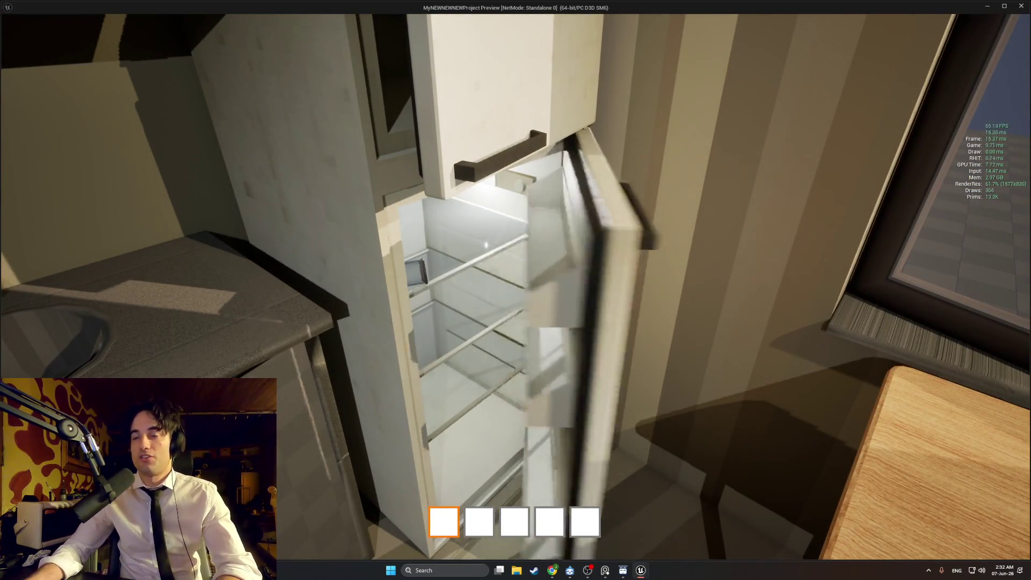
key(e)
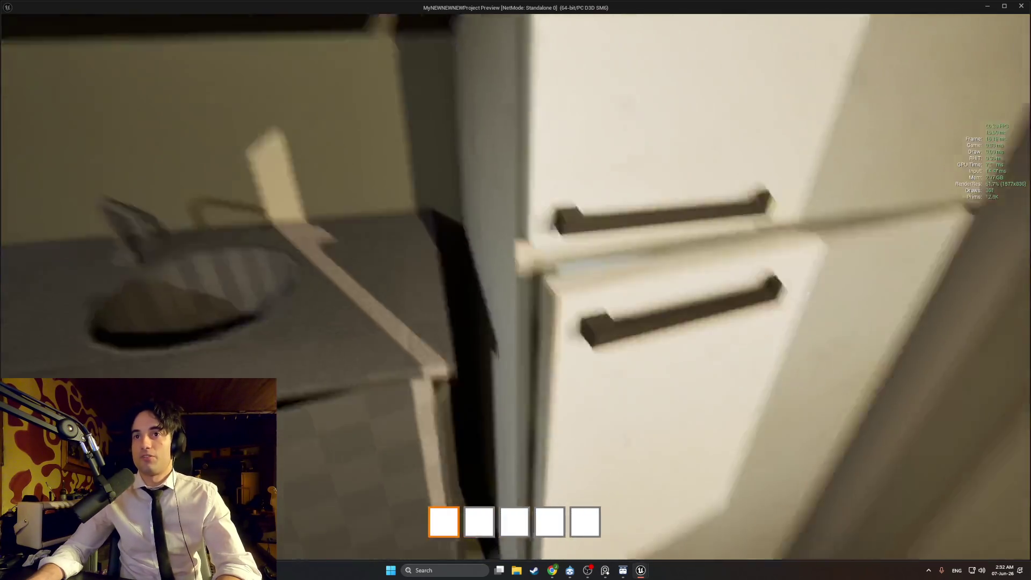
key(e)
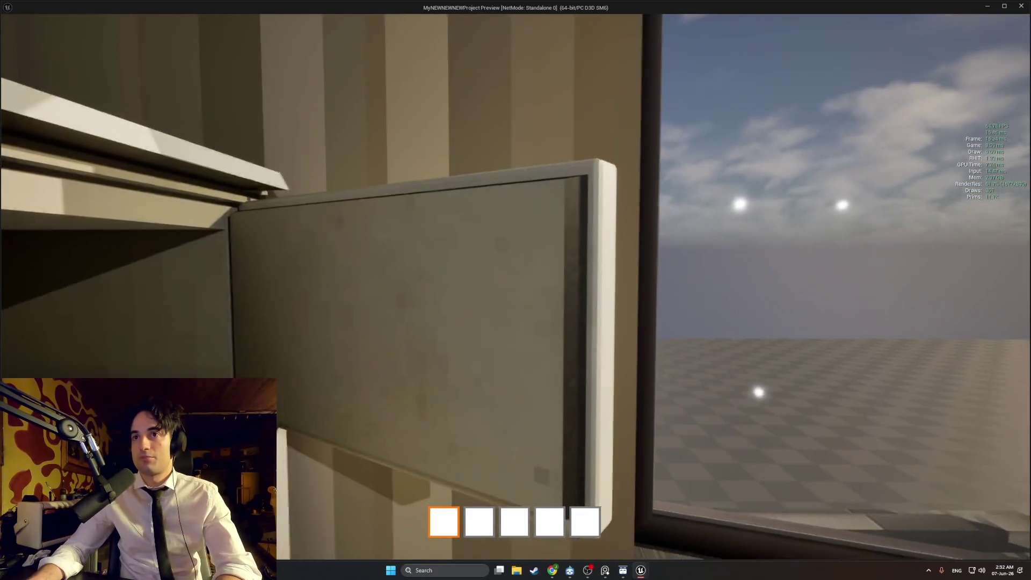
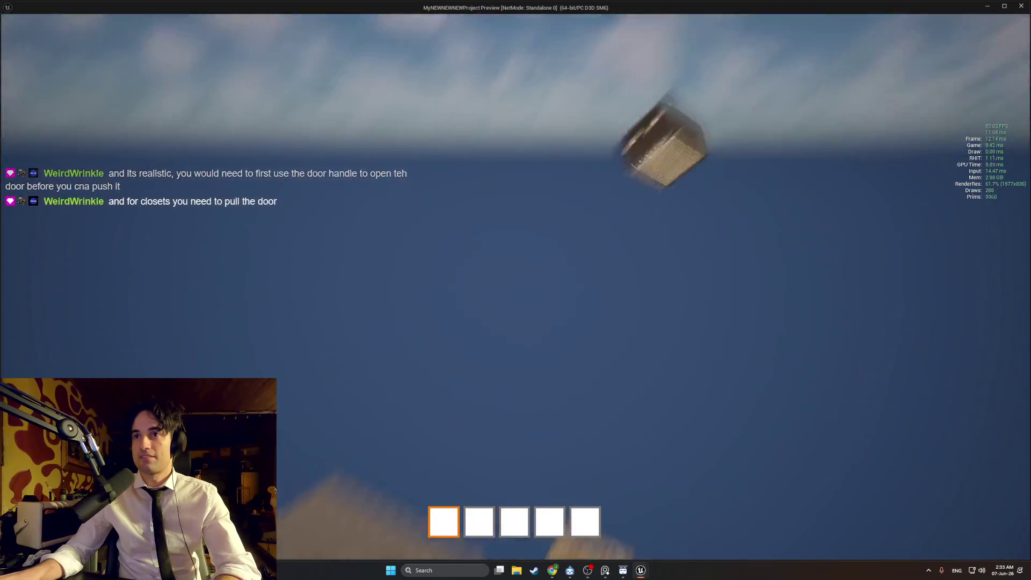
Restart the standalone preview and walk through the apartment door into the stair hall
key(Escape)
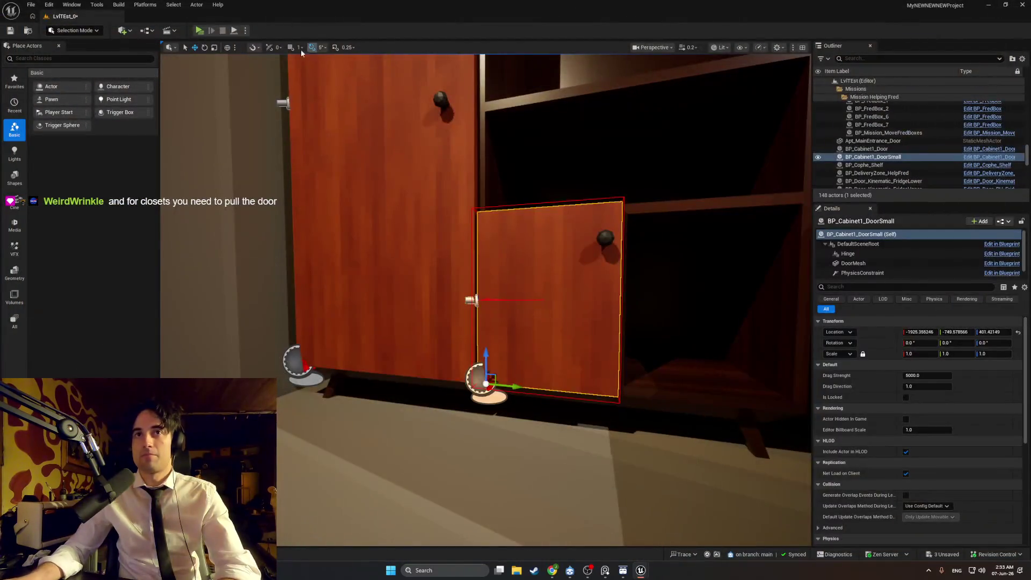
click(194, 29)
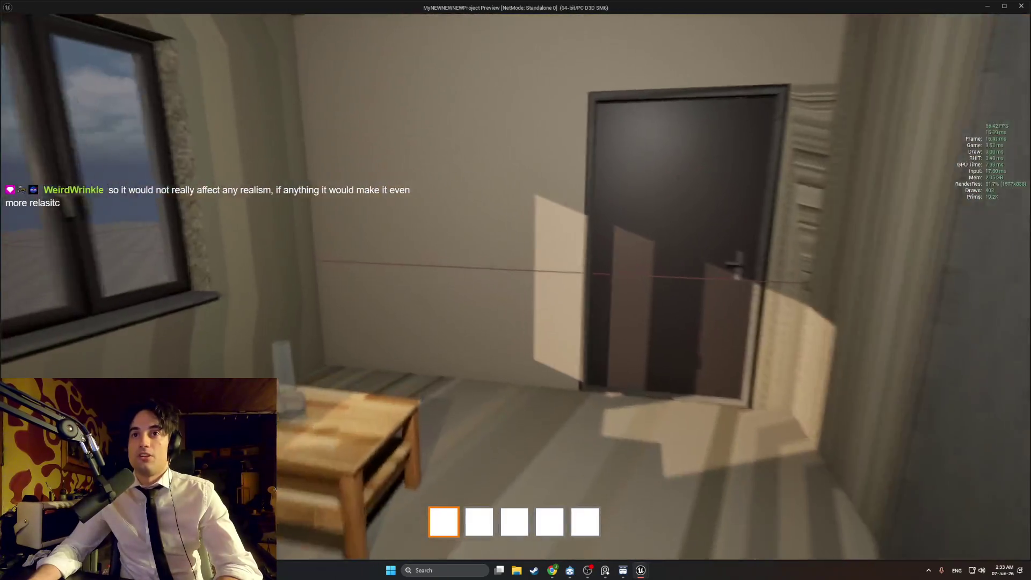
key(w)
key(w)
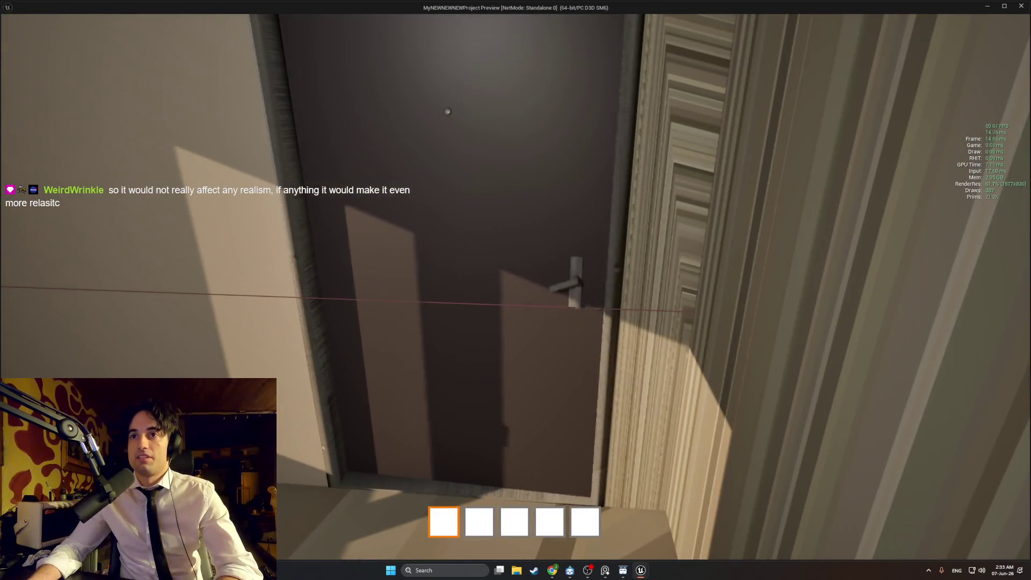
key(e)
key(w)
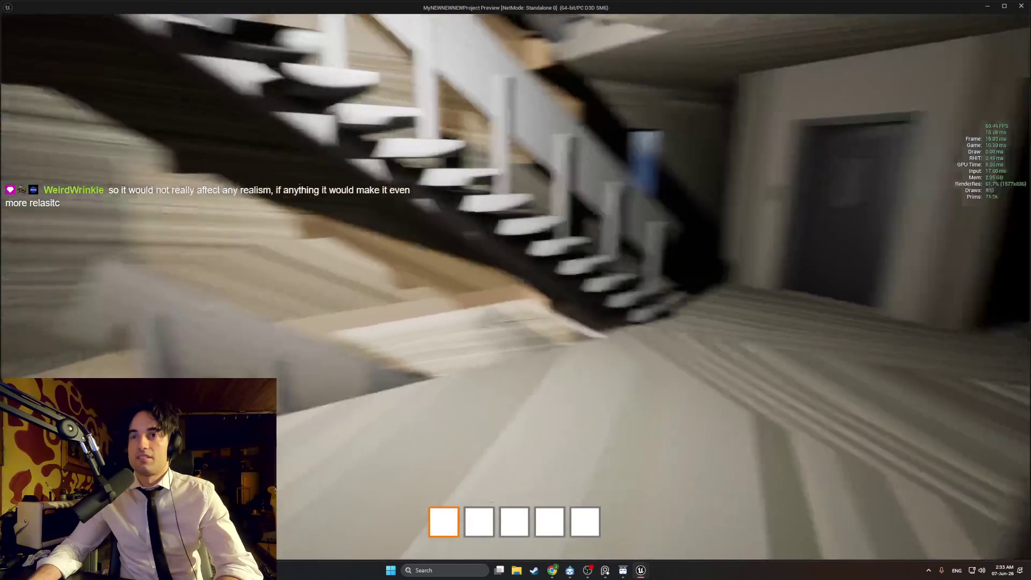
Walk under the staircase, open the elevator door and look around inside the elevator
key(w)
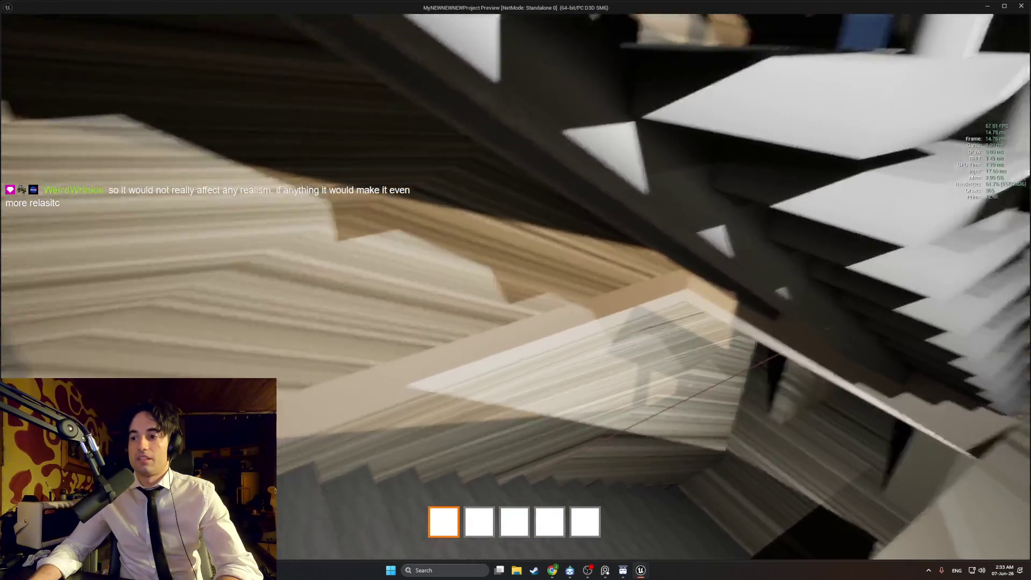
key(w)
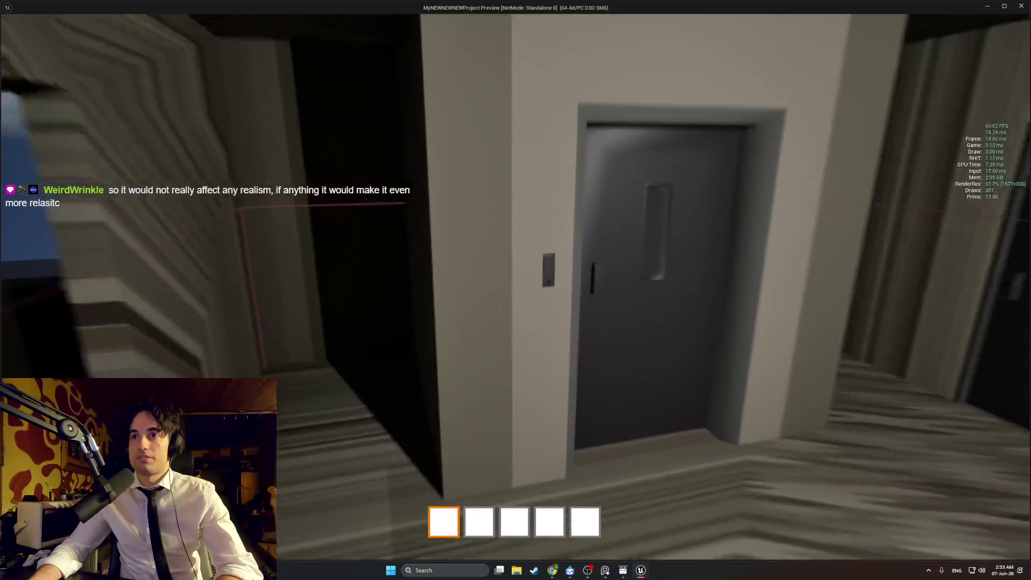
key(e)
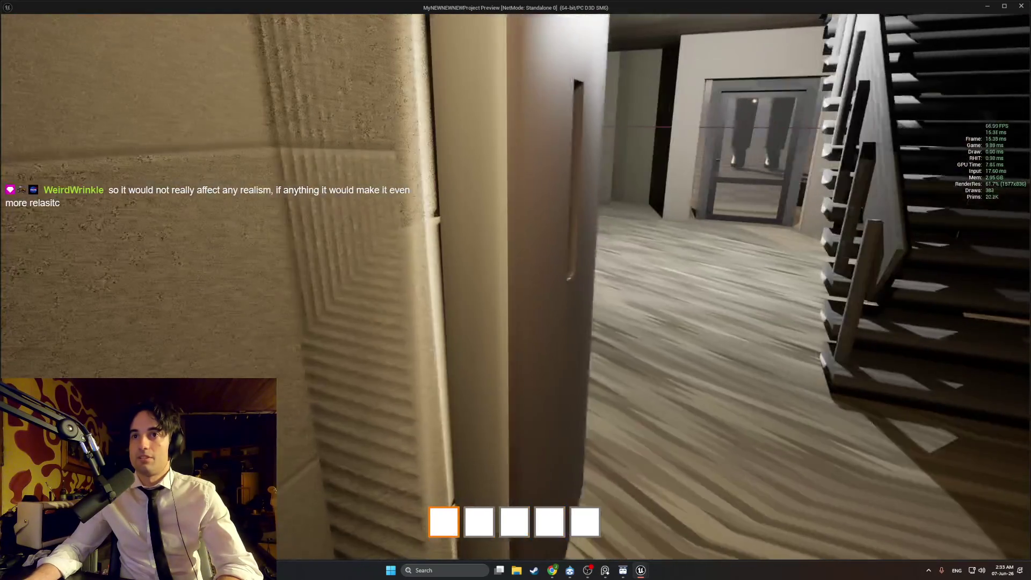
key(w)
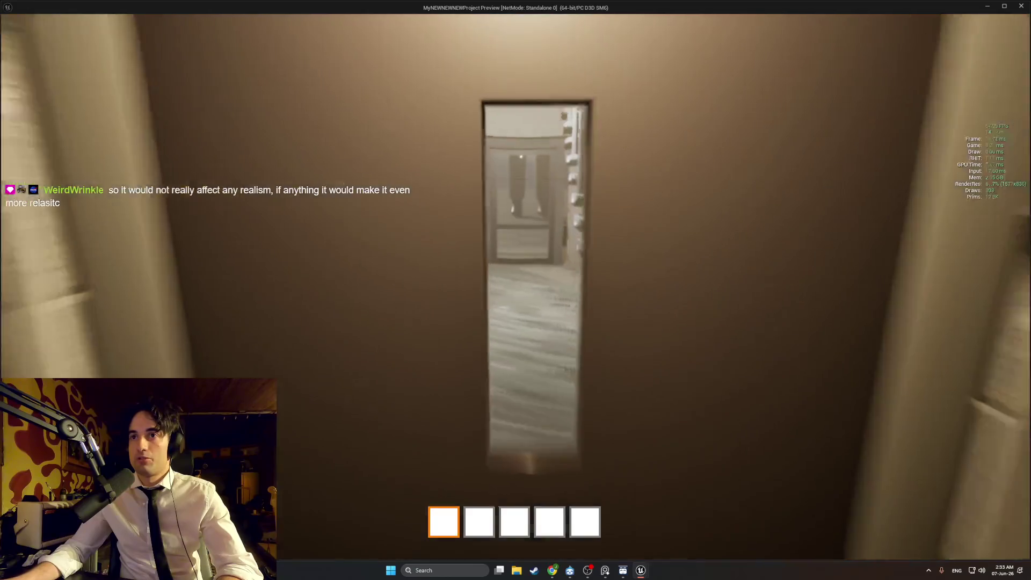
key(w)
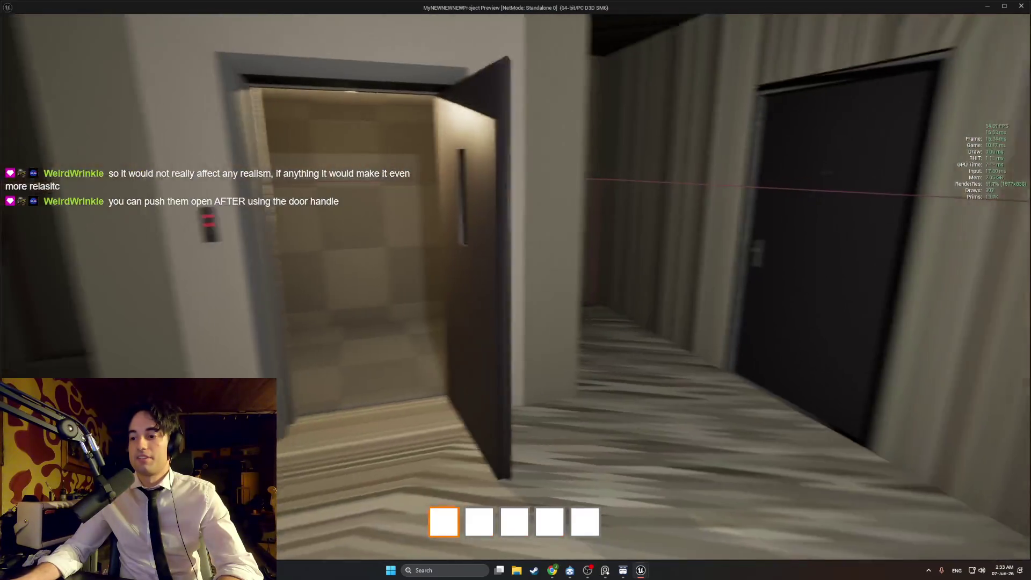
key(w)
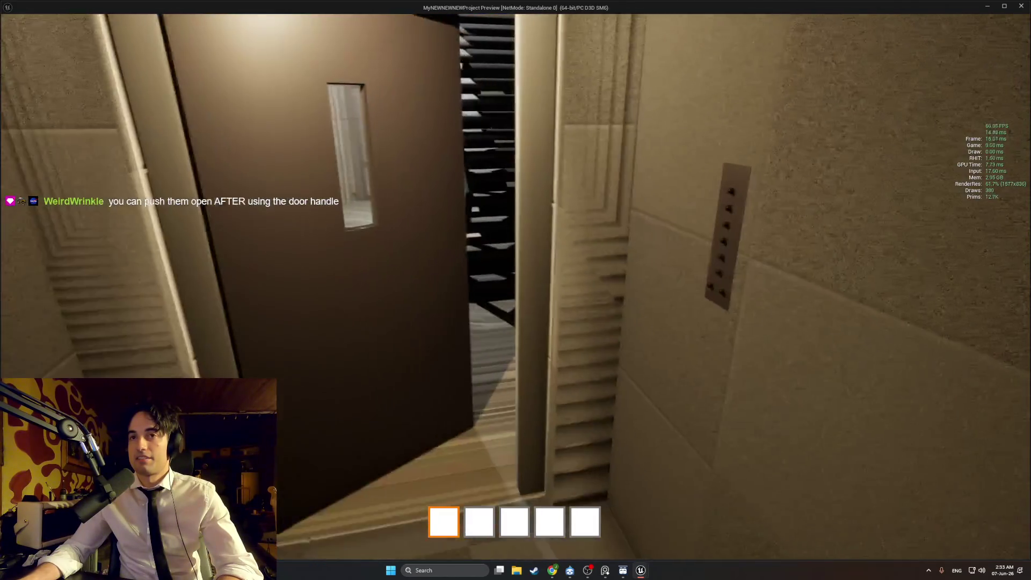
key(w)
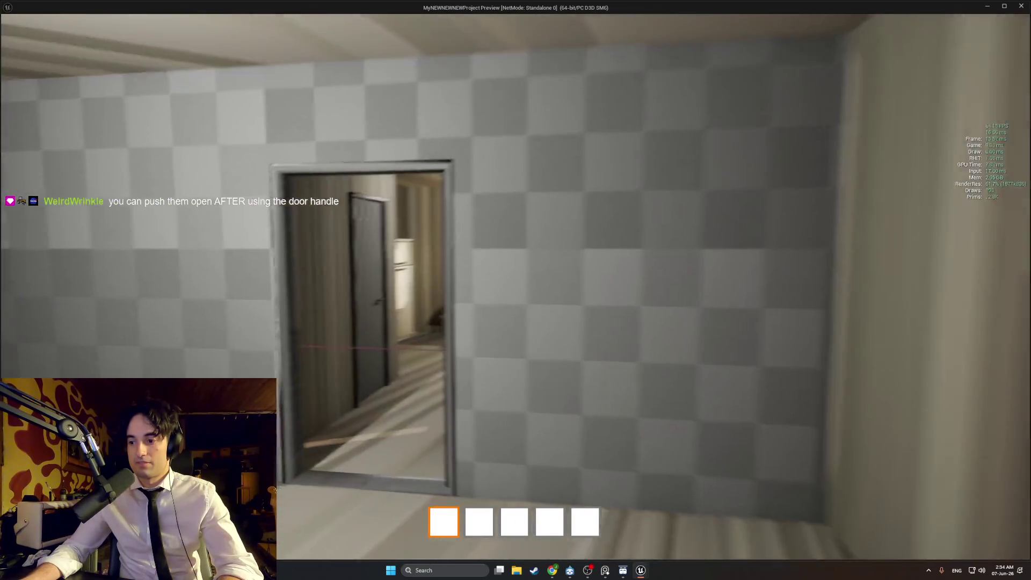
Walk out along the hallway and staircase into the room with the guitar
key(w)
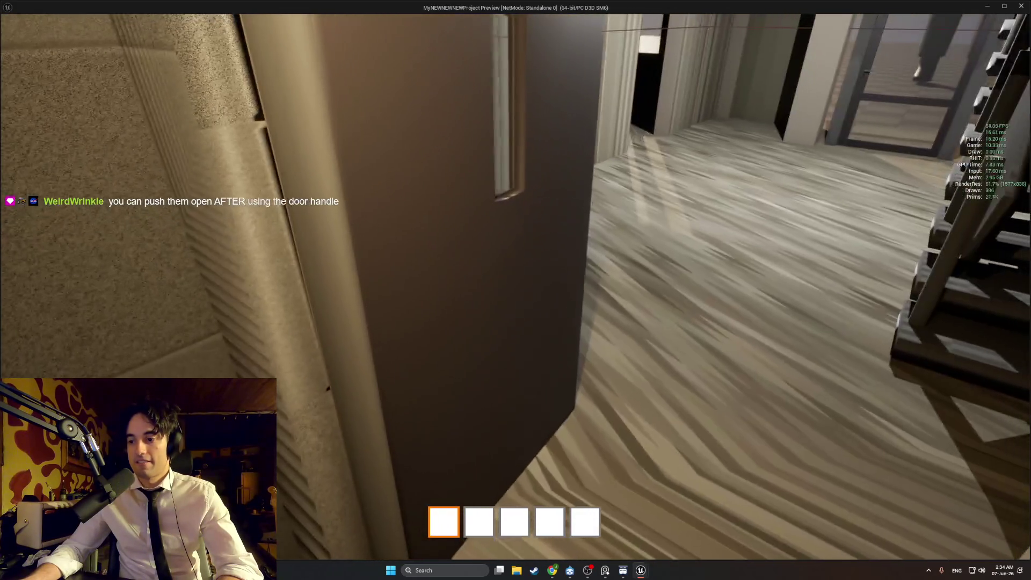
key(w)
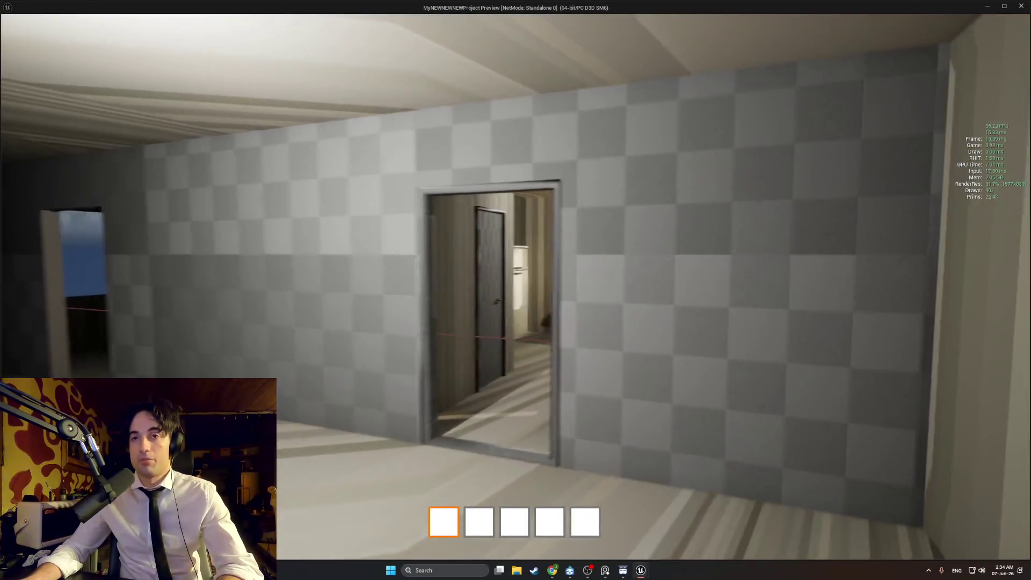
key(w)
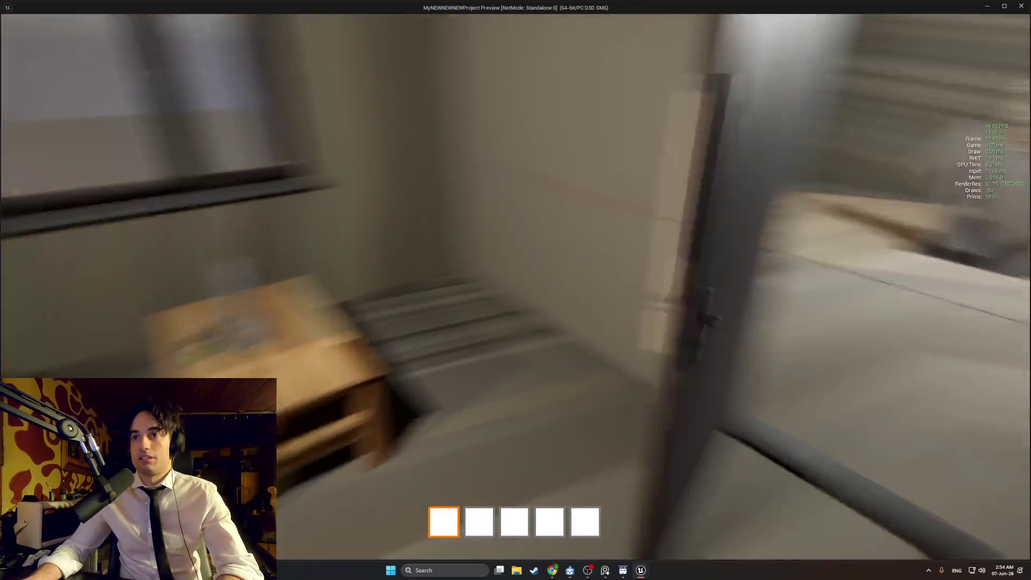
key(w)
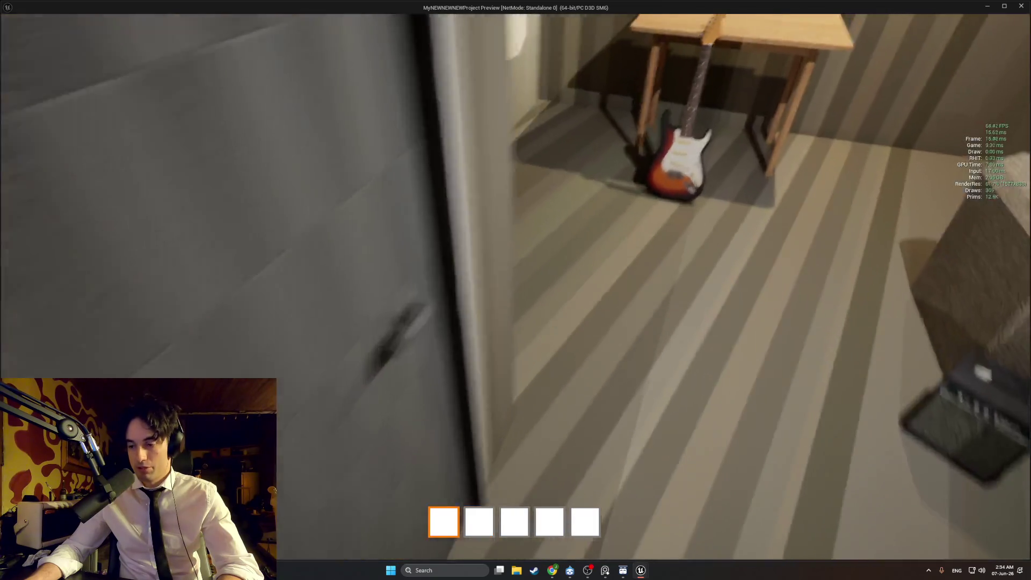
Walk down the hallway into the bedroom and face the orange wardrobe and desk
key(w)
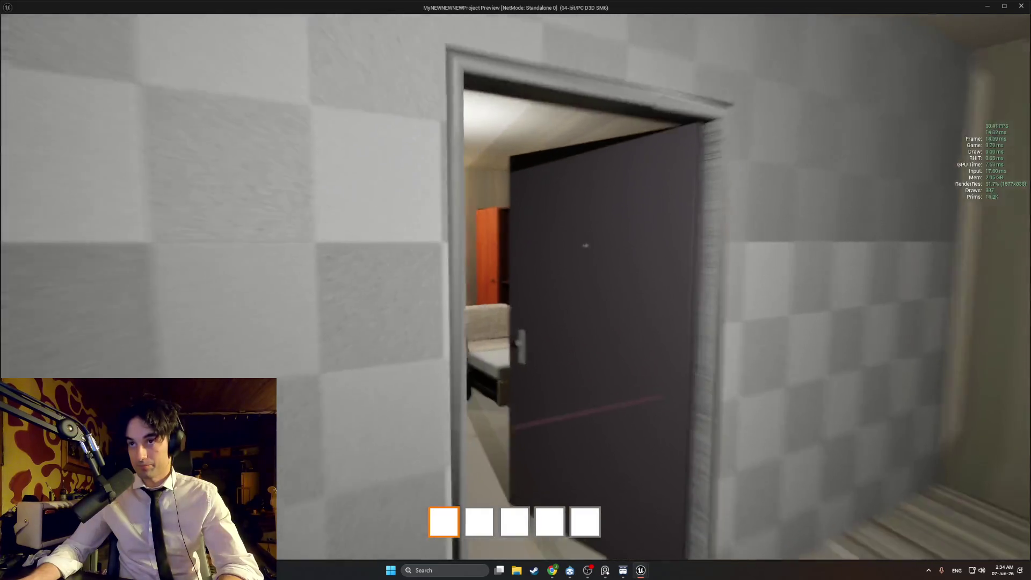
key(w)
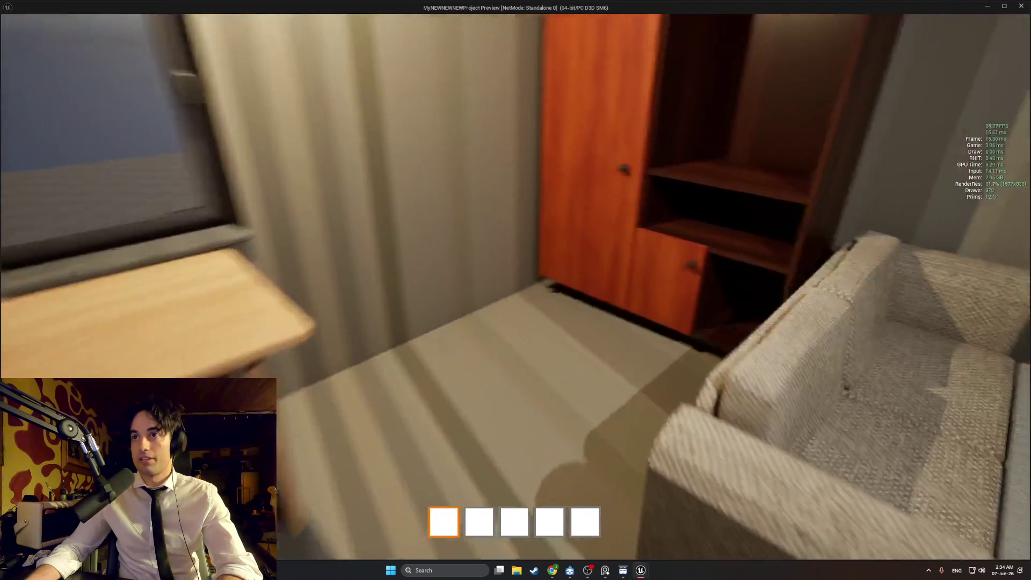
Stop the preview and uncheck Is Locked on the BP_Cabinet1_DoorSmall door
key(Escape)
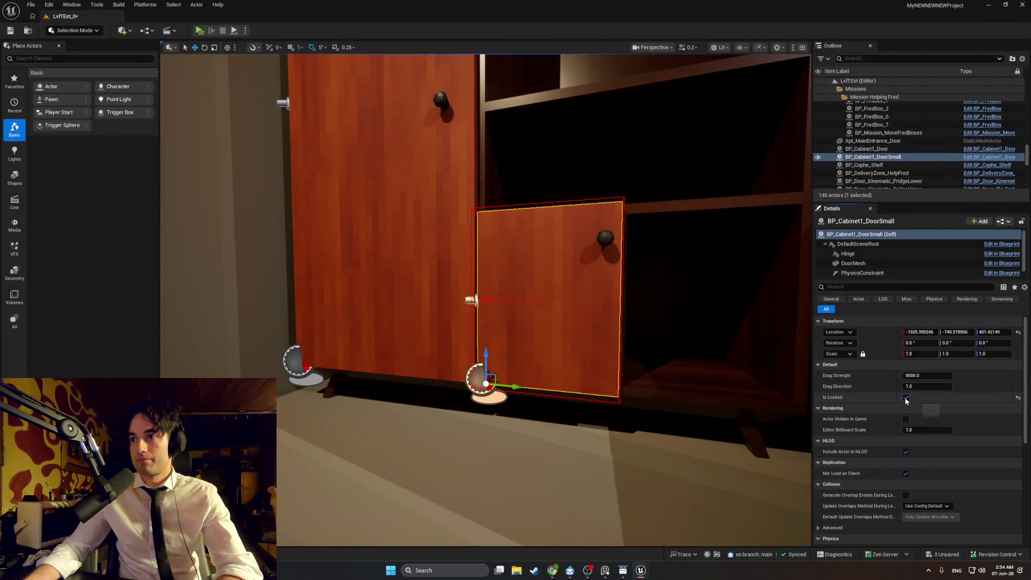
key(alt+Tab)
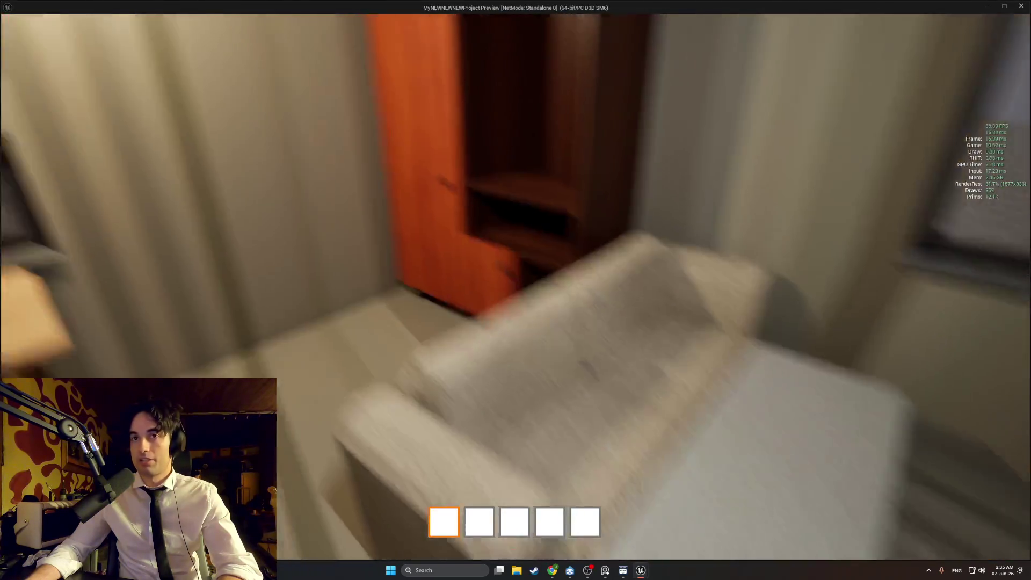
key(alt+Tab)
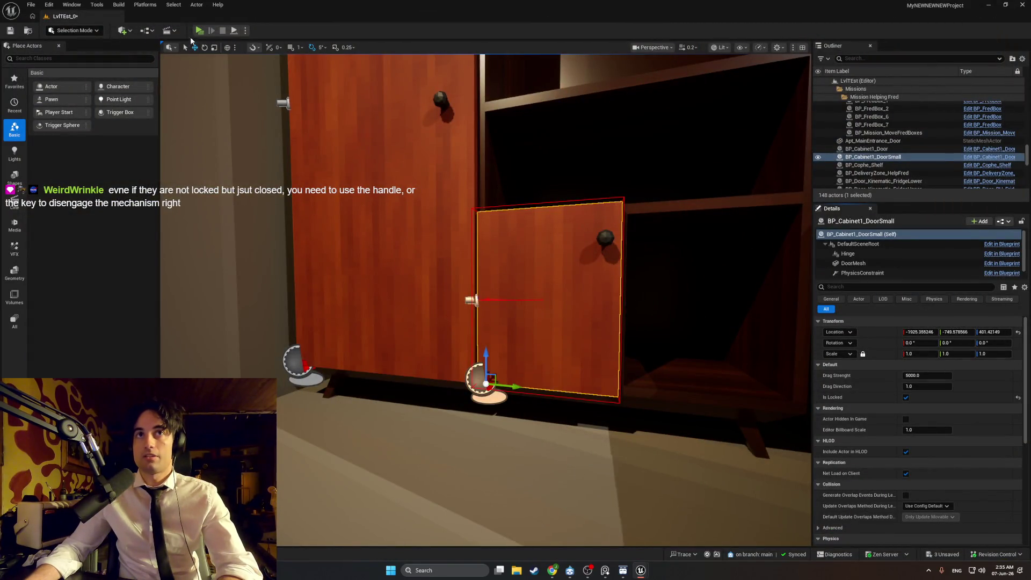
key(alt+Tab)
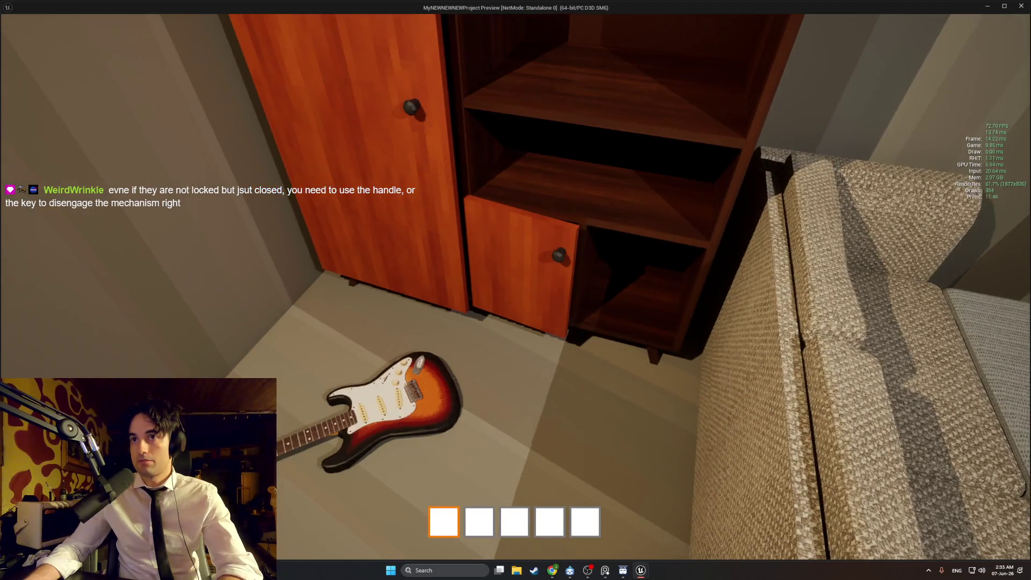
key(alt+Tab)
click(906, 397)
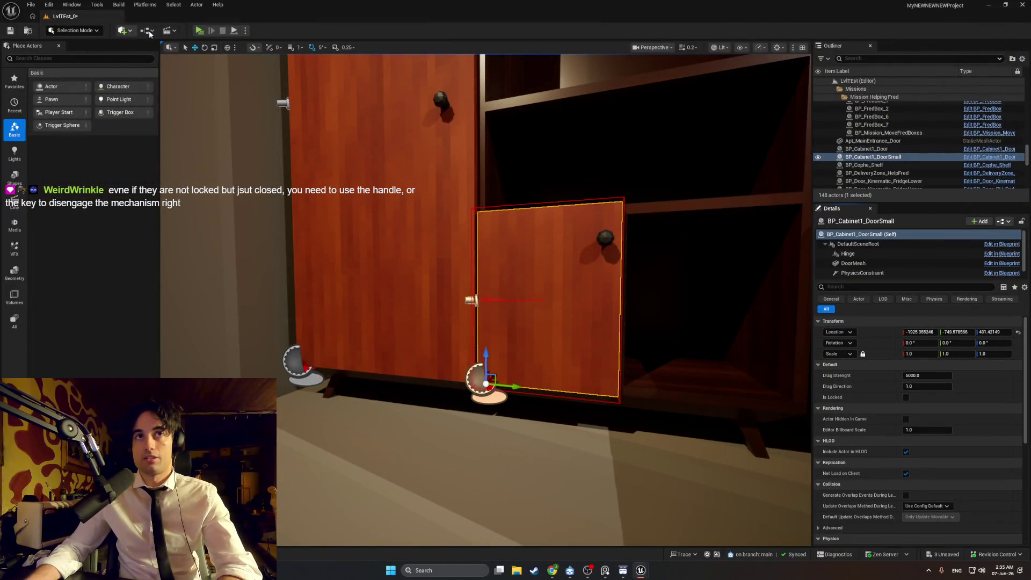
Playtest by carrying the amp box onto the couch, then stop the preview
click(199, 30)
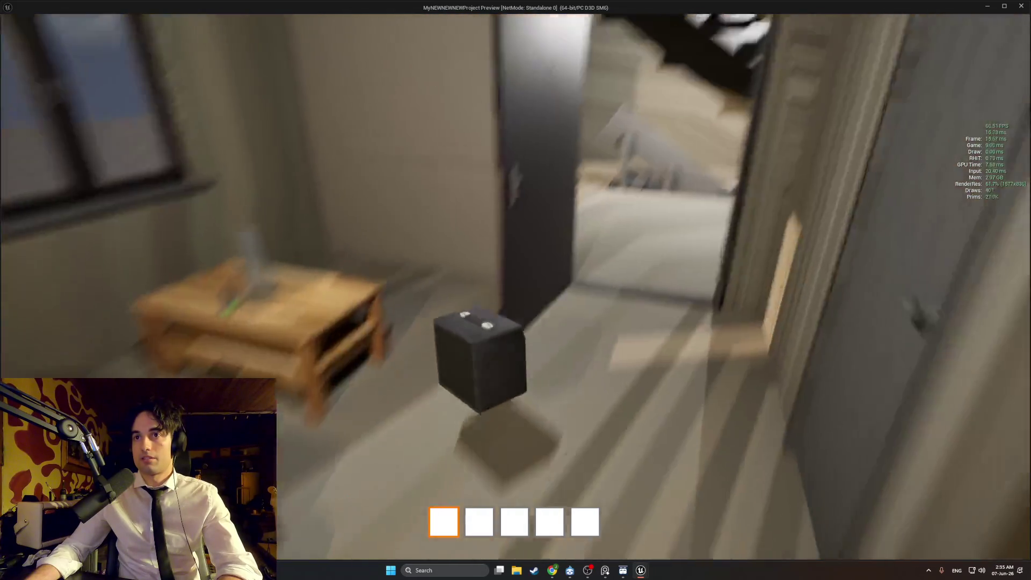
key(e)
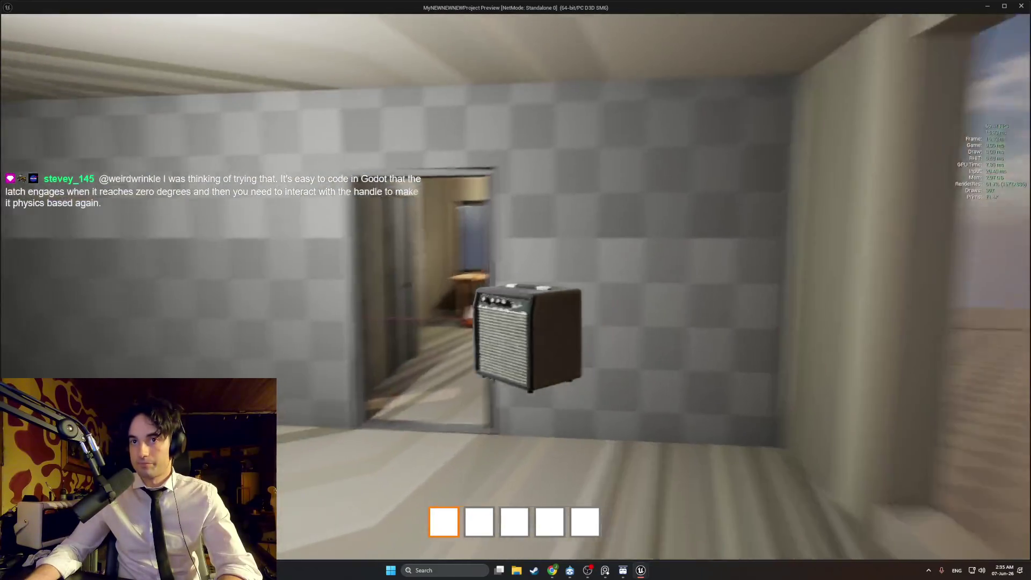
key(w)
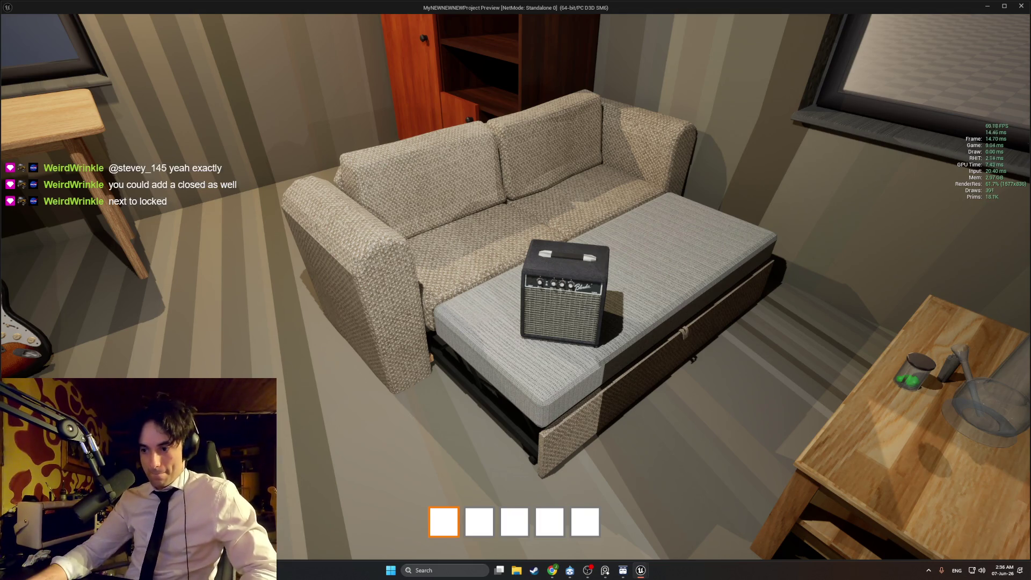
key(w)
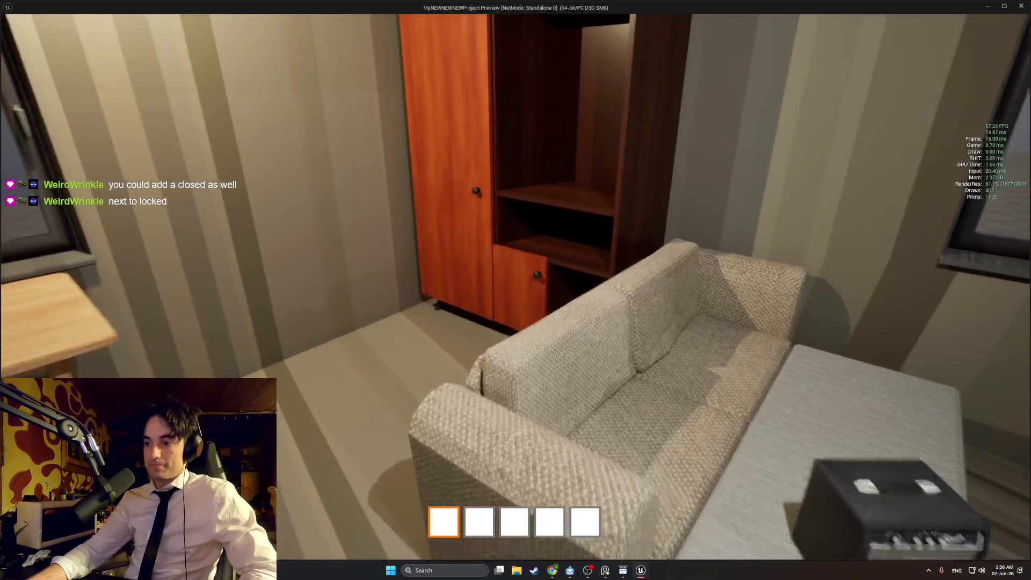
key(Escape)
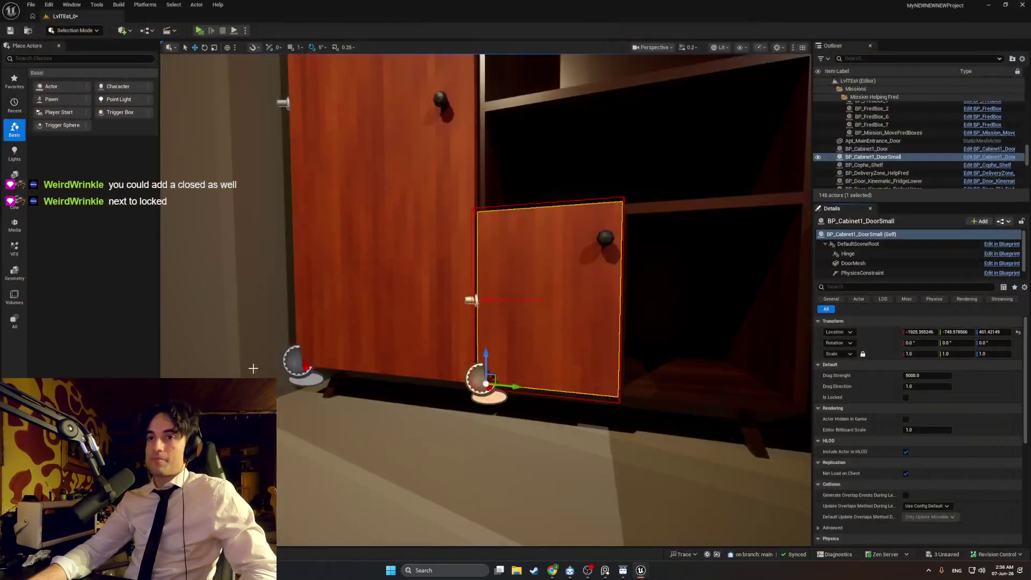
Open the BP_Cabinet1_DoorSmallRight Blueprint in its full editor's 3D Viewport
scroll(499, 312, up, 1)
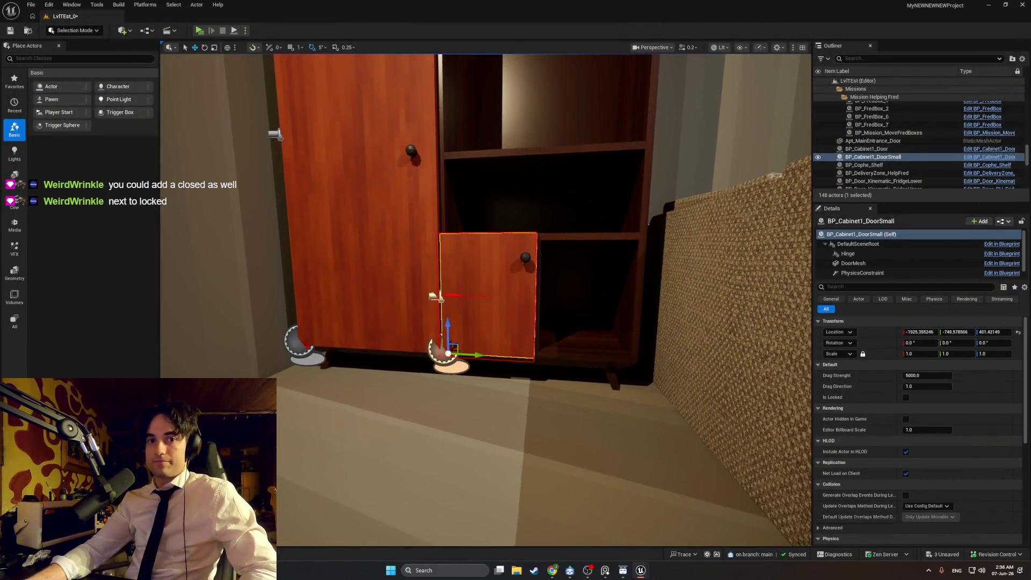
key(ctrl+space)
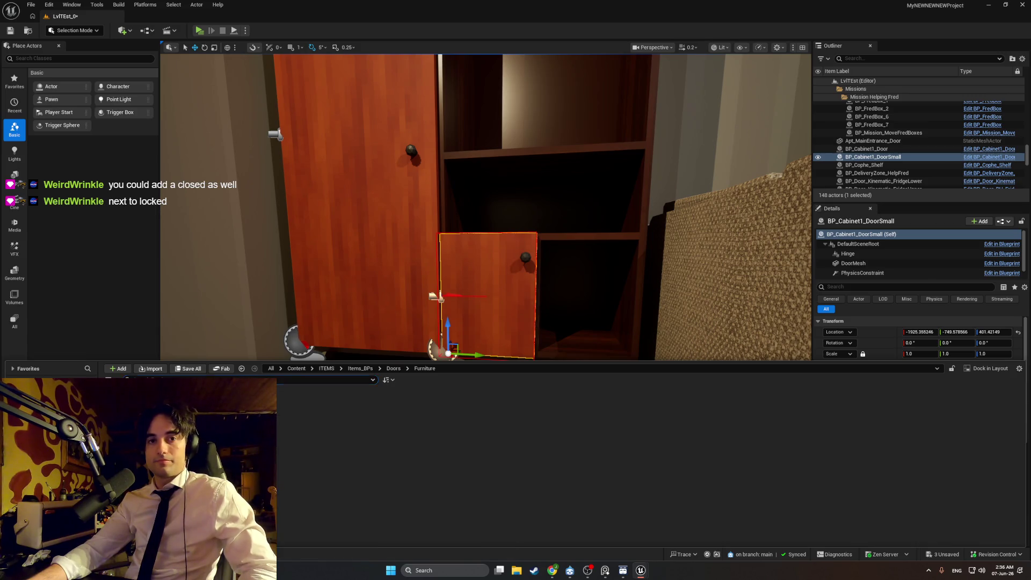
double_click(242, 406)
click(347, 45)
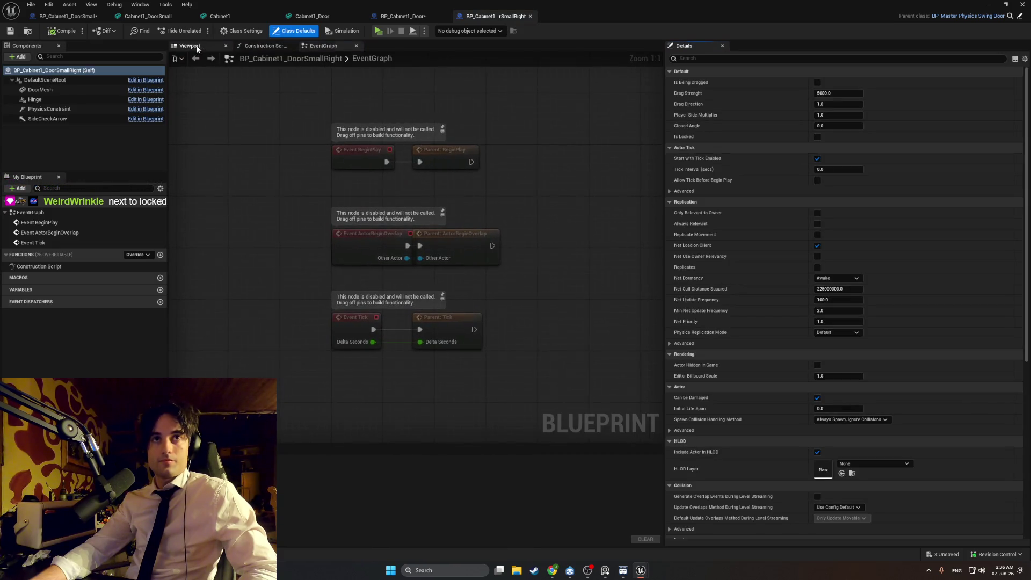
click(197, 47)
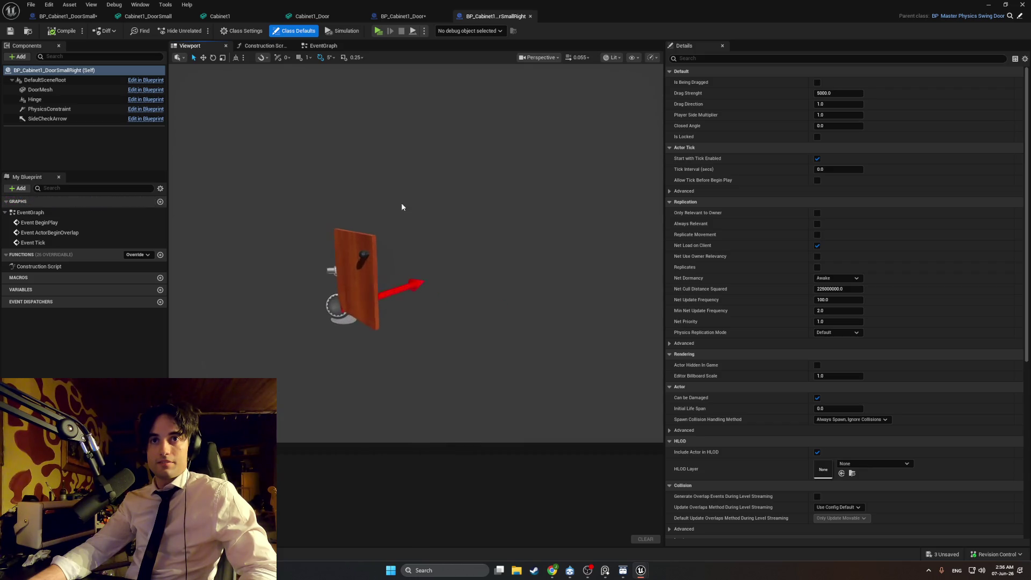
Mirror the DoorMesh component by setting its scale to -1
click(343, 304)
click(821, 158)
text(-1)
key(Return)
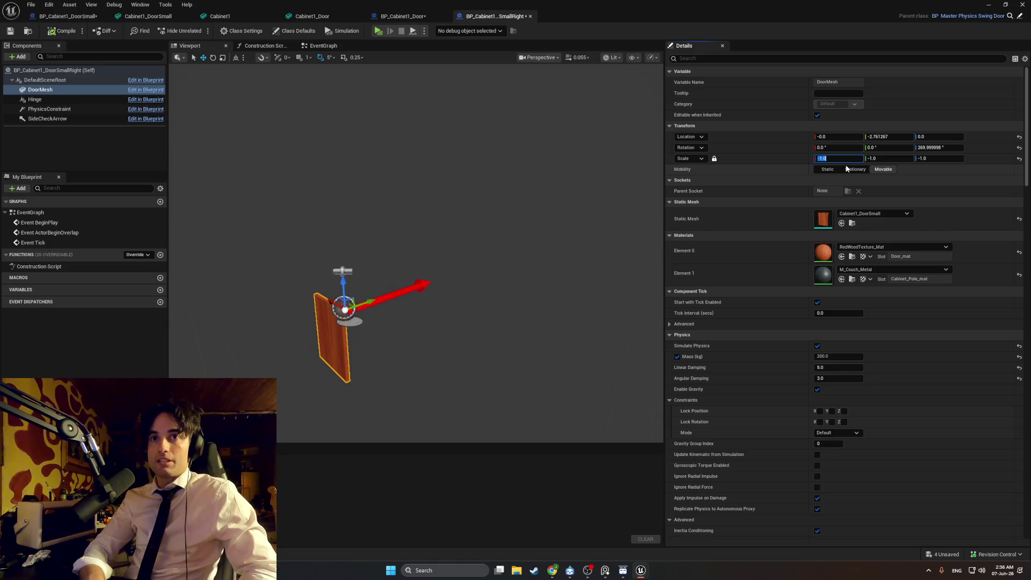
drag(553, 281, 467, 257)
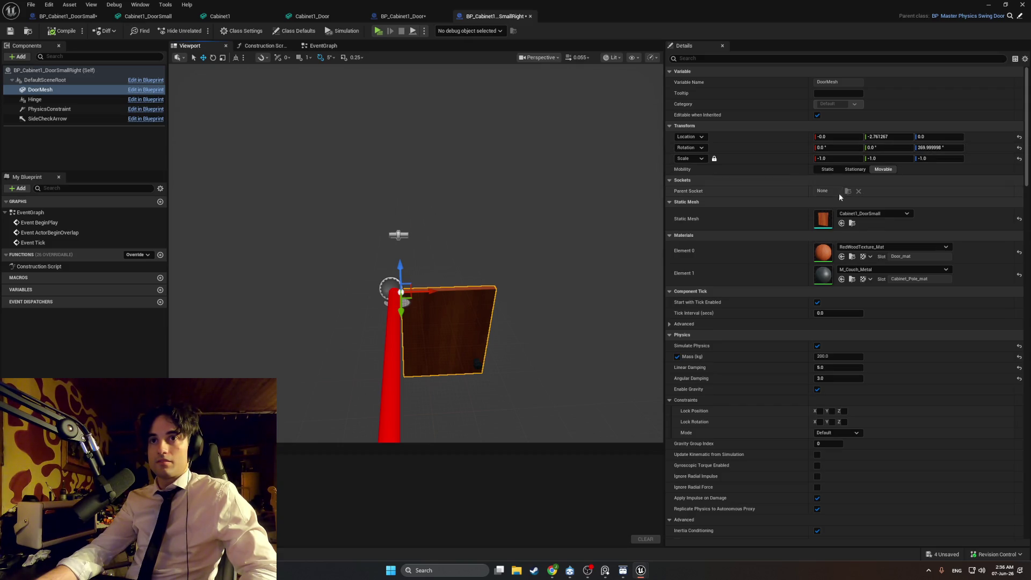
Rotate the door mesh to 180, -5, 90 and compile the Blueprint
key(e)
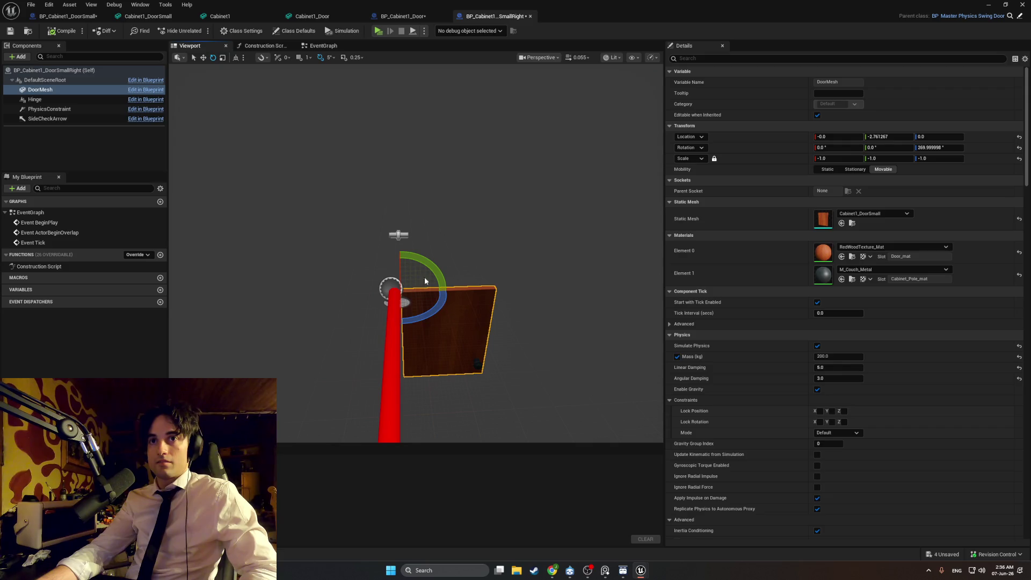
mouse_move(440, 275)
mouse_down()
mouse_move(447, 248)
mouse_move(409, 236)
mouse_move(352, 294)
mouse_up()
click(546, 264)
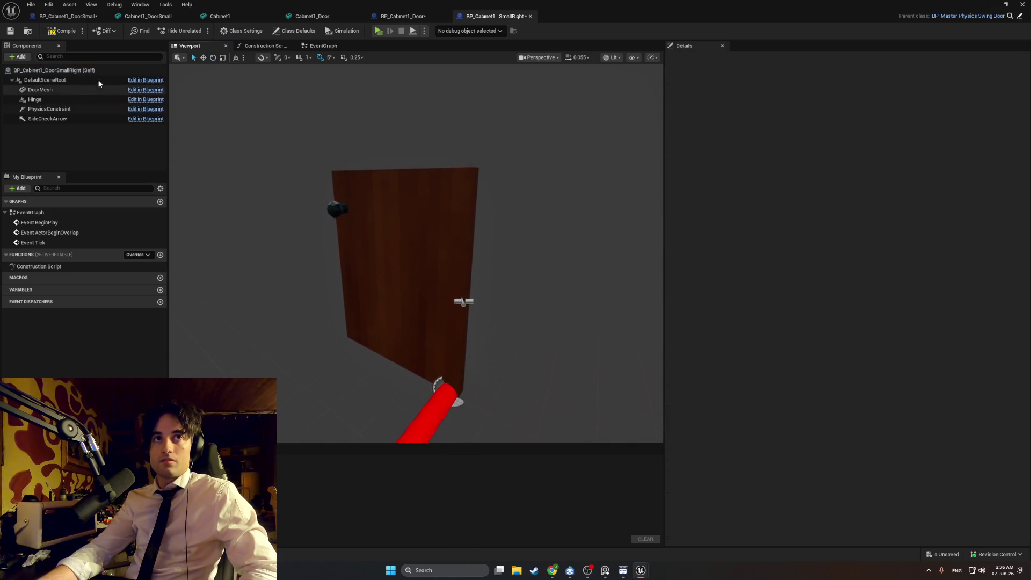
click(66, 31)
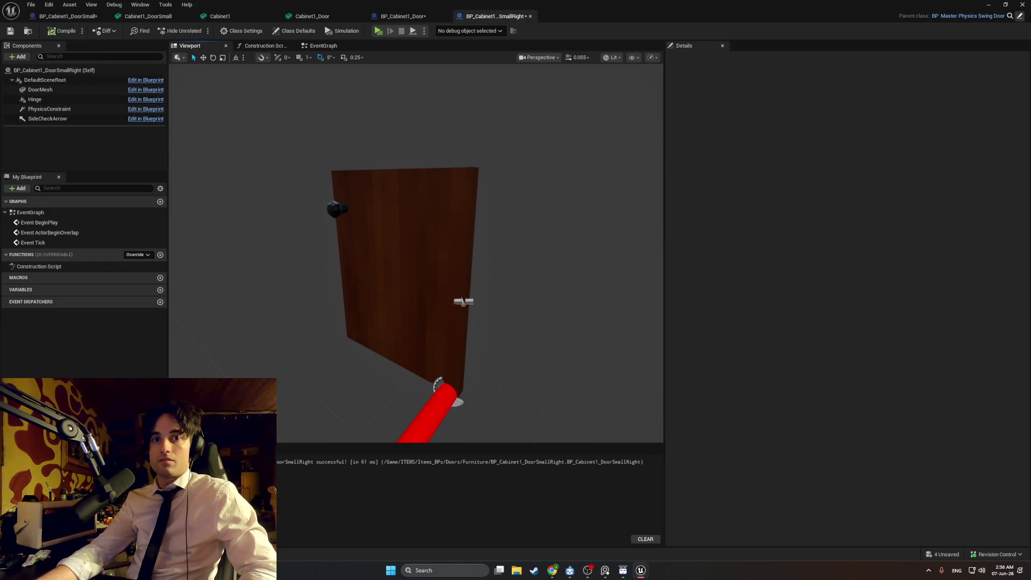
click(1006, 5)
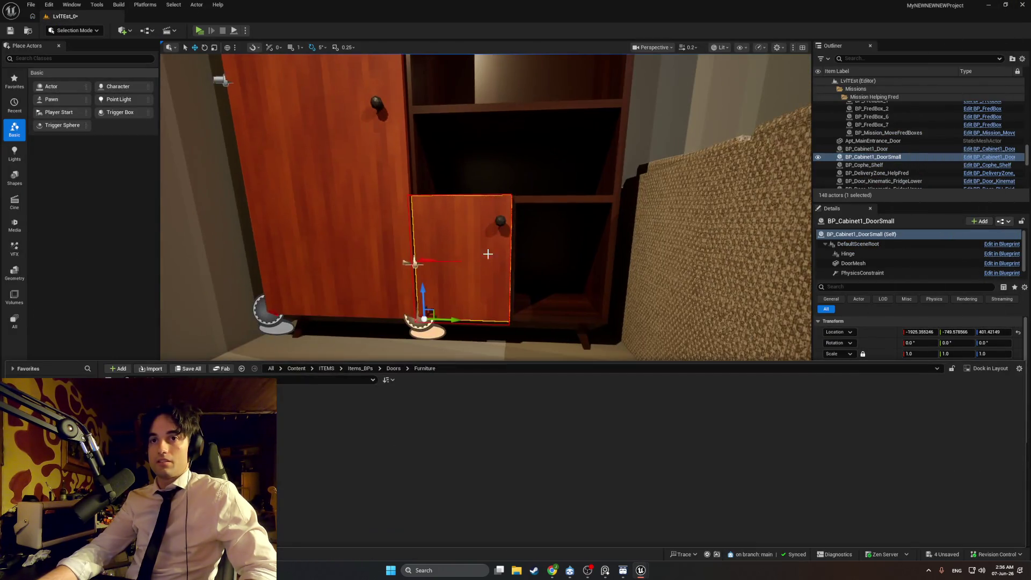
Place a BP_Cabinet1_DoorSmallRight beside the cabinet and rotate it to about -180° yaw
mouse_move(161, 419)
mouse_down()
mouse_move(295, 368)
mouse_move(277, 334)
mouse_move(445, 260)
mouse_move(572, 318)
mouse_up()
mouse_move(484, 295)
mouse_down()
mouse_move(537, 290)
mouse_move(457, 309)
mouse_up()
key(e)
mouse_move(478, 409)
mouse_down()
mouse_move(425, 395)
mouse_move(508, 420)
mouse_up()
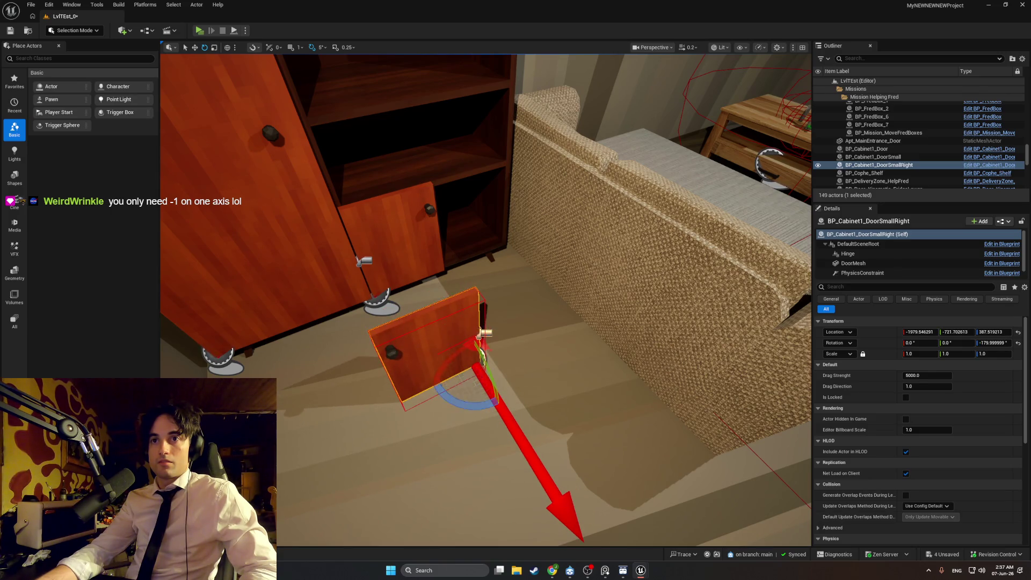
key(ctrl+space)
Turn the door Blueprint's SideCheckArrow component around to 180° yaw
mouse_move(641, 571)
click(684, 546)
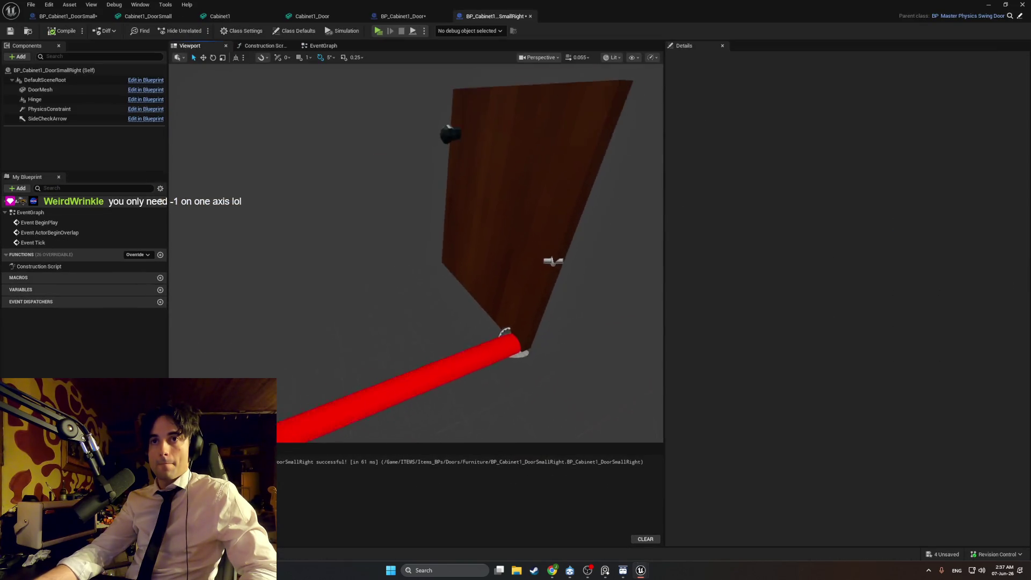
click(453, 317)
mouse_move(435, 325)
mouse_down()
mouse_move(430, 317)
mouse_move(524, 310)
mouse_up()
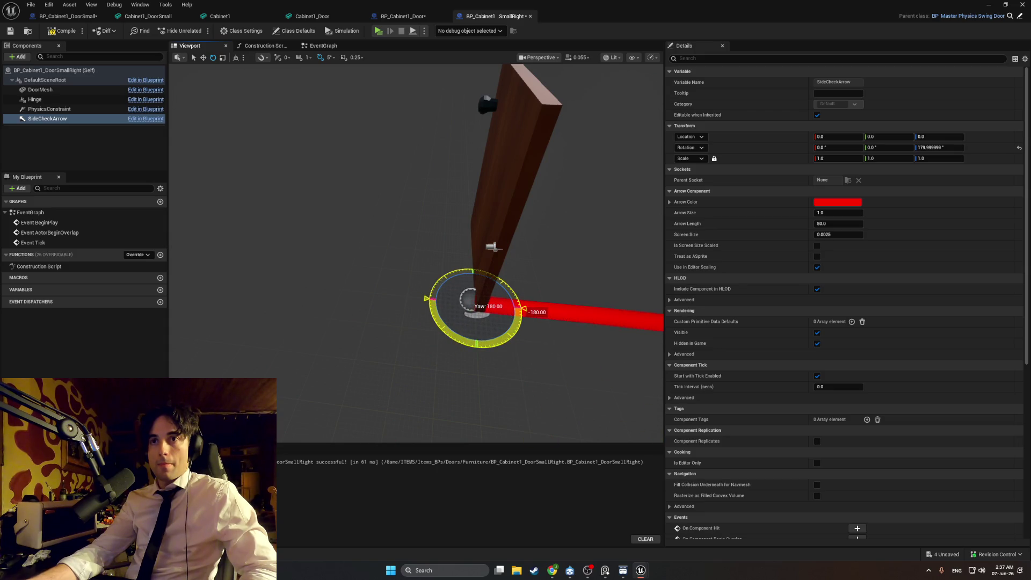
key(f)
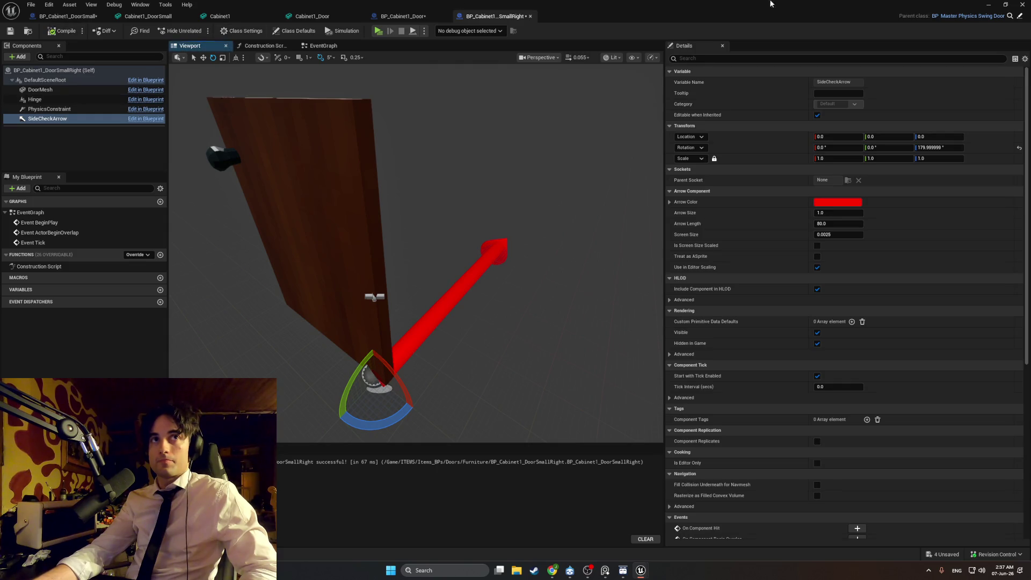
Raise the placed right door into the cabinet's lower opening and launch a standalone playtest
click(988, 5)
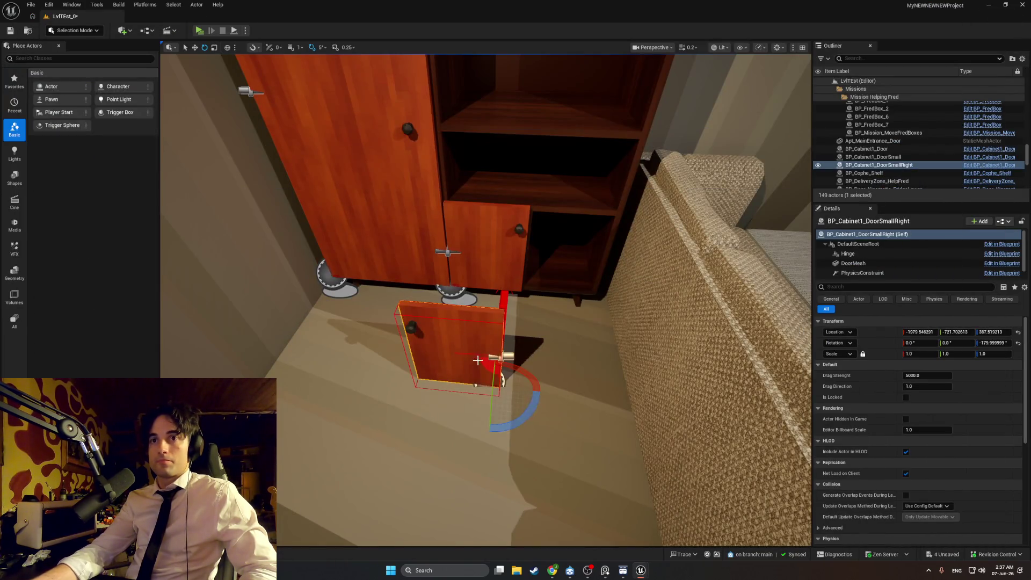
key(w)
drag(486, 347, 458, 252)
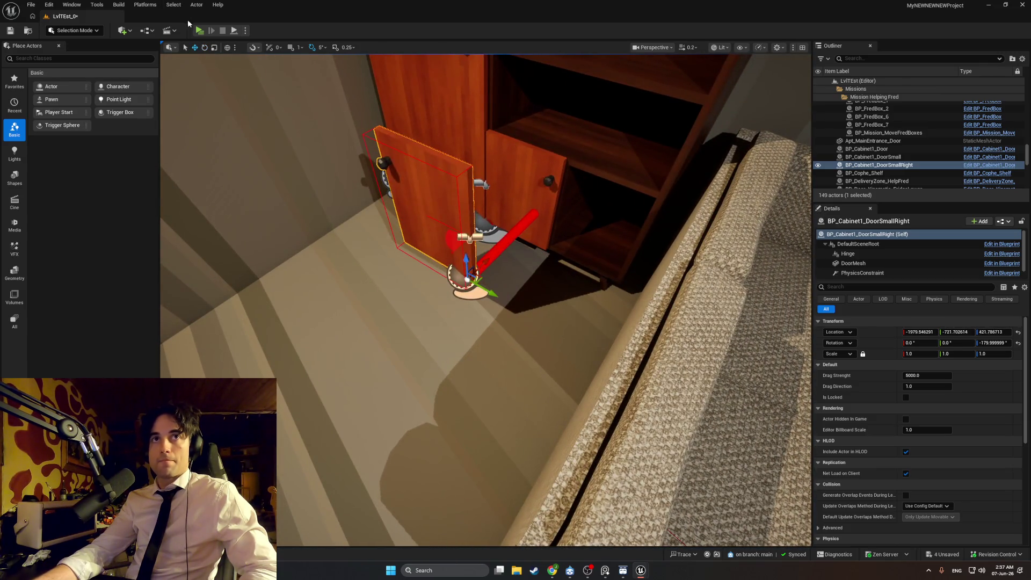
click(199, 30)
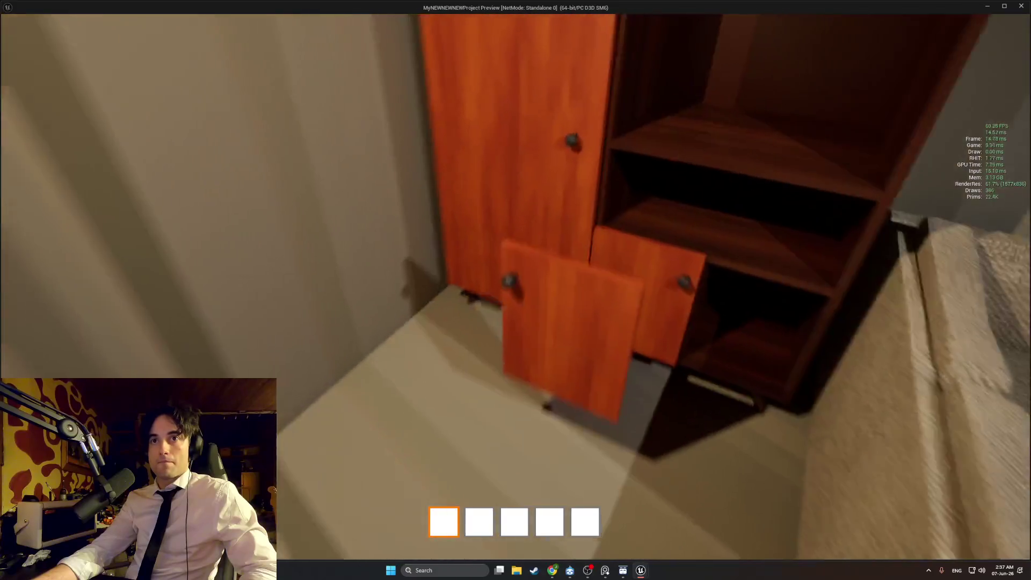
key(w)
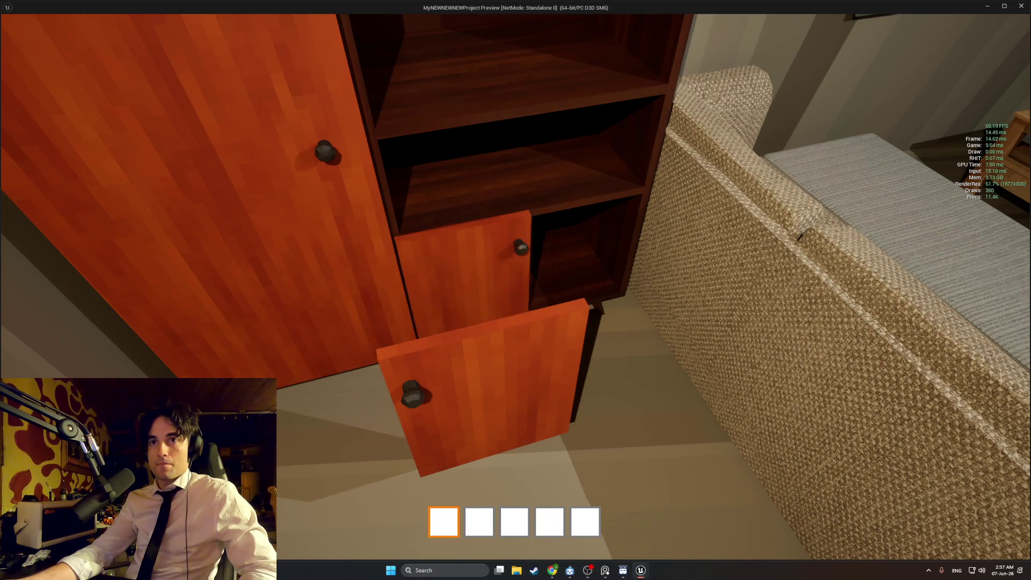
key(s)
key(w)
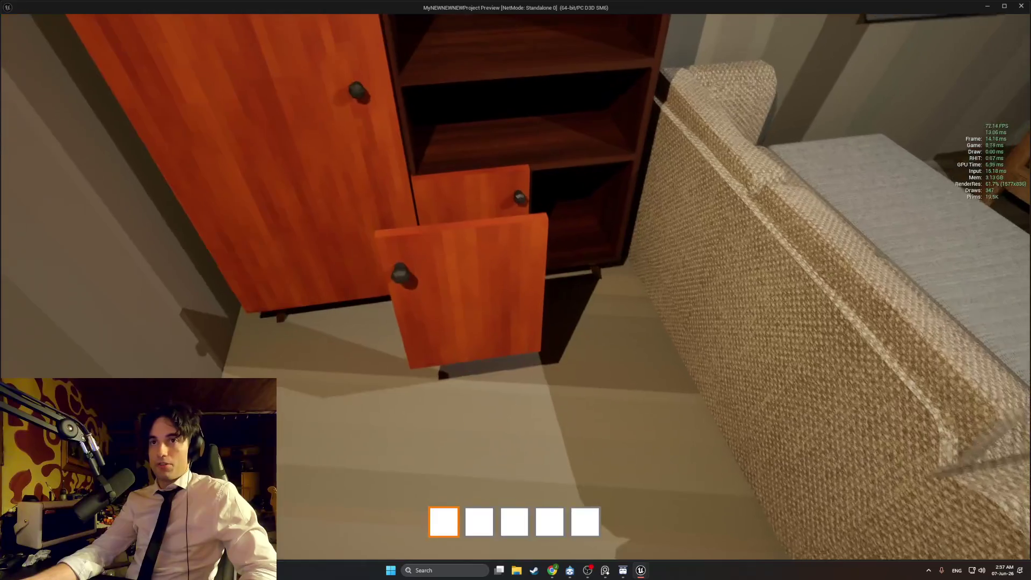
mouse_move(515, 290)
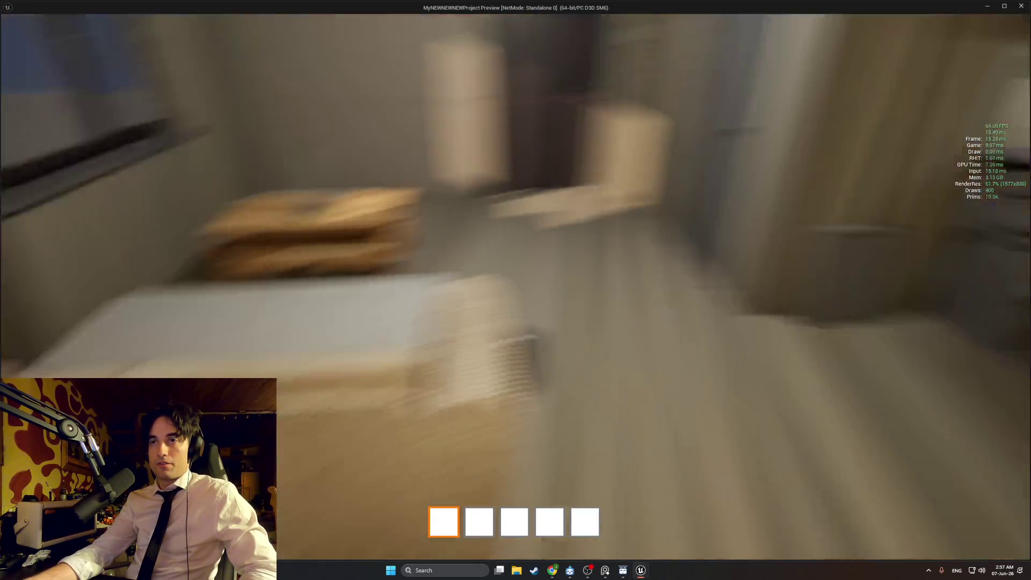
key(w)
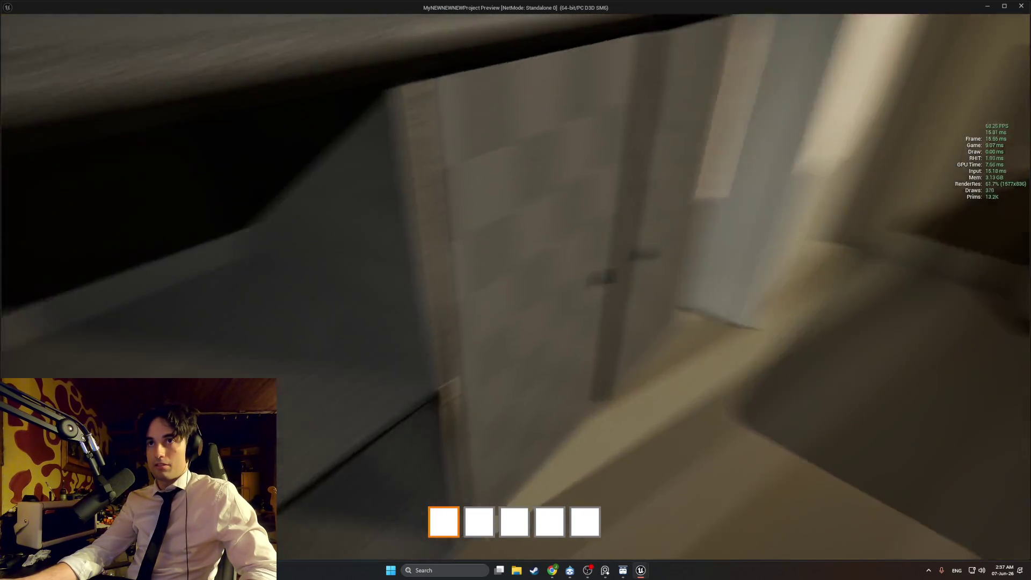
key(e)
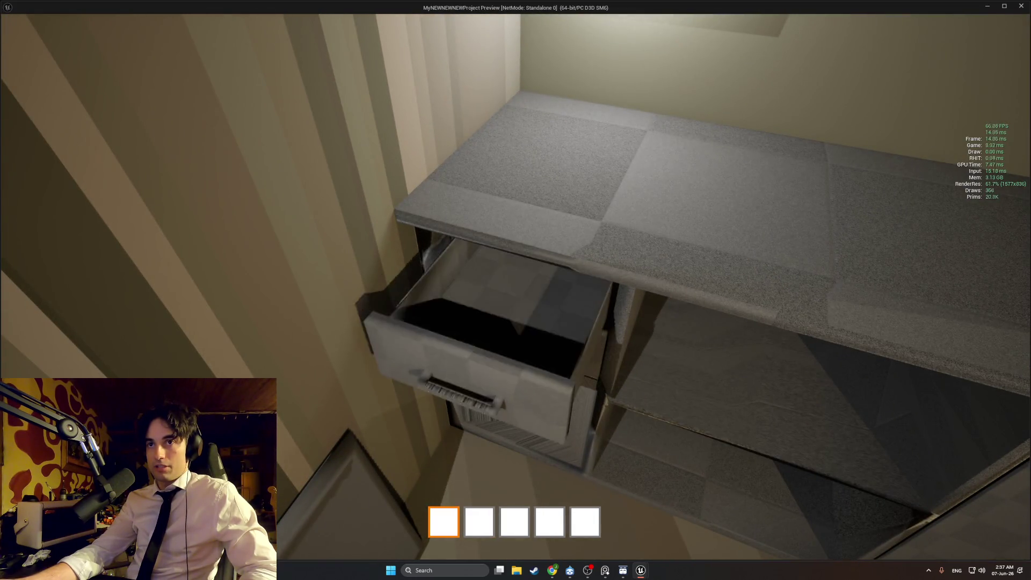
key(e)
key(e)
key(e)
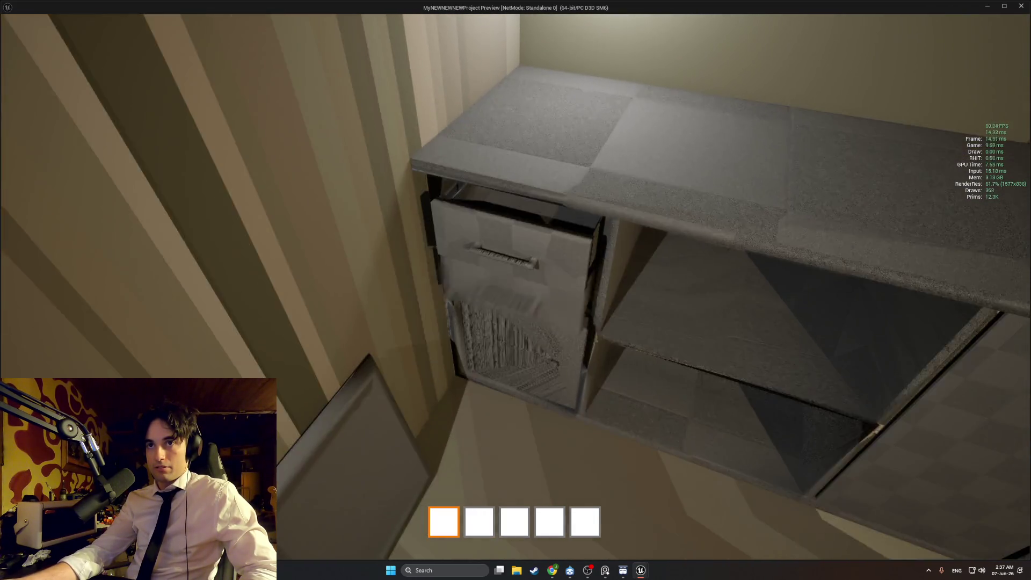
key(e)
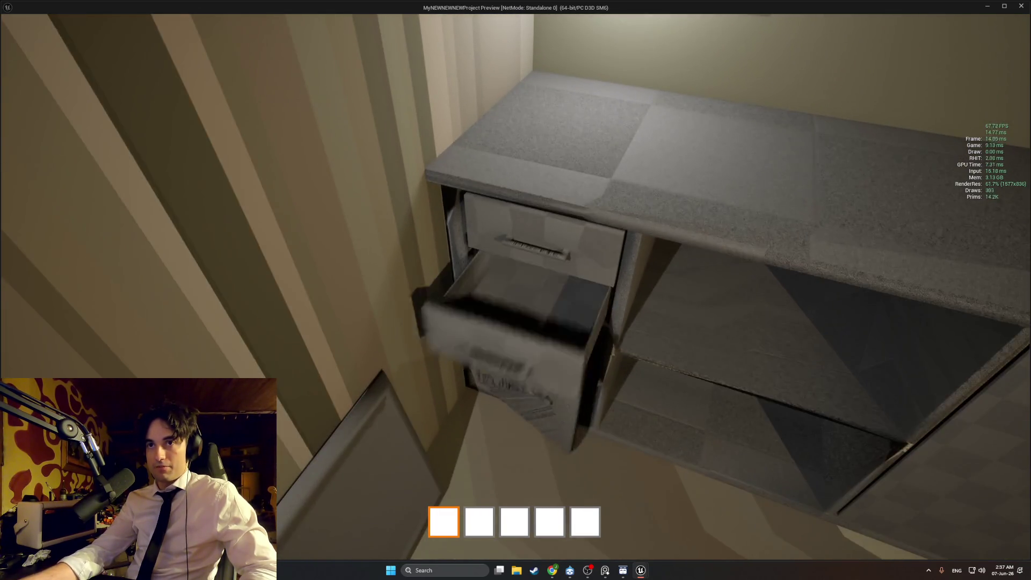
key(e)
key(e)
key(e)
key(e)
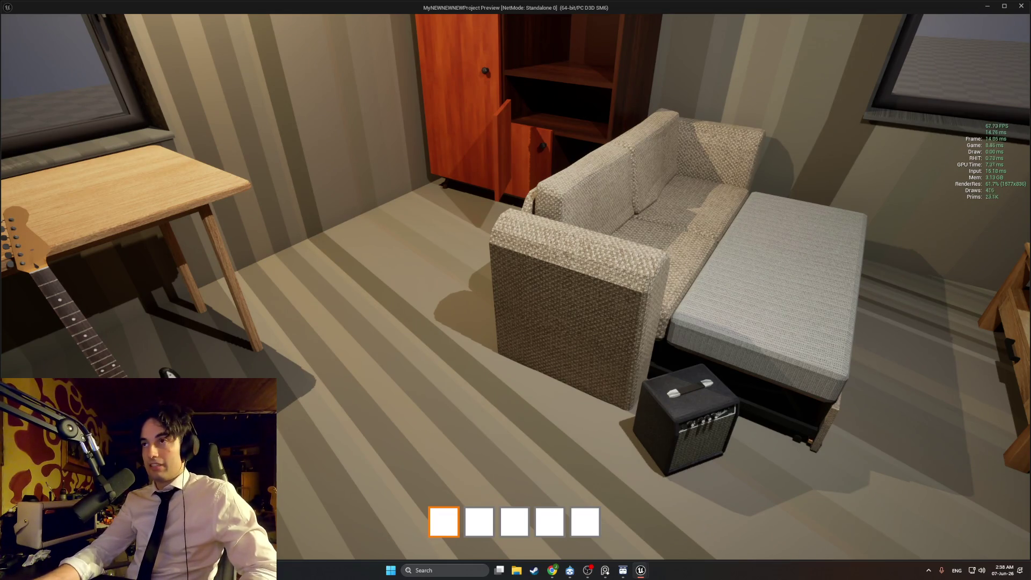
key(w)
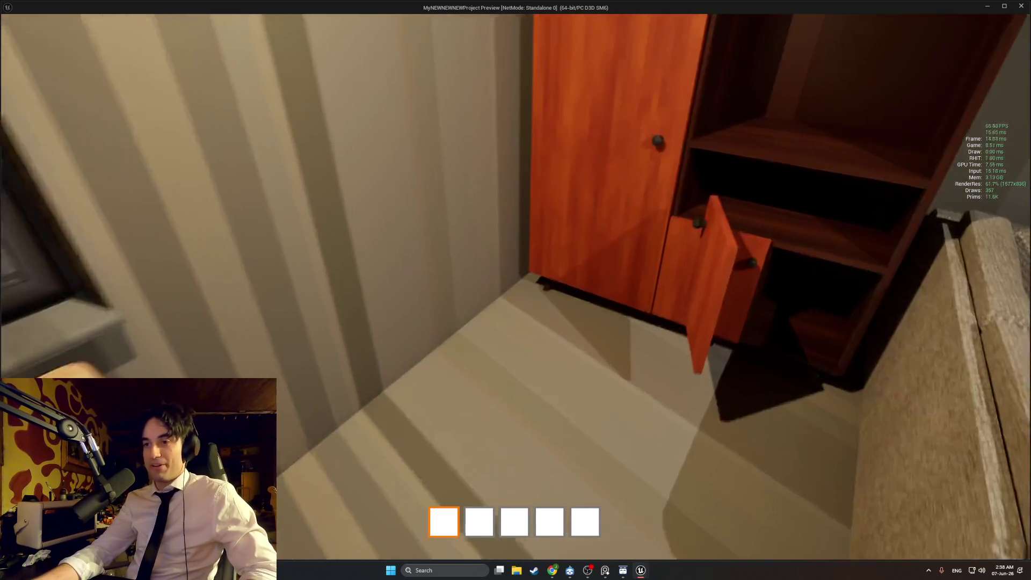
key(Escape)
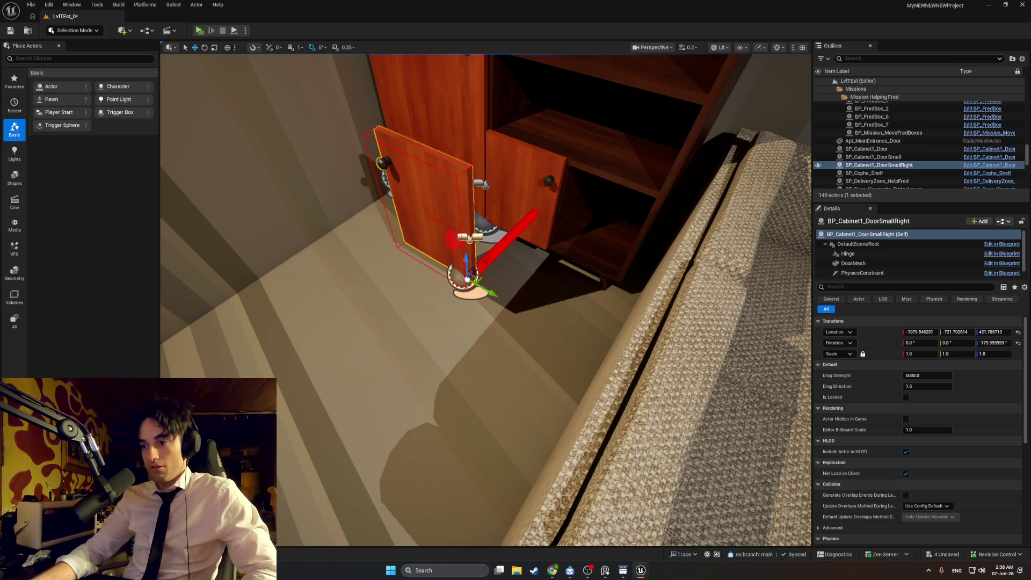
Compare BP_Cabinet1_DoorSmall and BP_Cabinet1_DoorSmallRight in the level, then restore the right door's Blueprint editor
key(f)
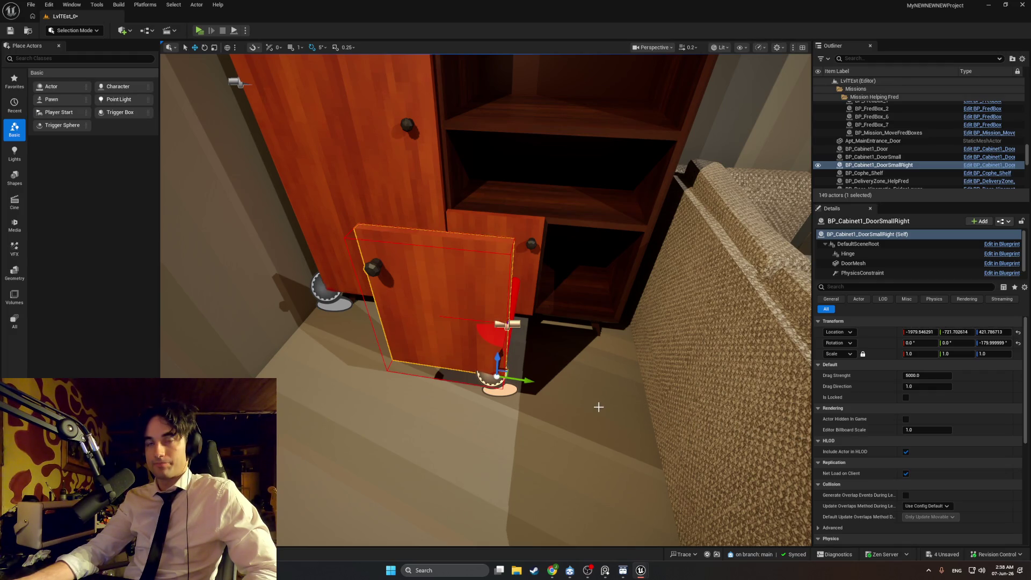
drag(558, 344, 538, 355)
click(523, 363)
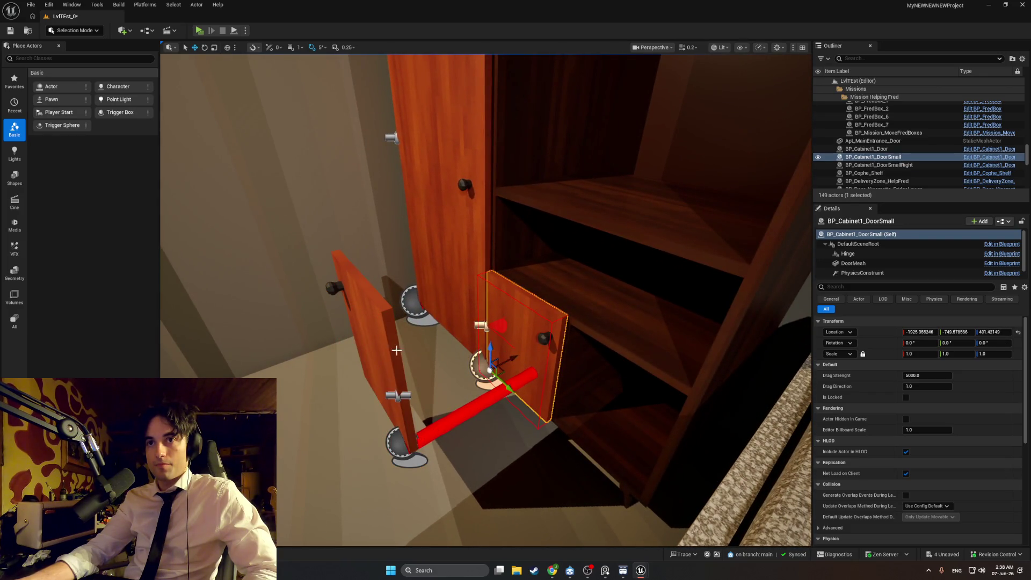
click(373, 349)
key(Escape)
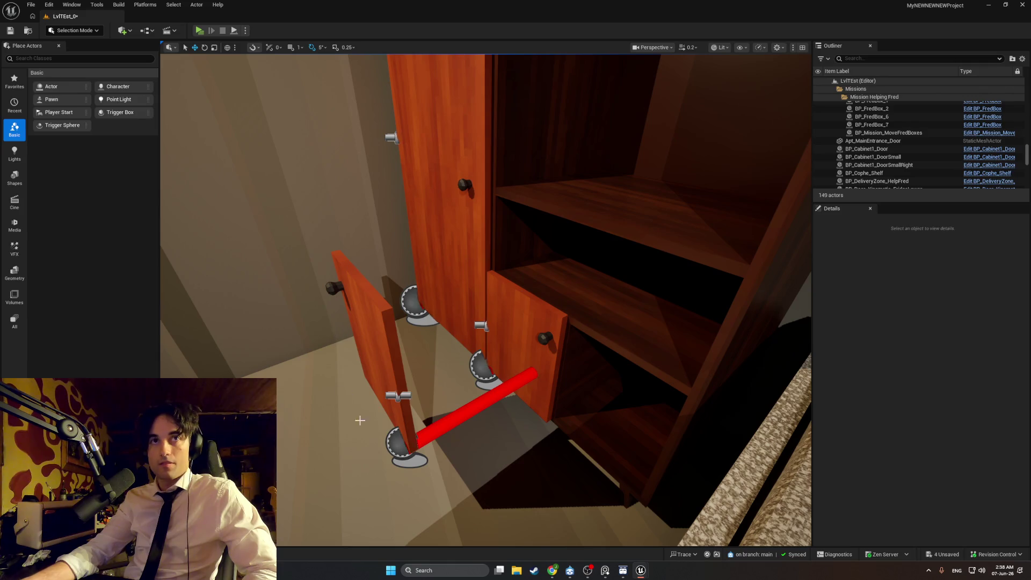
click(500, 358)
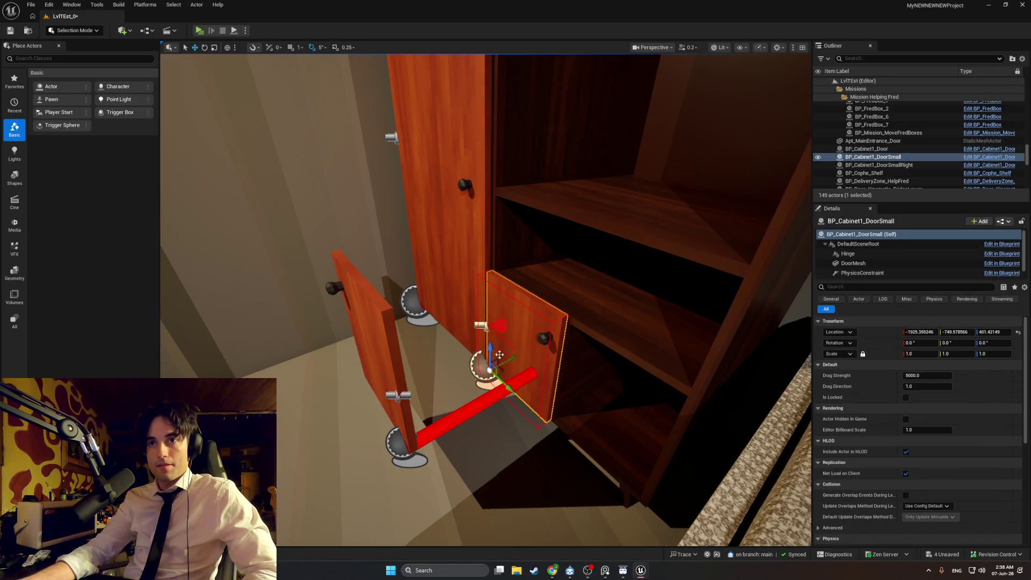
mouse_move(641, 573)
click(691, 532)
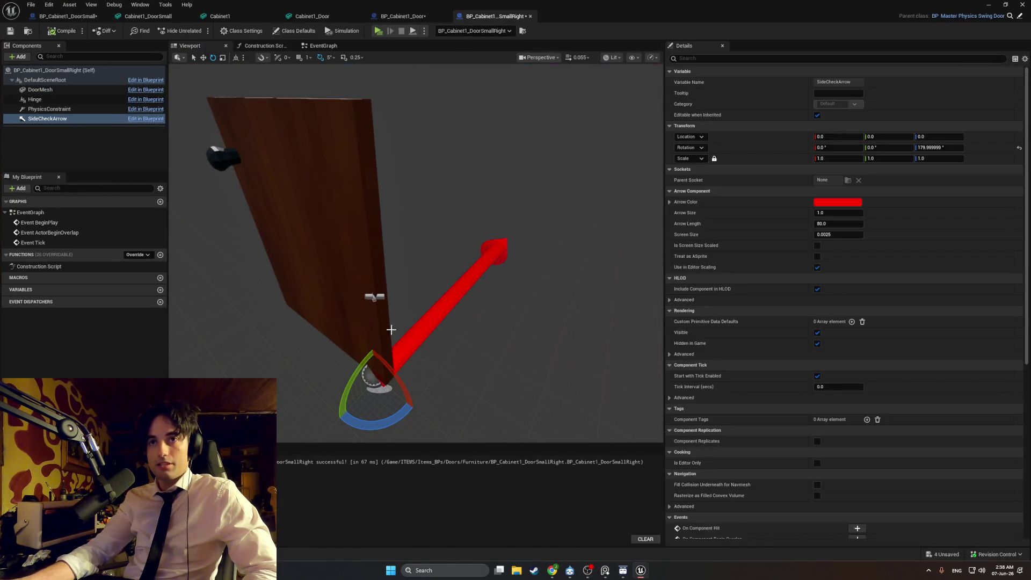
Rotate the door's PhysicsConstraint to 90° yaw and recompile the Blueprint
double_click(85, 109)
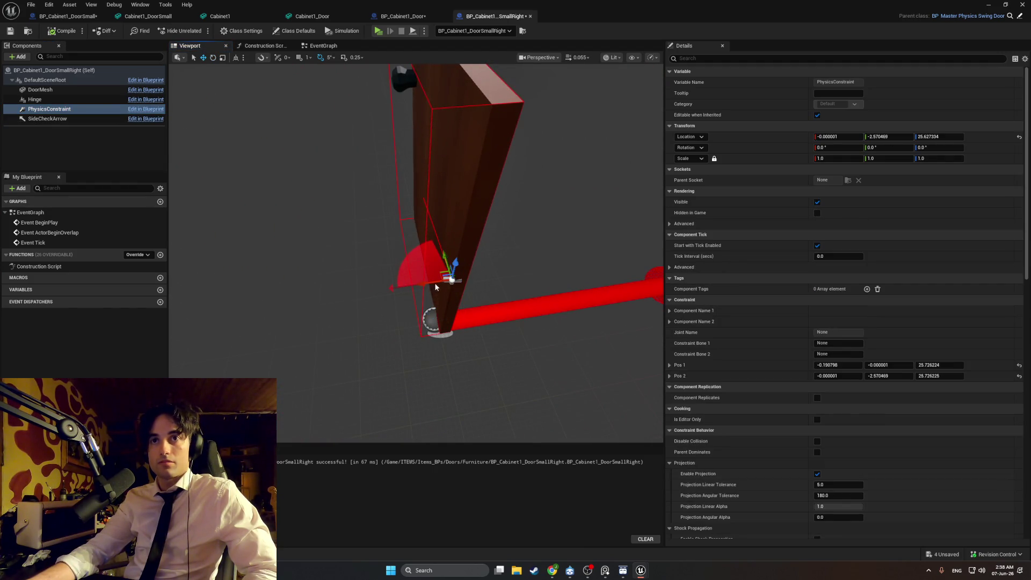
mouse_move(416, 299)
mouse_down()
mouse_move(393, 290)
mouse_move(452, 240)
mouse_up()
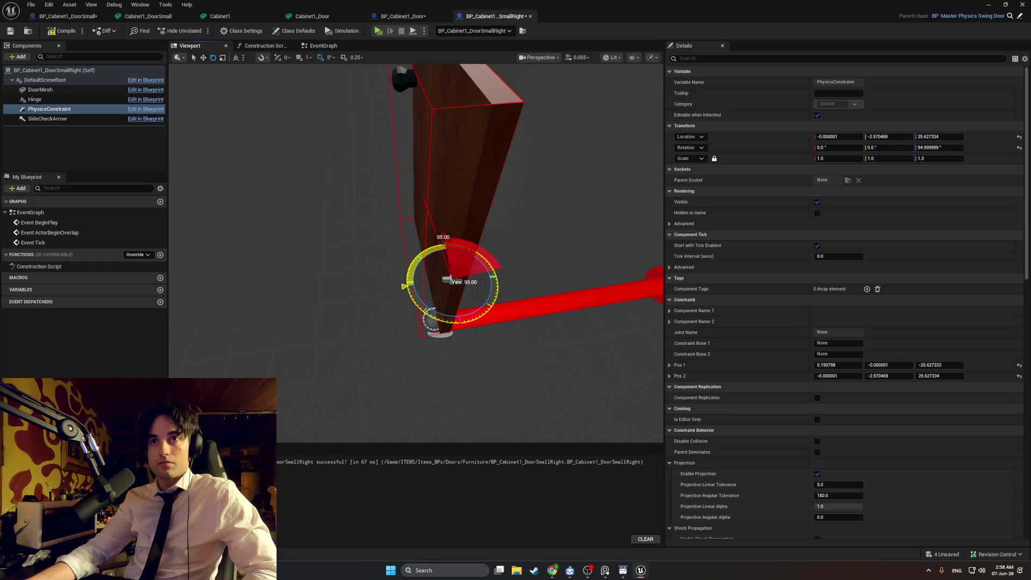
drag(445, 280, 193, 133)
click(46, 34)
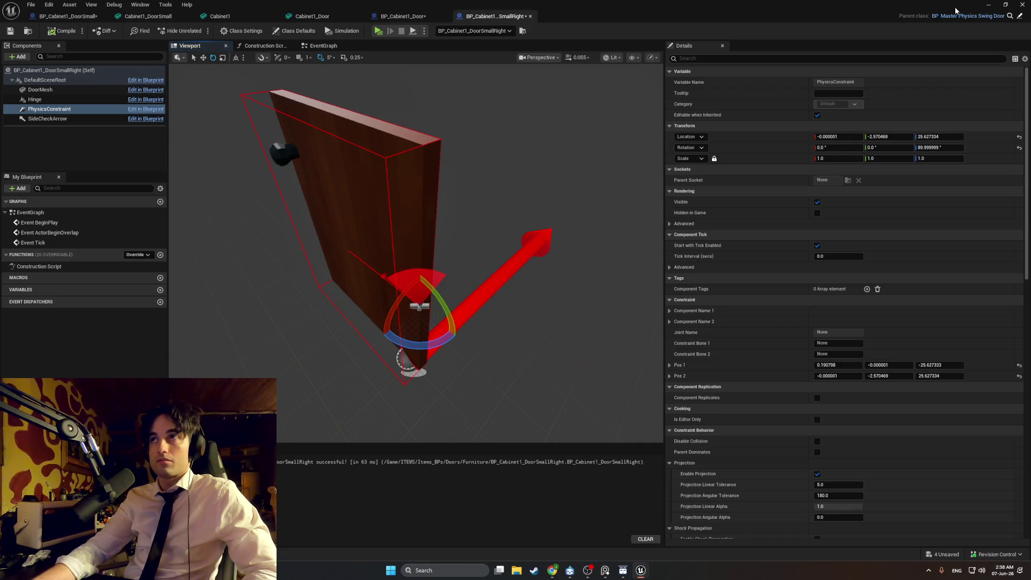
click(995, 5)
Playtest by swinging the small cabinet door open twice, then stop
key(alt+p)
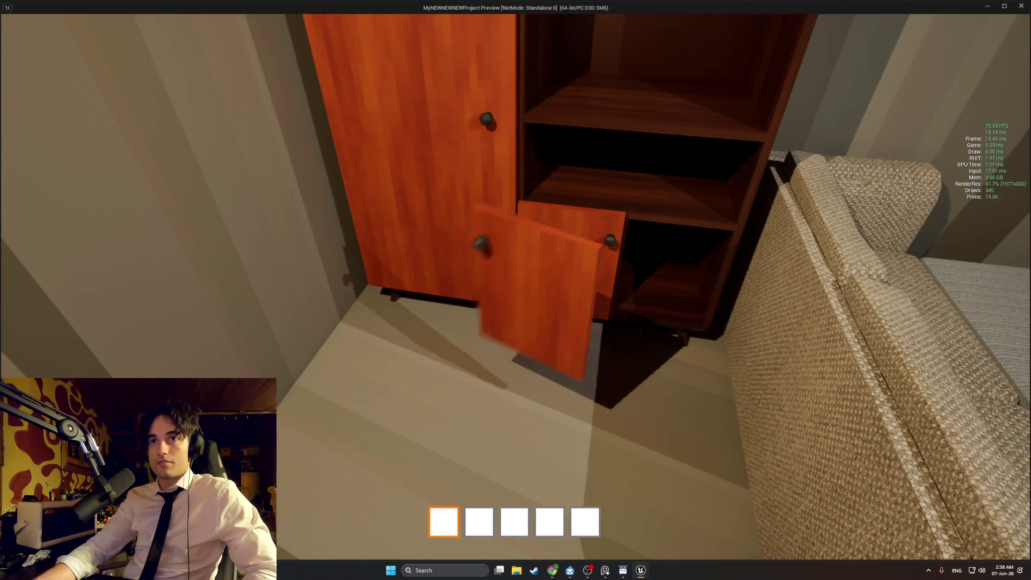
key(e)
key(e)
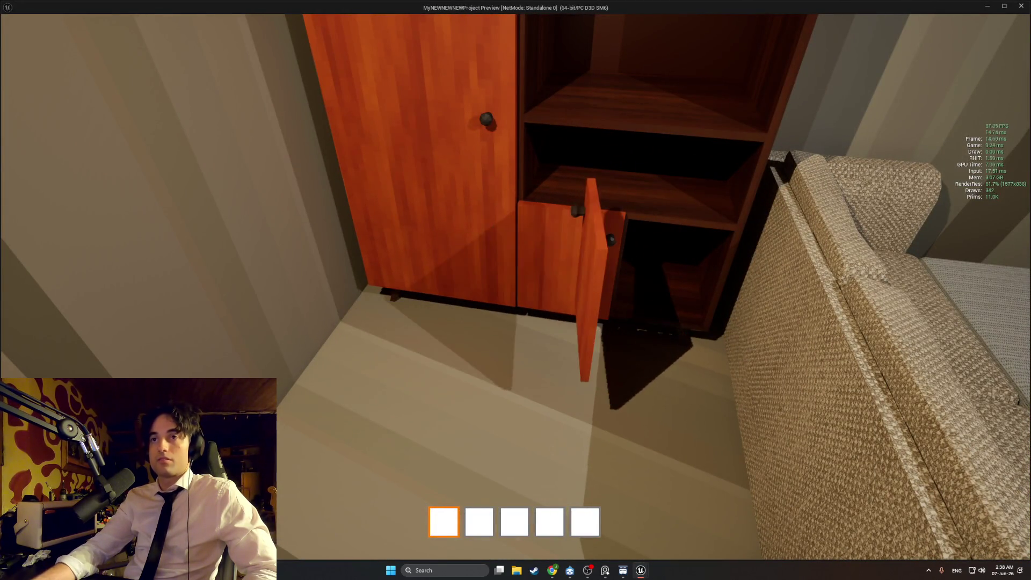
key(e)
key(Escape)
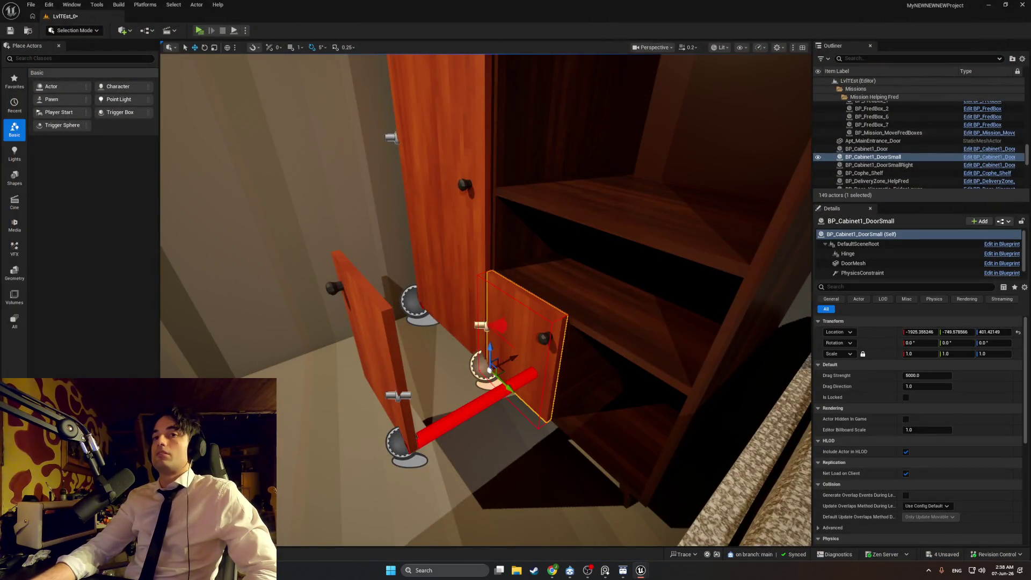
Turn the view to the kitchen sink cabinet and browse to the left sink door's asset
click(365, 328)
scroll(885, 374, down, 8)
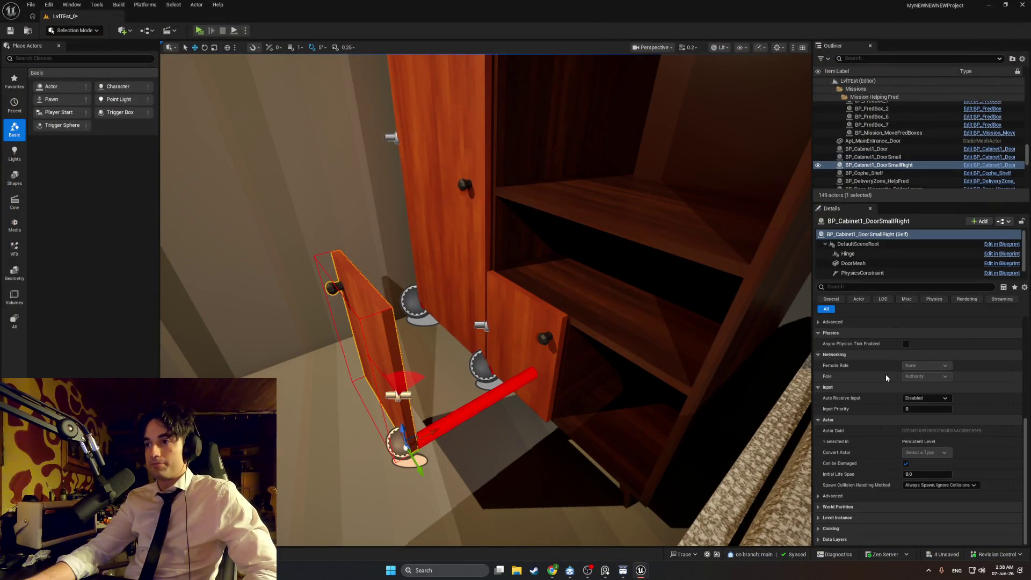
drag(601, 417, 494, 415)
click(530, 368)
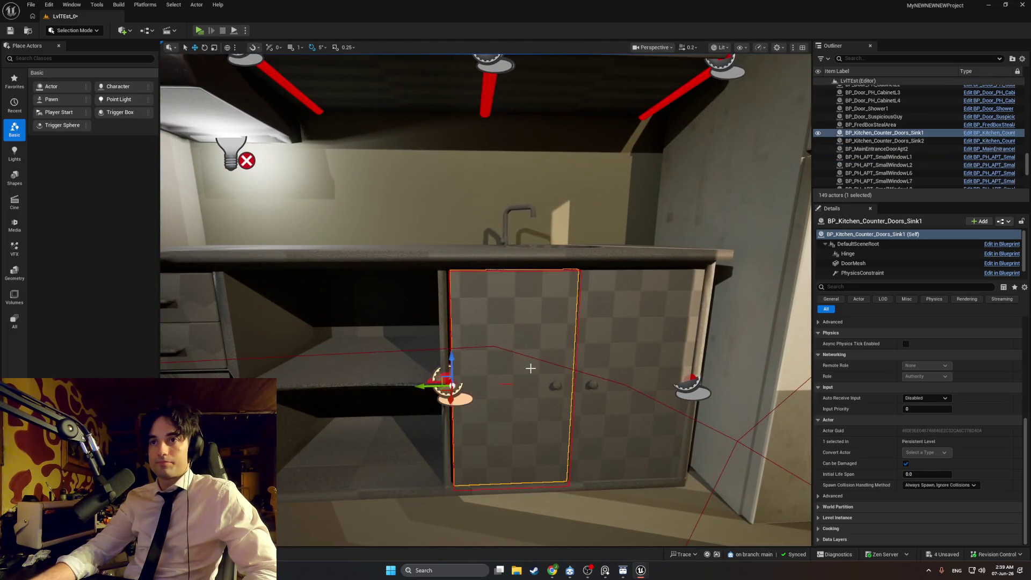
right_click(530, 369)
click(590, 116)
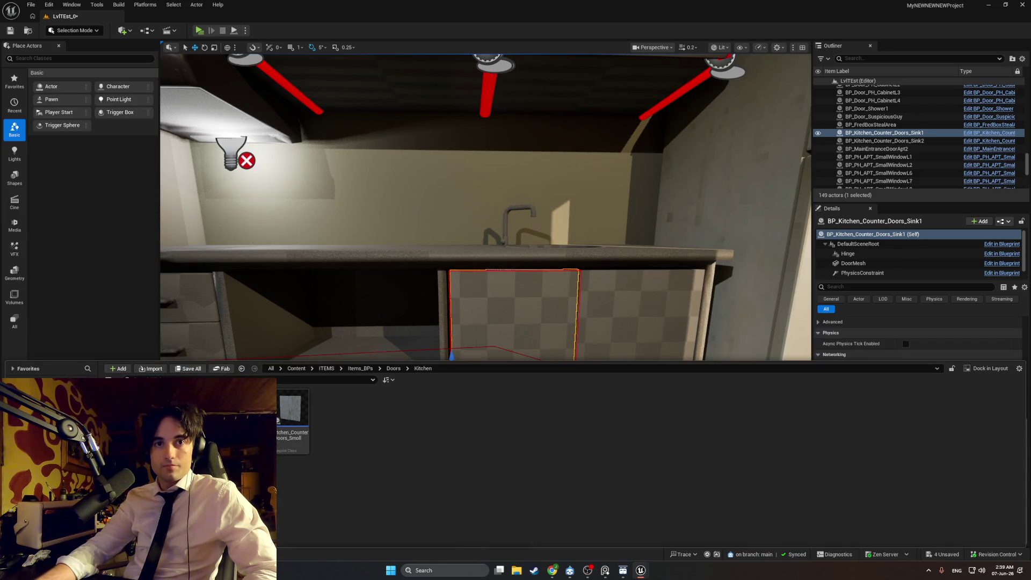
Browse to the sink doors' asset again from the right and left doors
right_click(653, 311)
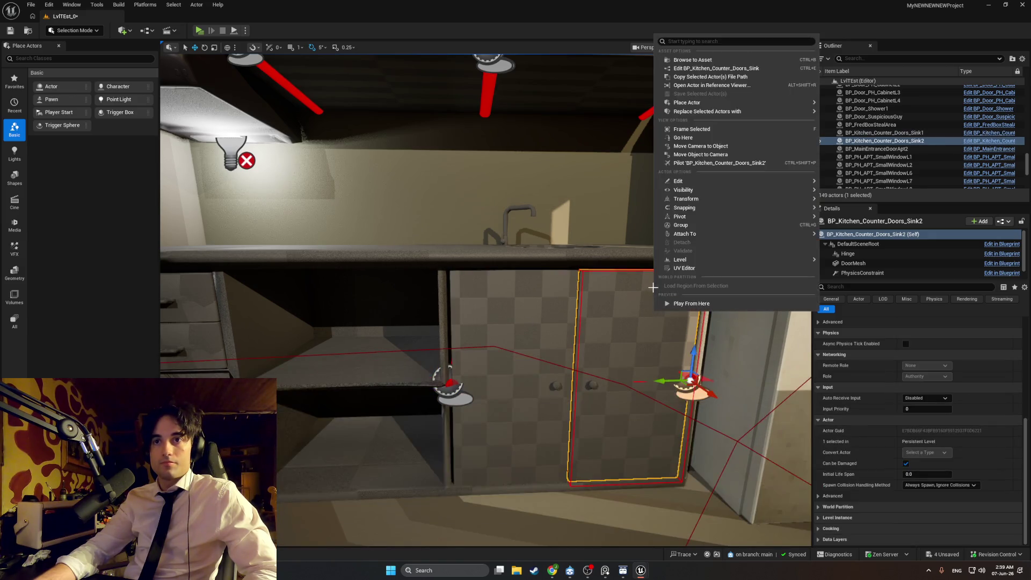
click(642, 137)
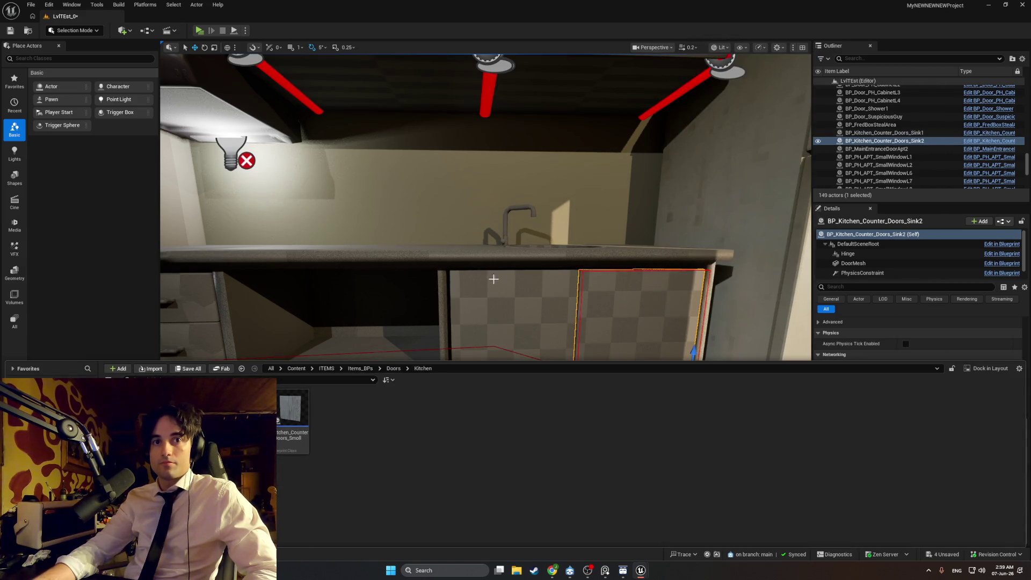
right_click(516, 299)
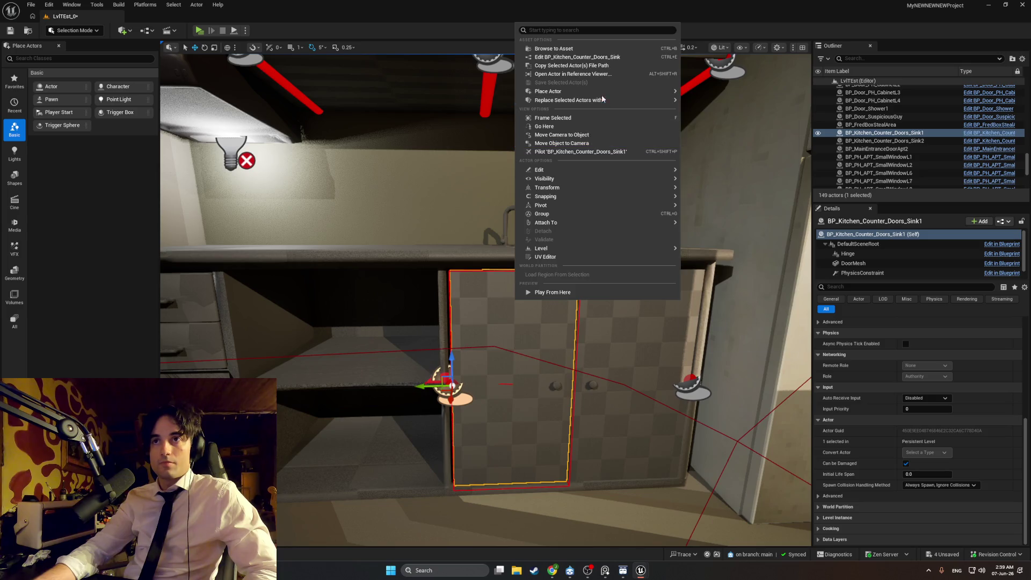
click(583, 49)
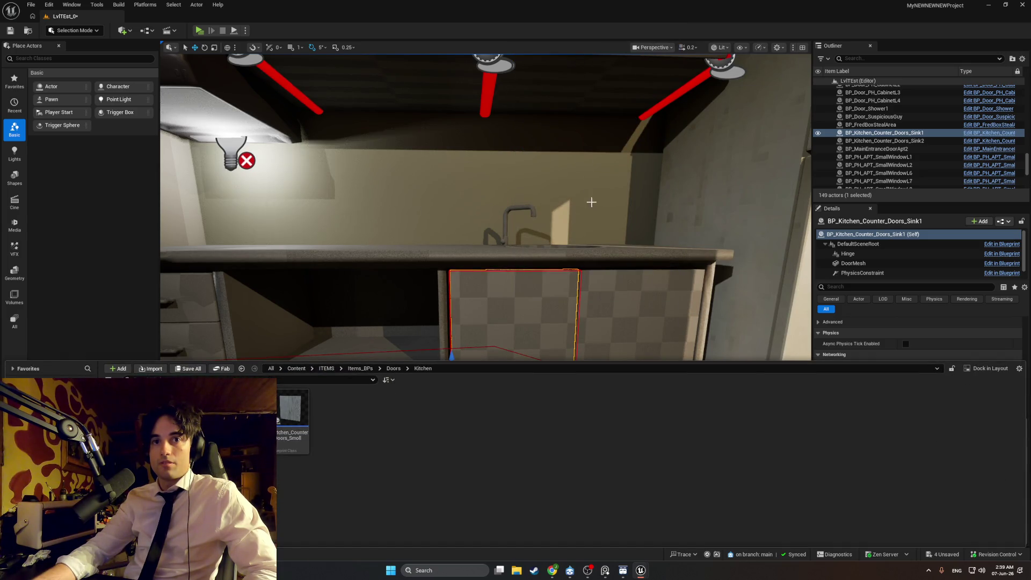
drag(593, 213, 593, 290)
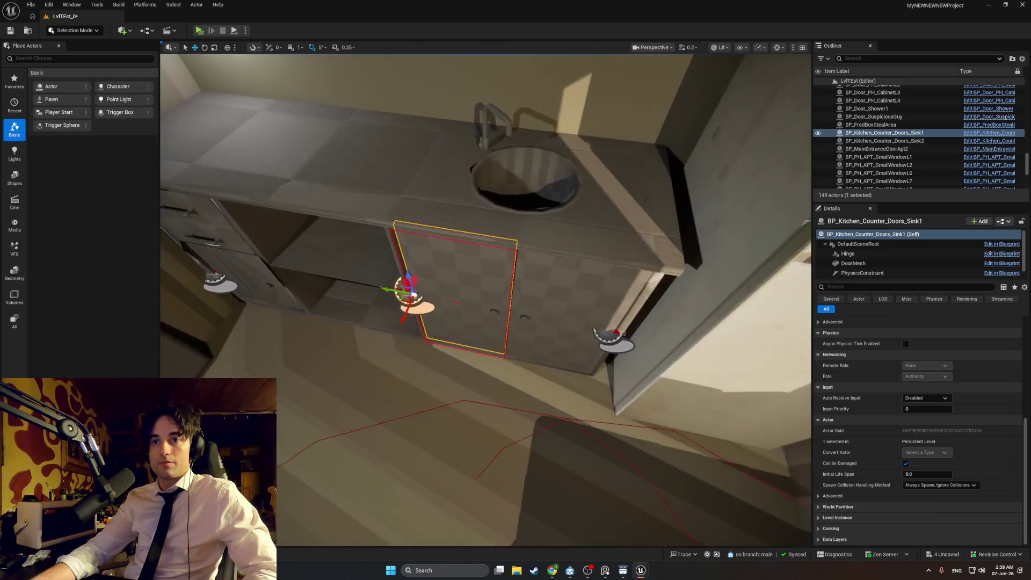
click(552, 307)
right_click(551, 308)
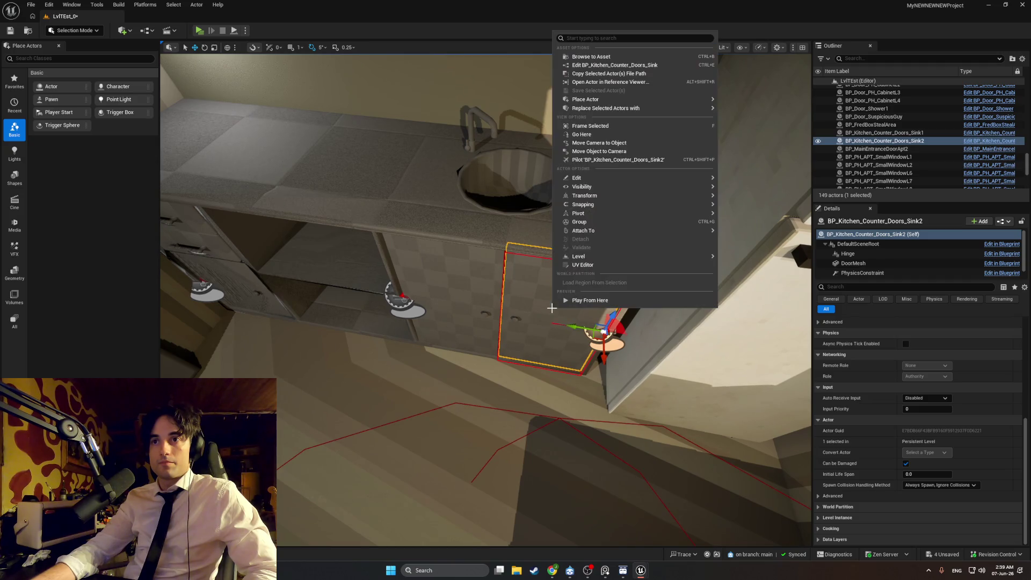
Browse from the right sink door to BP_Kitchen_Counter_Doors_Sink in Doors/Kitchen and open it
click(477, 292)
click(511, 294)
click(472, 288)
click(517, 291)
right_click(518, 293)
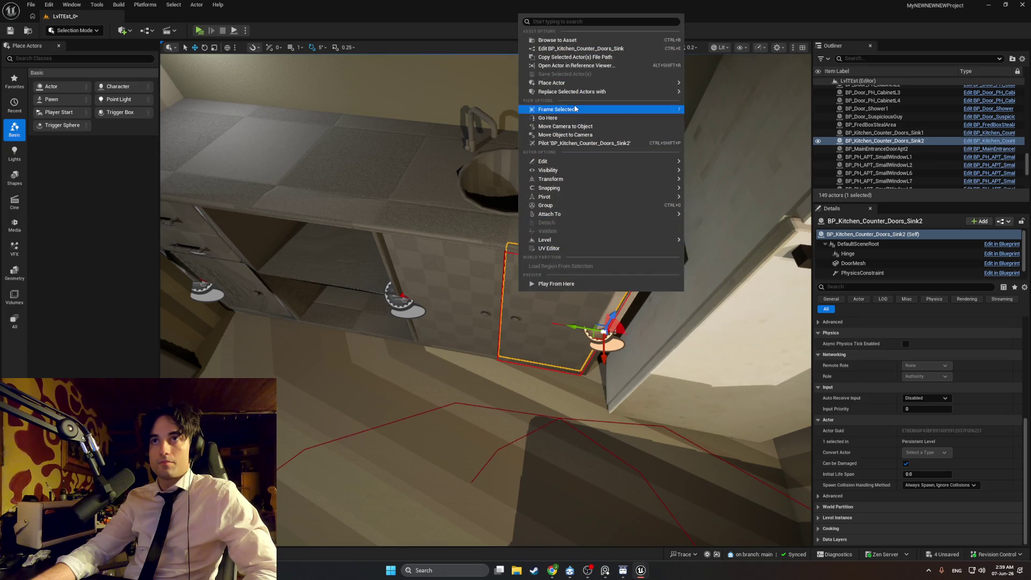
click(569, 42)
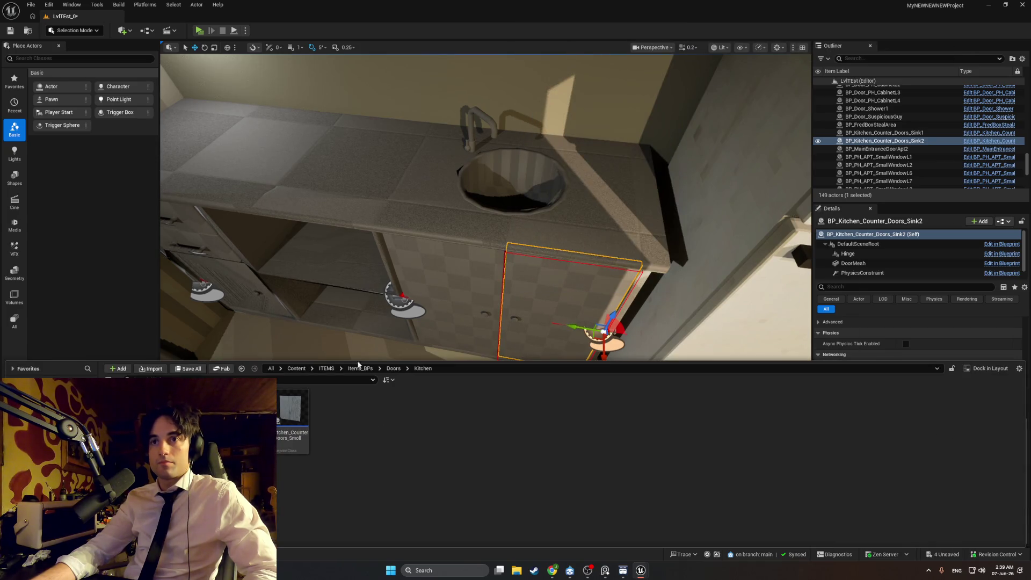
double_click(291, 443)
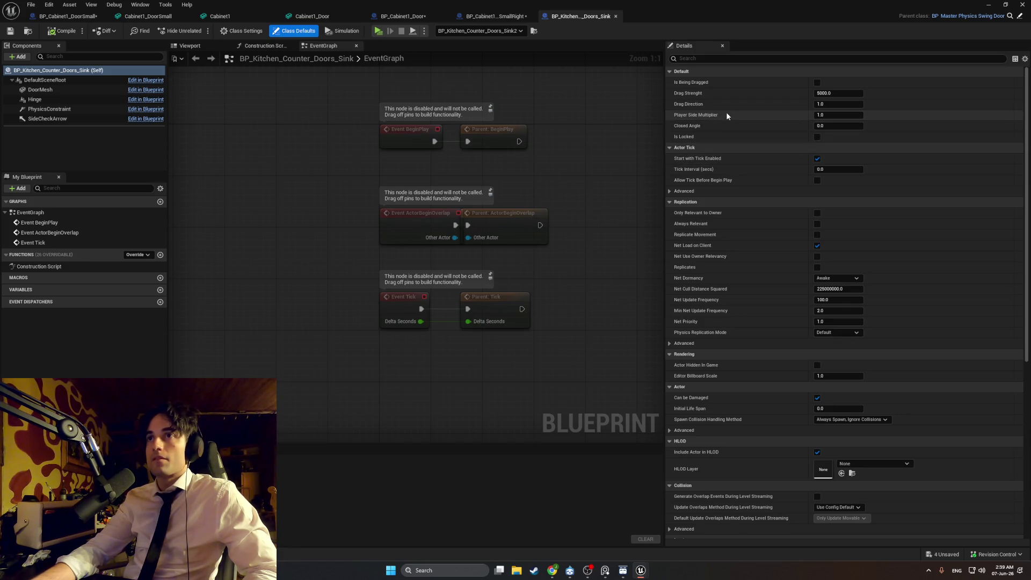
Minimize the BP_Kitchen_Counter_Doors_Sink Blueprint editor to get back to the level viewport
click(990, 5)
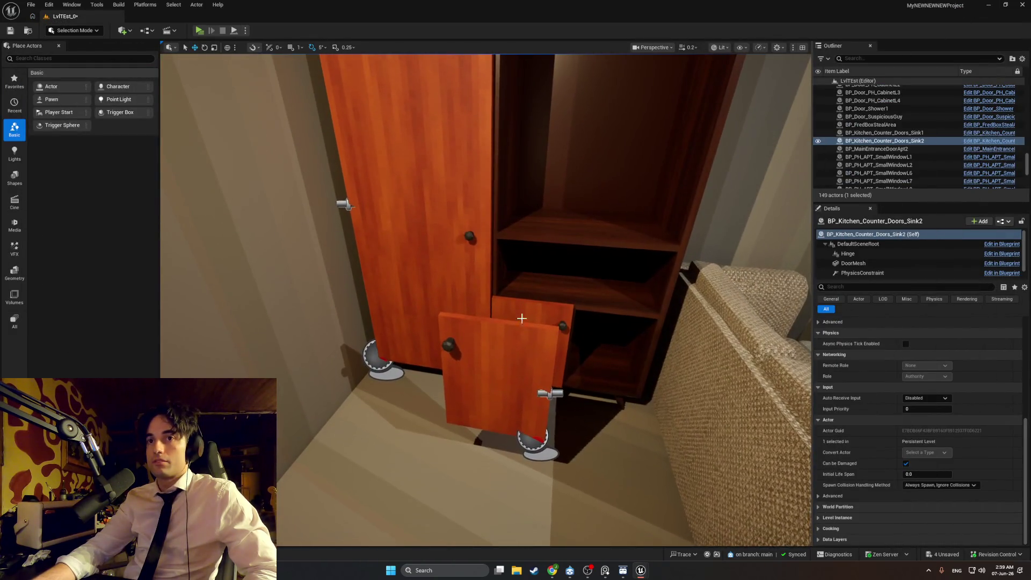
Locate the small right cabinet door's Blueprint asset and open it for editing
right_click(522, 321)
click(498, 340)
right_click(499, 341)
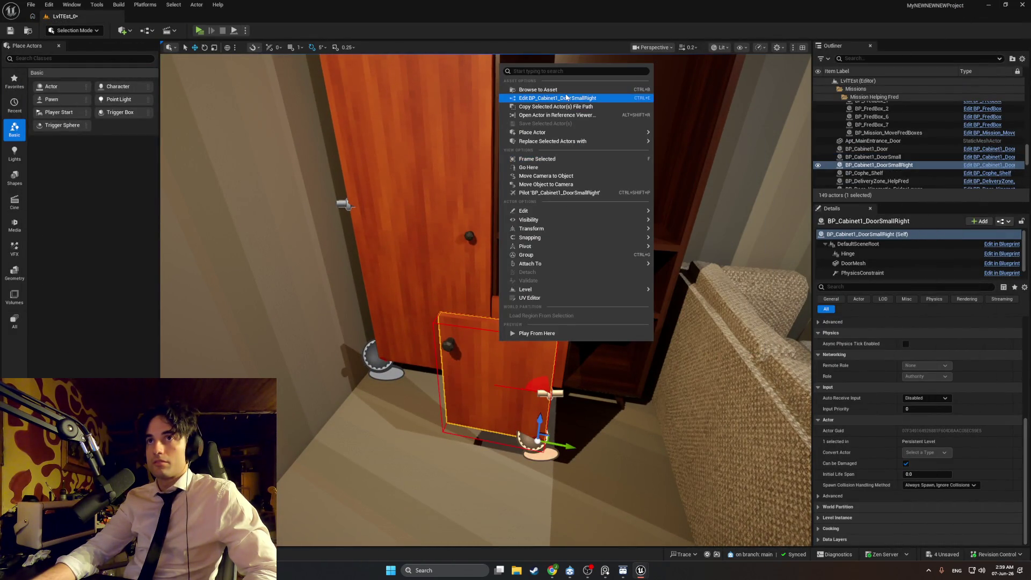
click(564, 89)
key(ctrl+e)
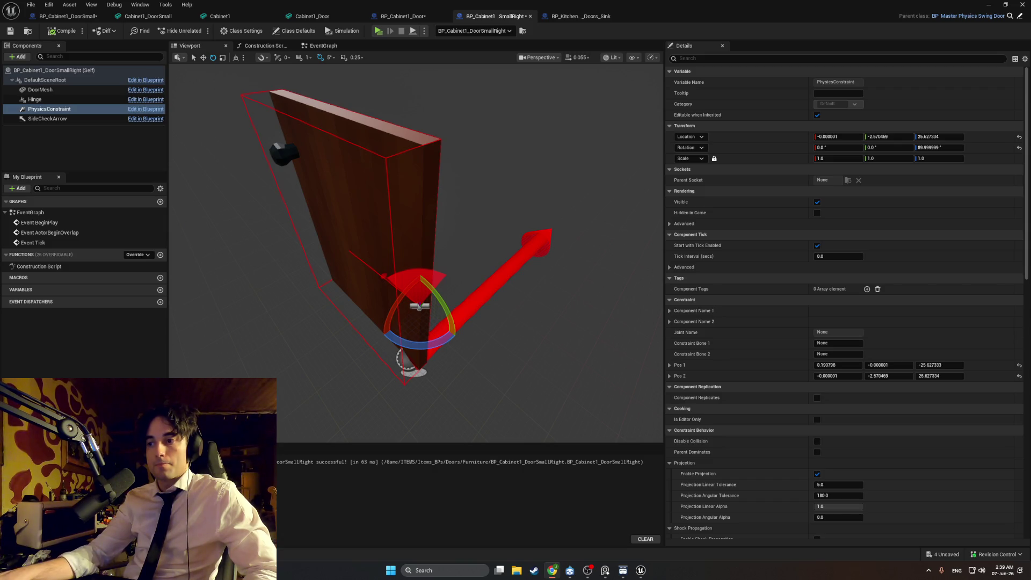
Inspect the door Blueprint's DoorMesh, PhysicsConstraint, SideCheckArrow and DefaultSceneRoot components
click(726, 58)
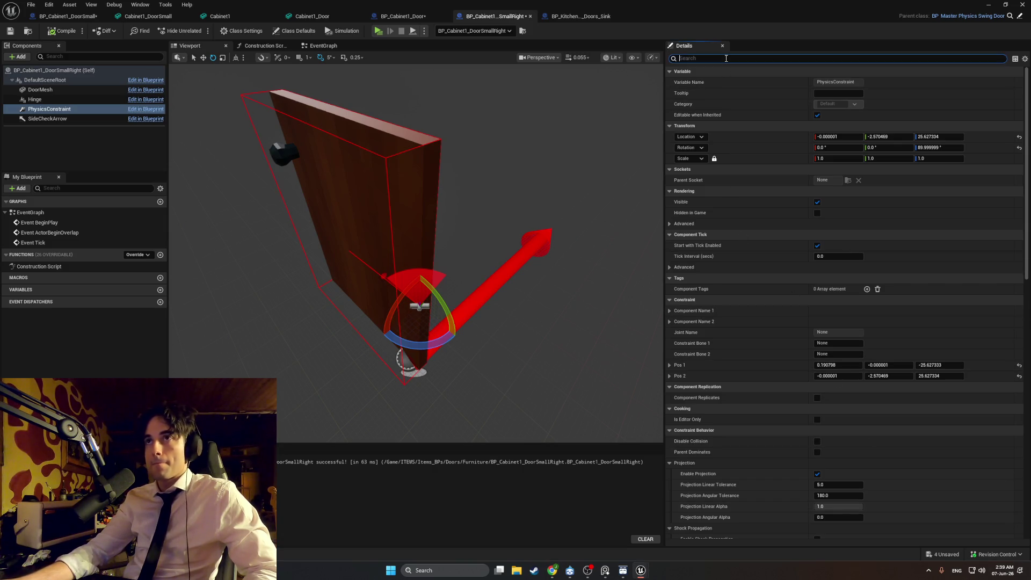
text(dra)
click(300, 112)
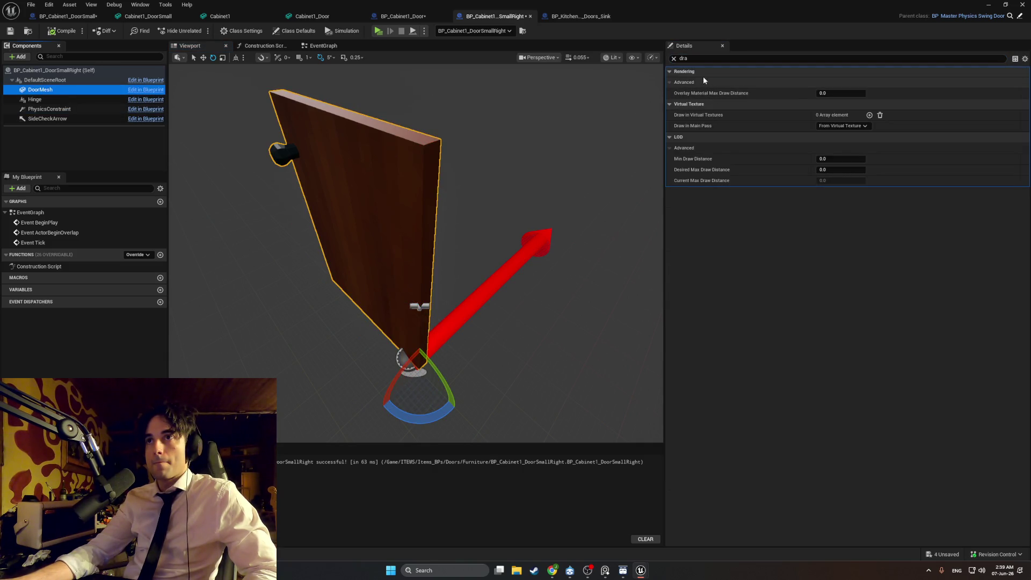
click(64, 110)
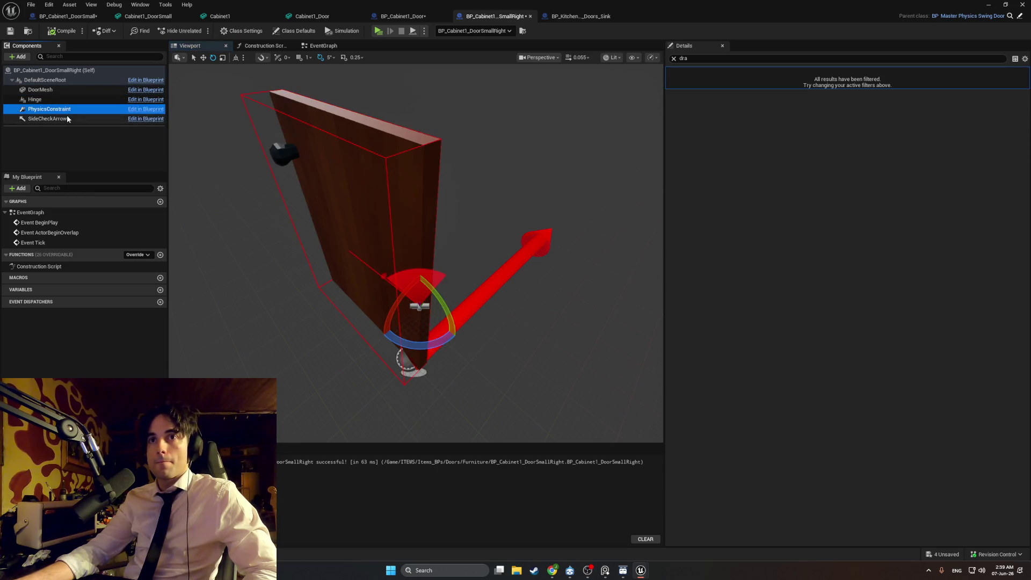
click(59, 119)
click(70, 90)
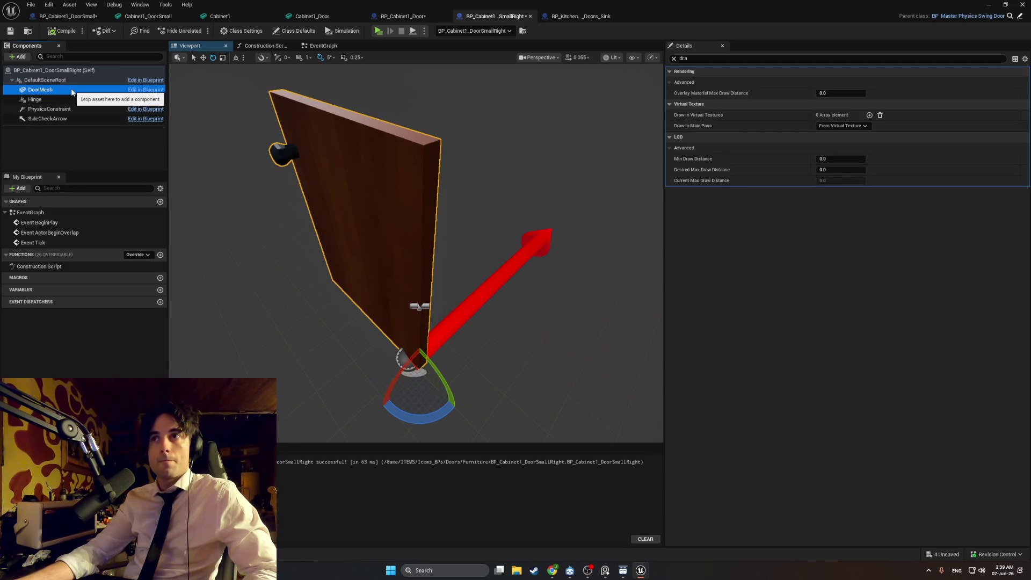
click(76, 82)
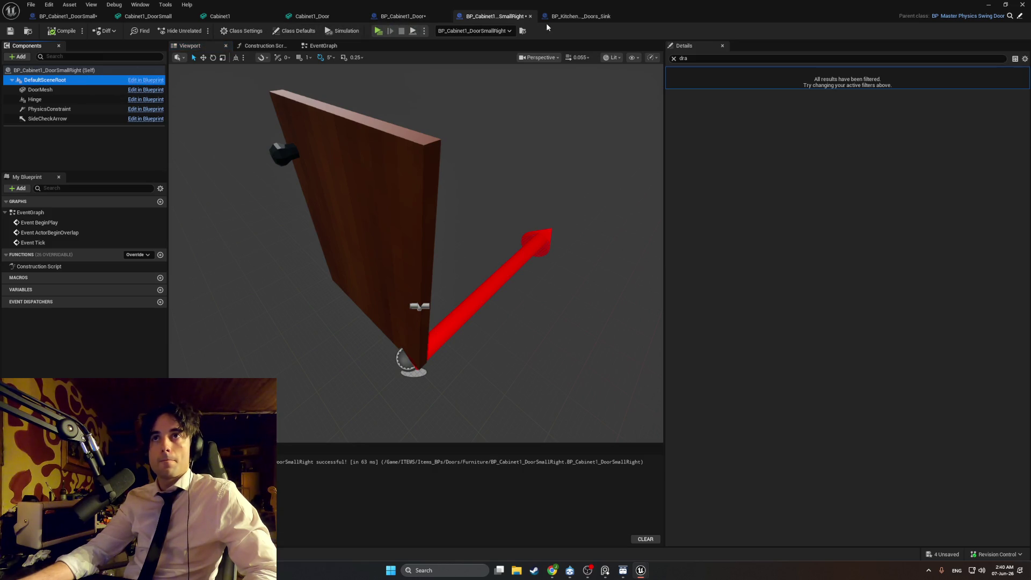
Compare with the kitchen sink door and BP_Cabinet1_Door Blueprints, then return to the small right door
click(579, 16)
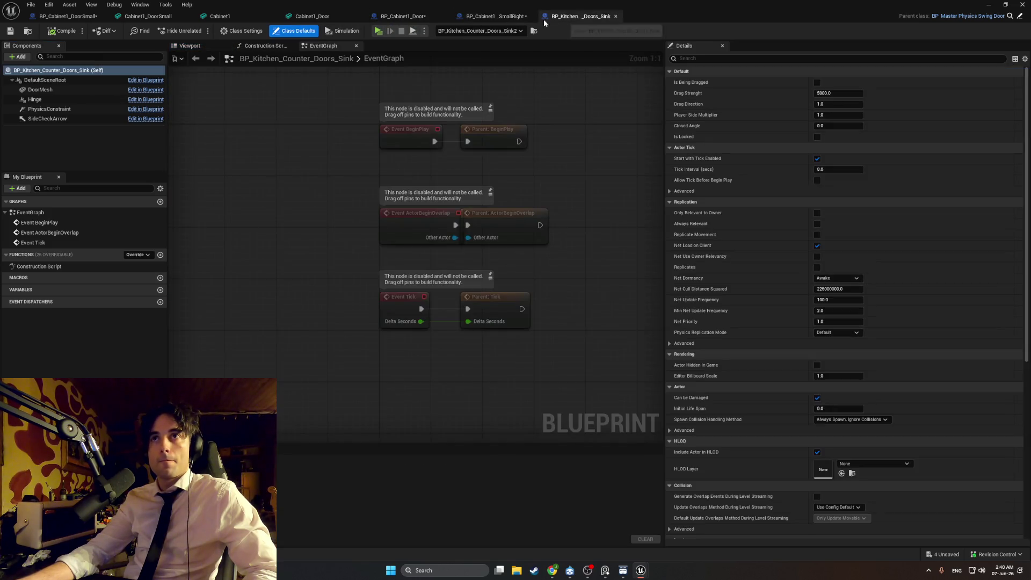
click(424, 22)
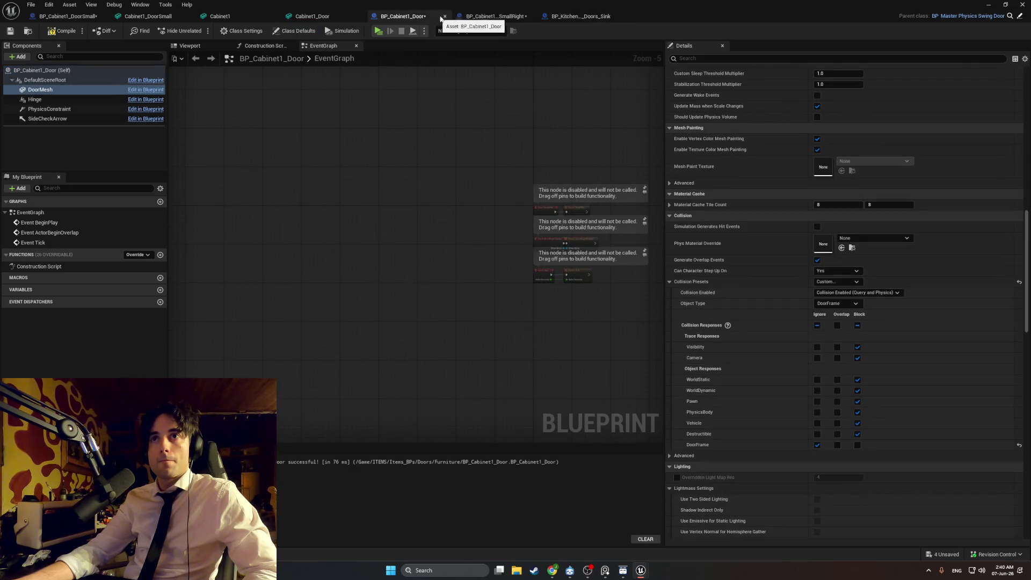
click(200, 46)
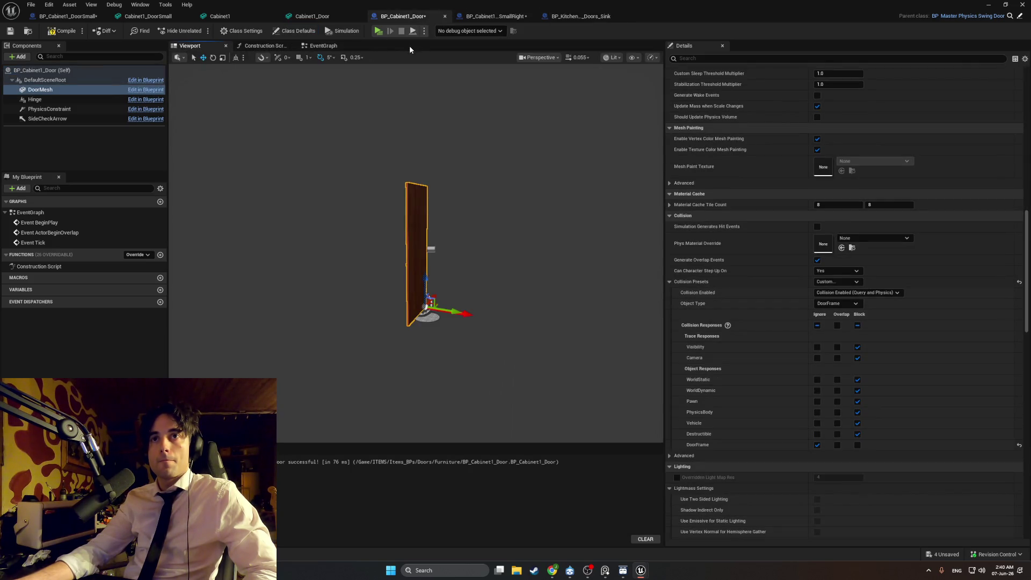
click(483, 16)
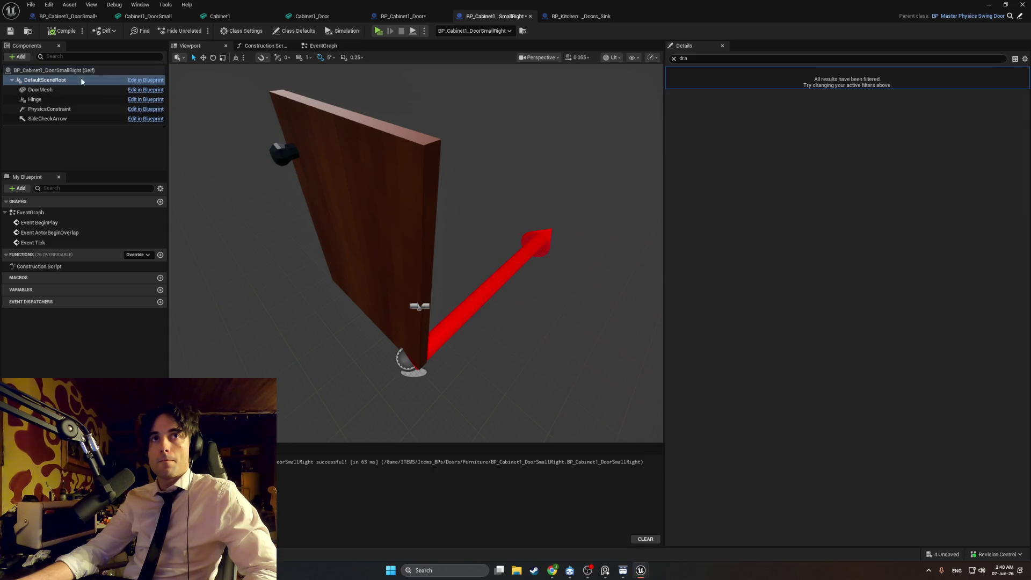
Set BP_Cabinet1_DoorSmallRight's Drag Direction default to -1.0 and return to the level editor
click(64, 70)
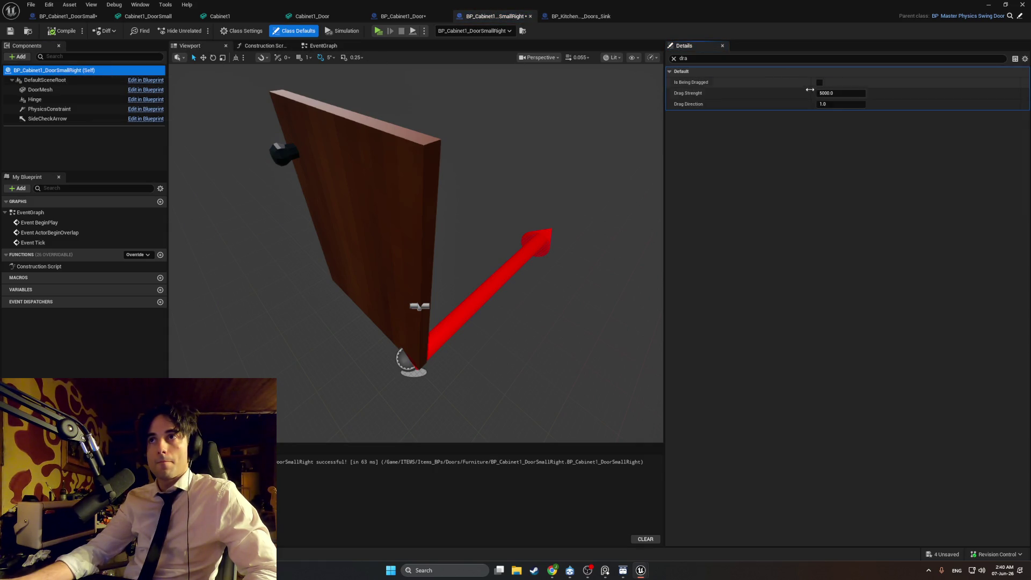
click(824, 104)
text(-1)
key(Return)
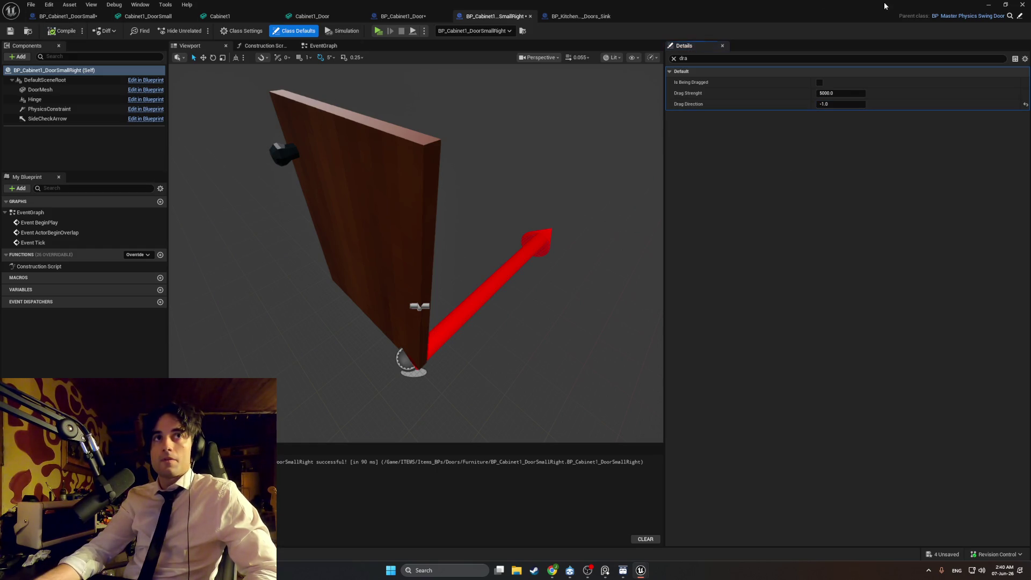
click(990, 9)
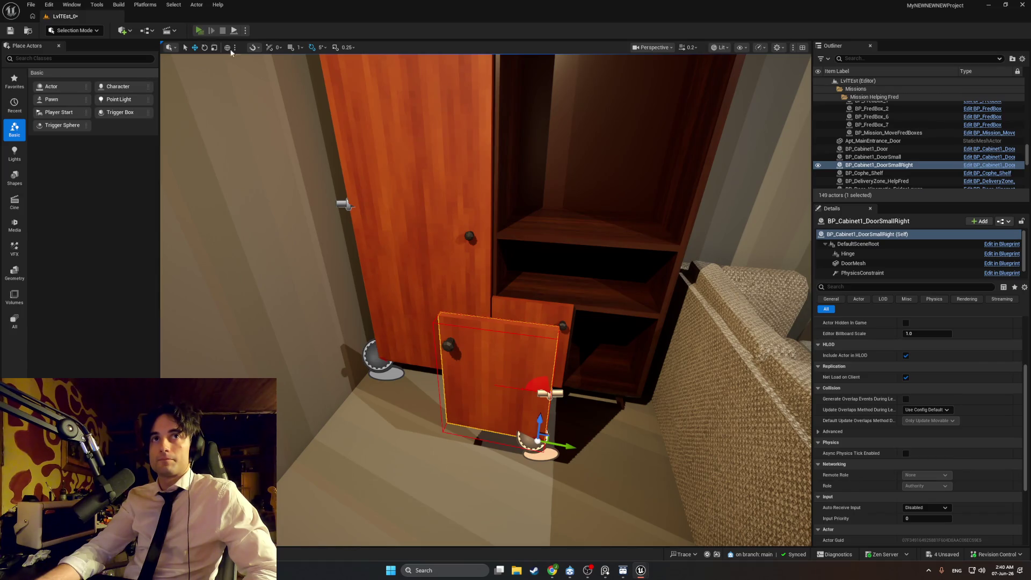
Playtest the small door briefly, then reopen its Blueprint at the Drag Direction field
click(199, 30)
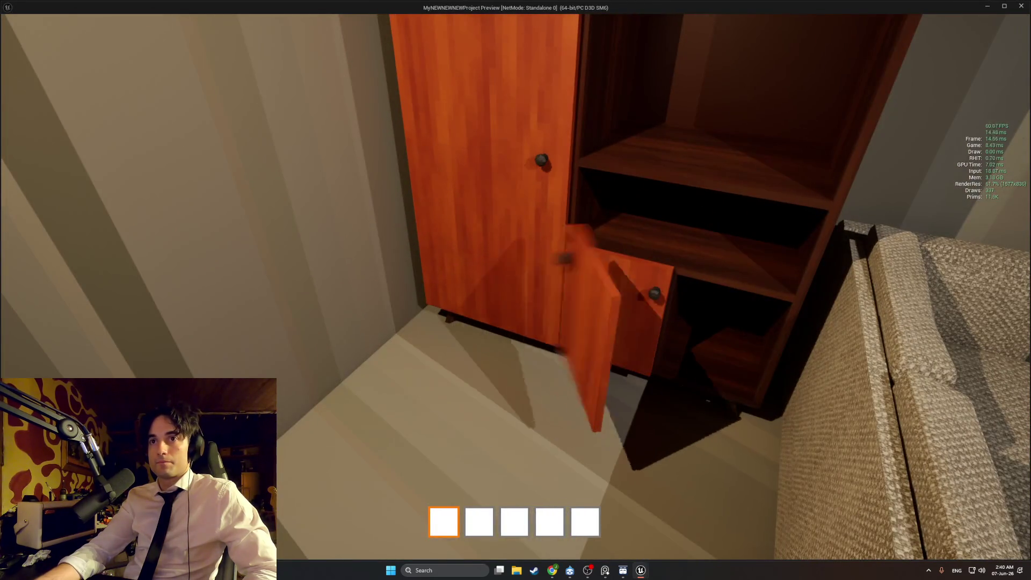
key(Escape)
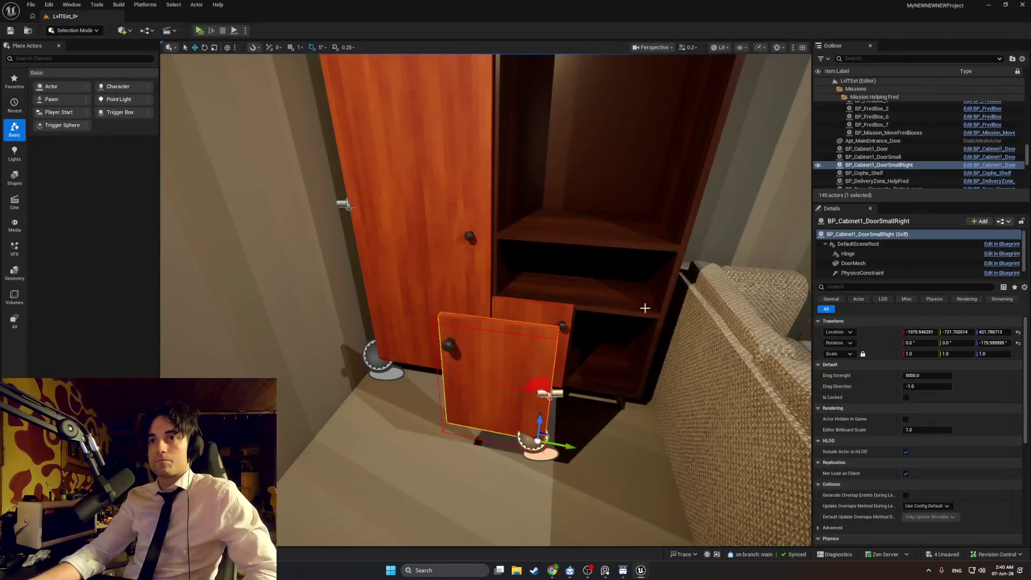
mouse_move(641, 570)
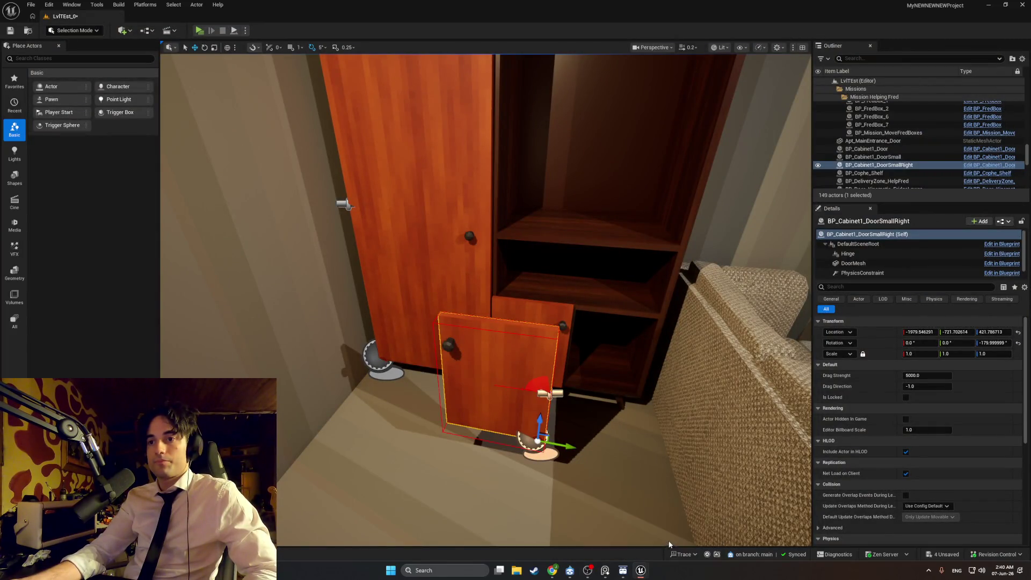
click(682, 529)
click(827, 104)
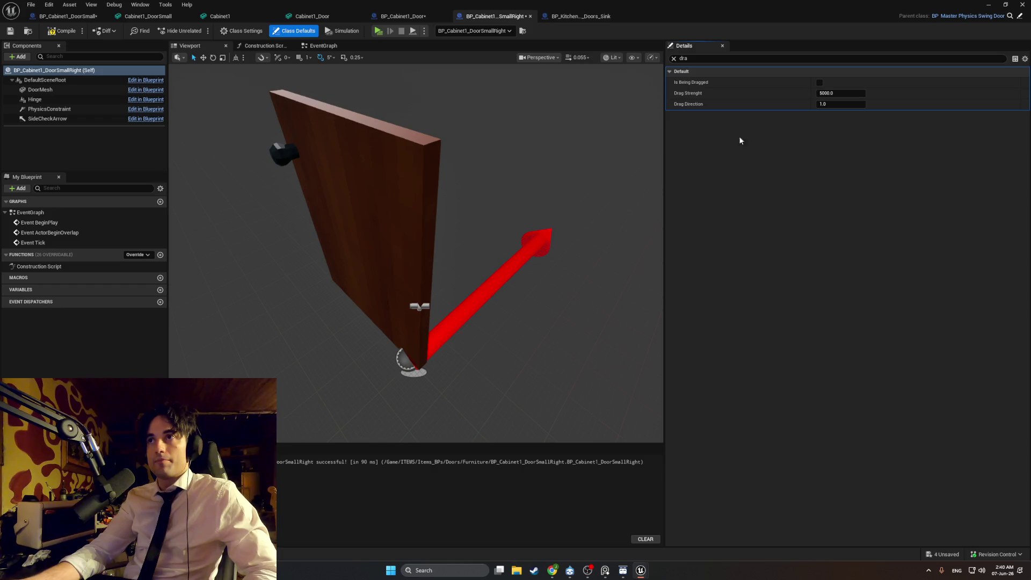
Change the PhysicsConstraint's Angular Rotation Offset yaw from 40 to -40 and compile the Blueprint
click(674, 60)
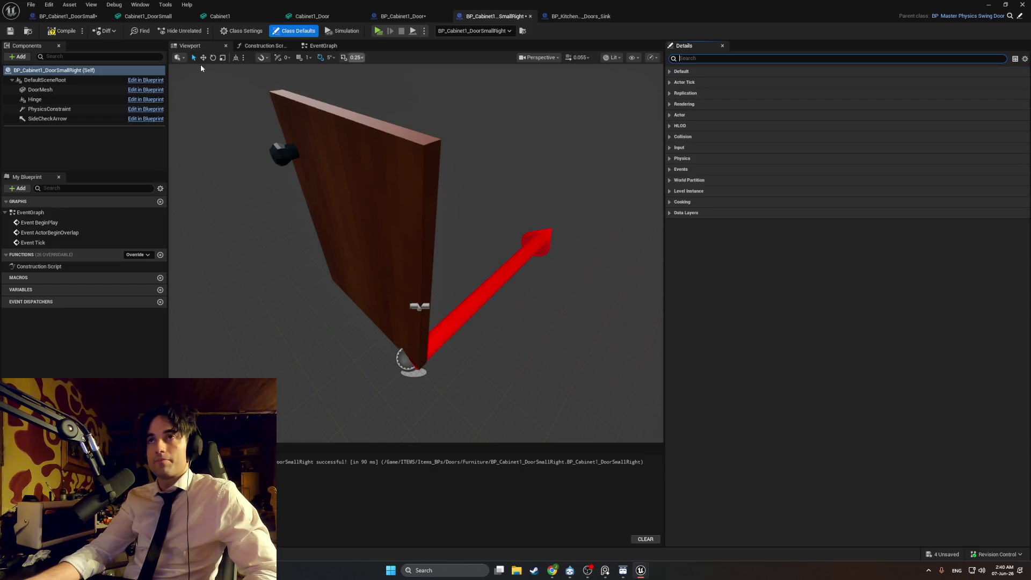
click(75, 80)
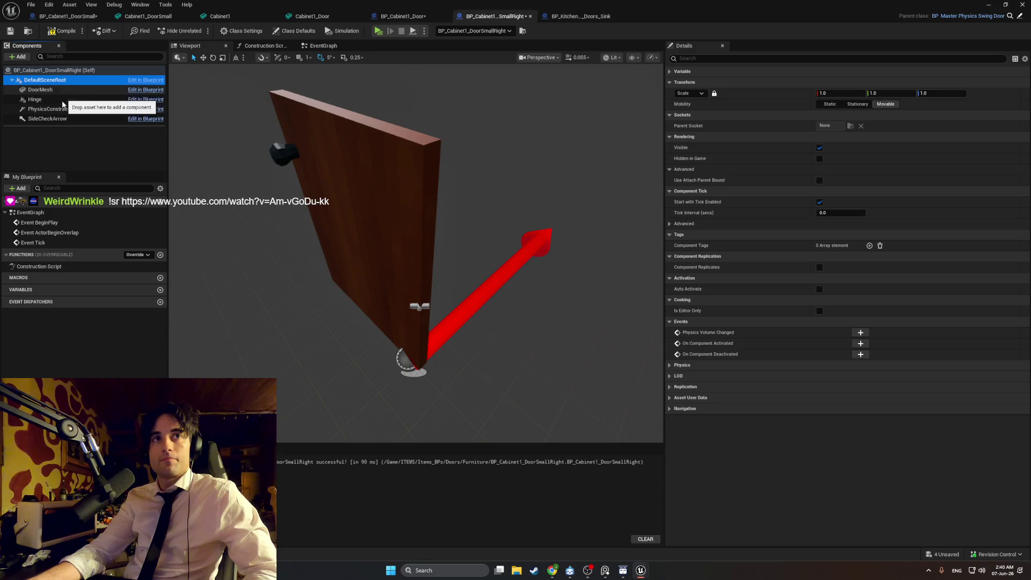
click(63, 100)
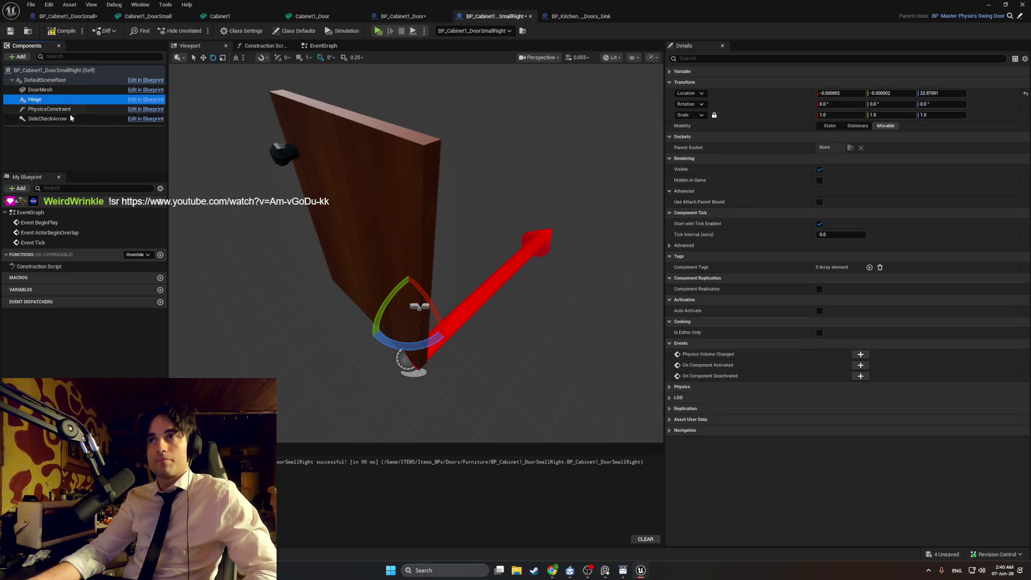
click(65, 111)
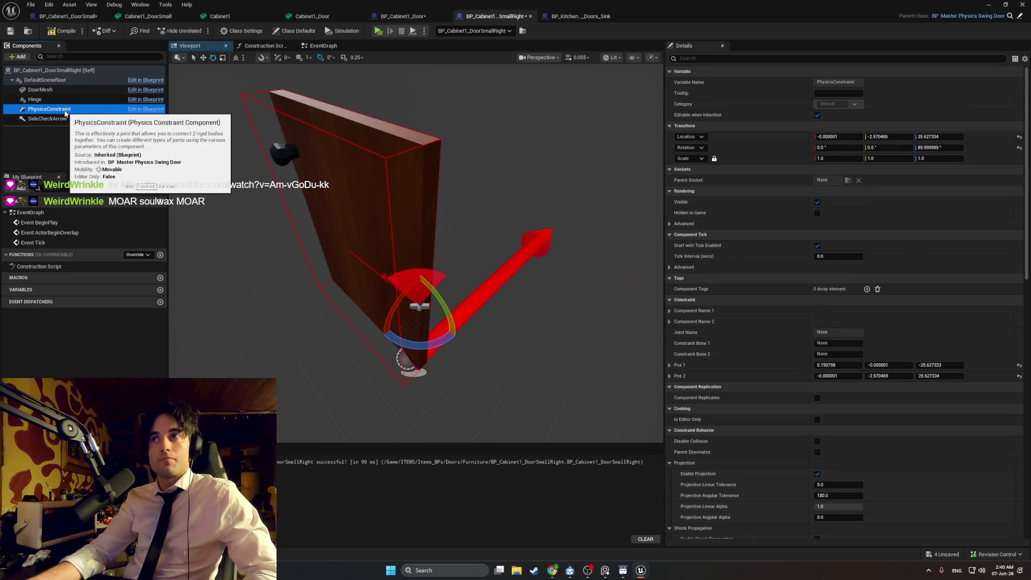
scroll(806, 264, down, 10)
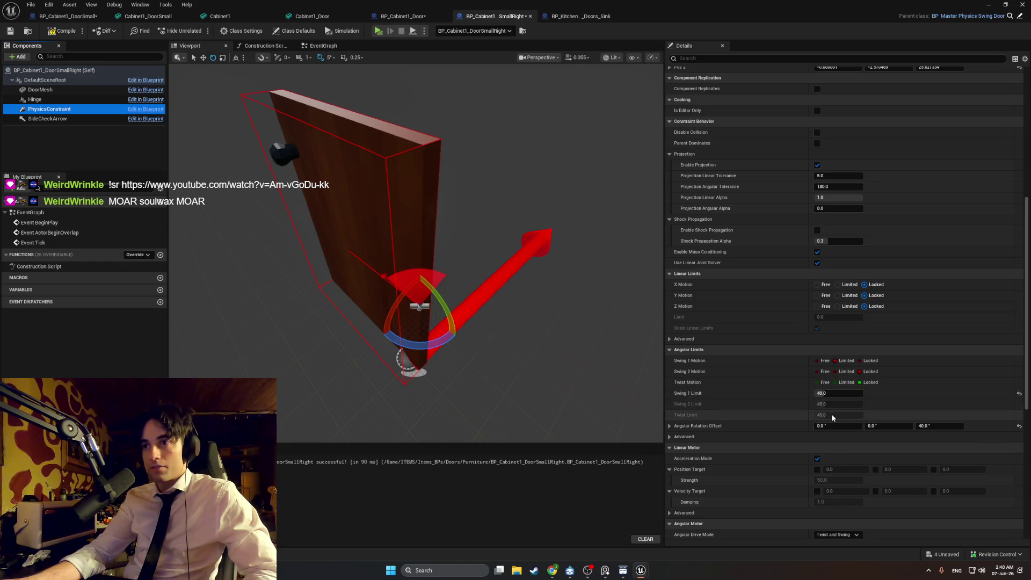
click(935, 426)
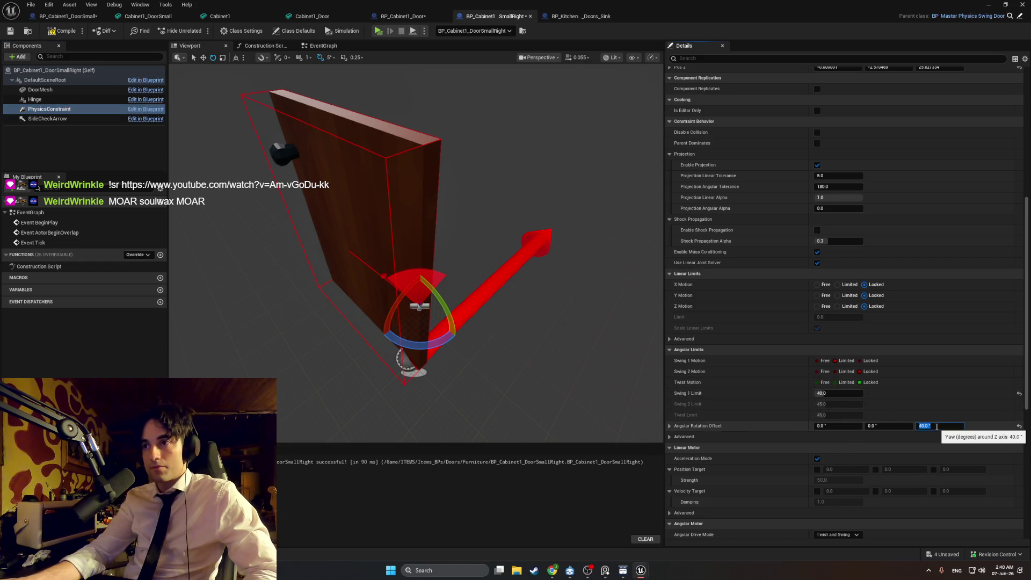
text(-)
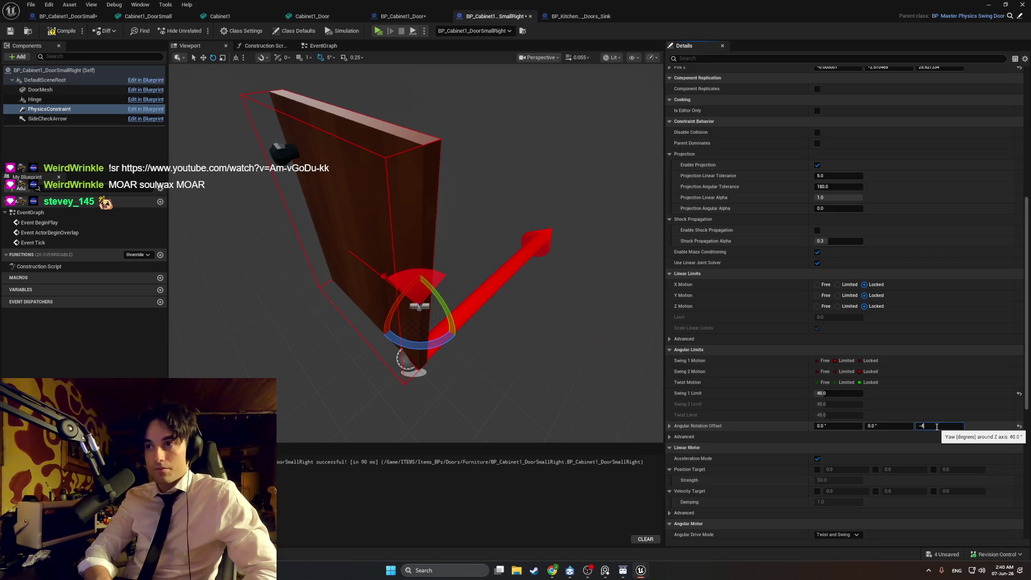
text(40)
key(Return)
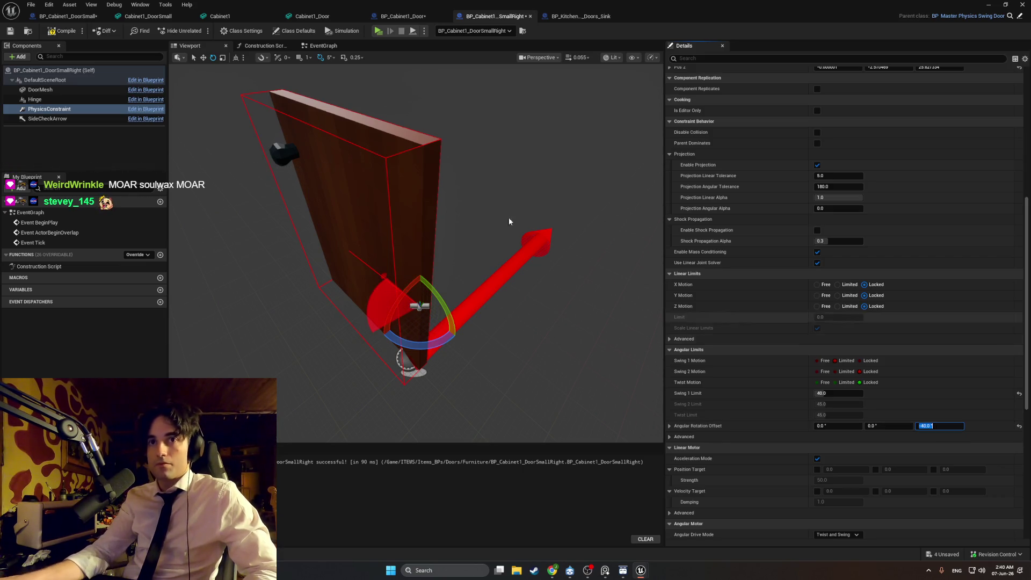
key(F7)
click(1004, 4)
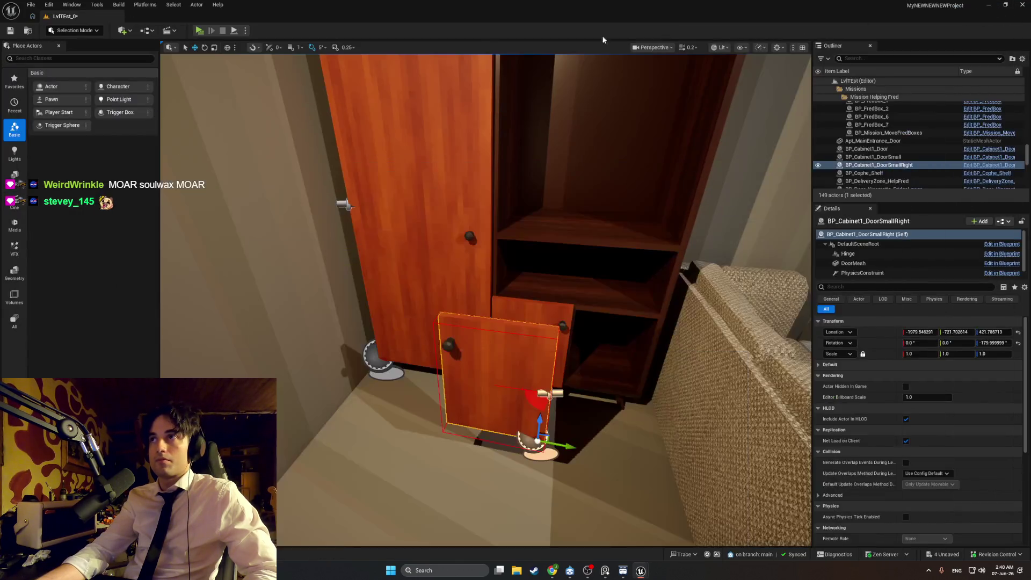
Walk up to the wardrobe in the playtest to push the door, then exit the preview
key(w)
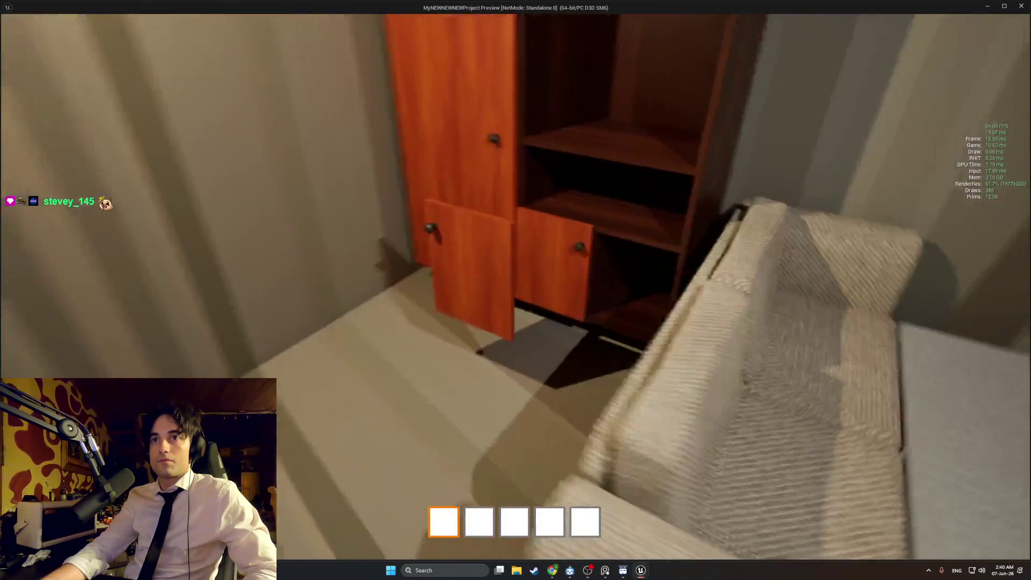
key(s)
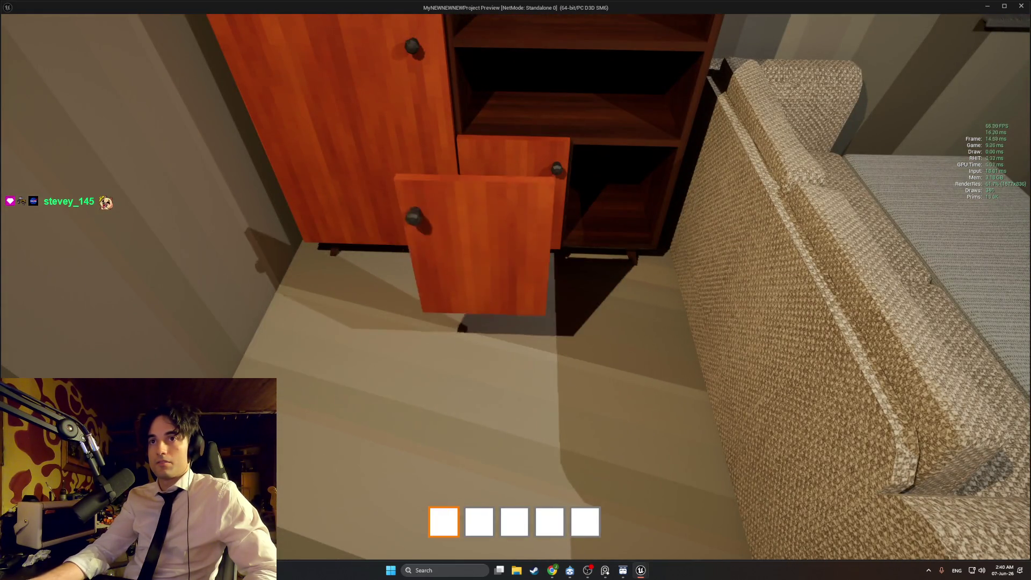
key(Escape)
Frame the small right door and slide it along Y to about -678.38
click(444, 309)
key(f)
drag(500, 415, 658, 424)
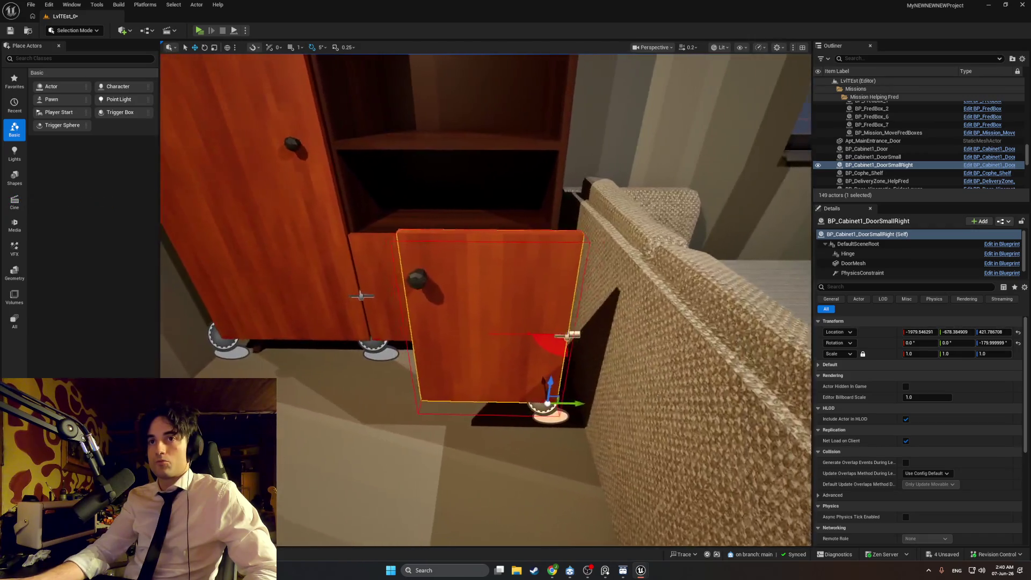
Paste the left door's location onto the small right door and slide it beside the left door
click(462, 275)
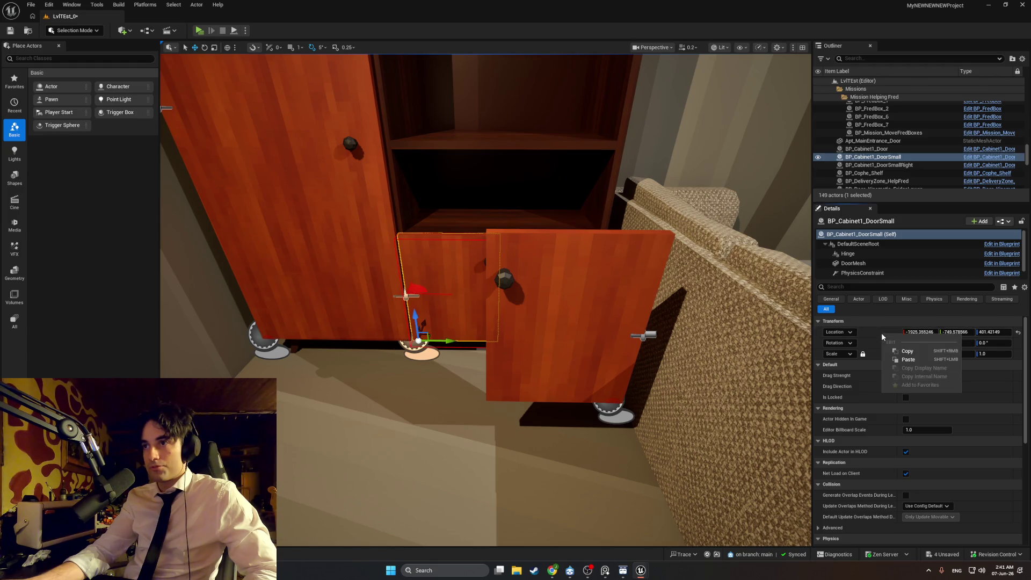
click(879, 165)
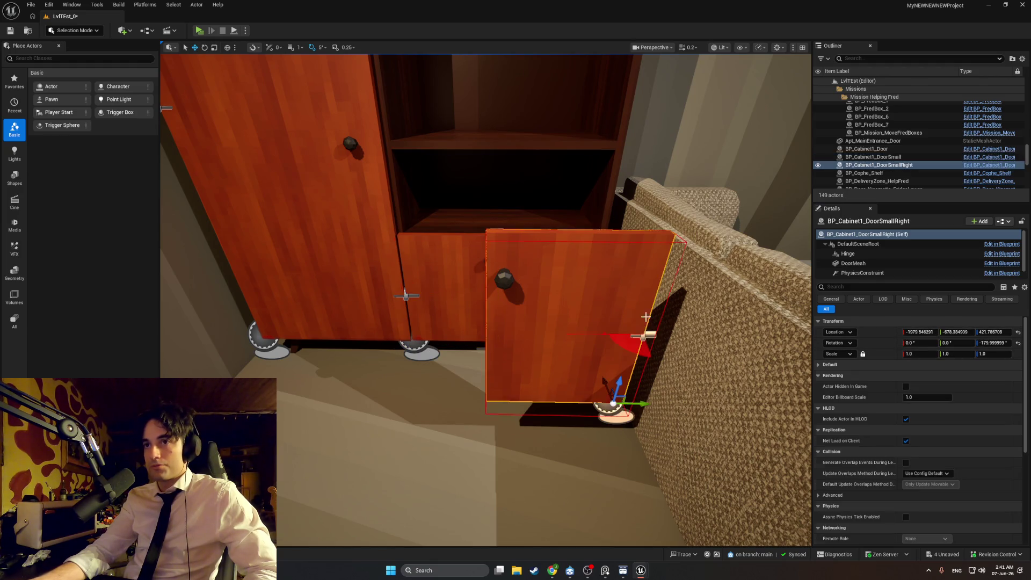
right_click(882, 332)
click(906, 355)
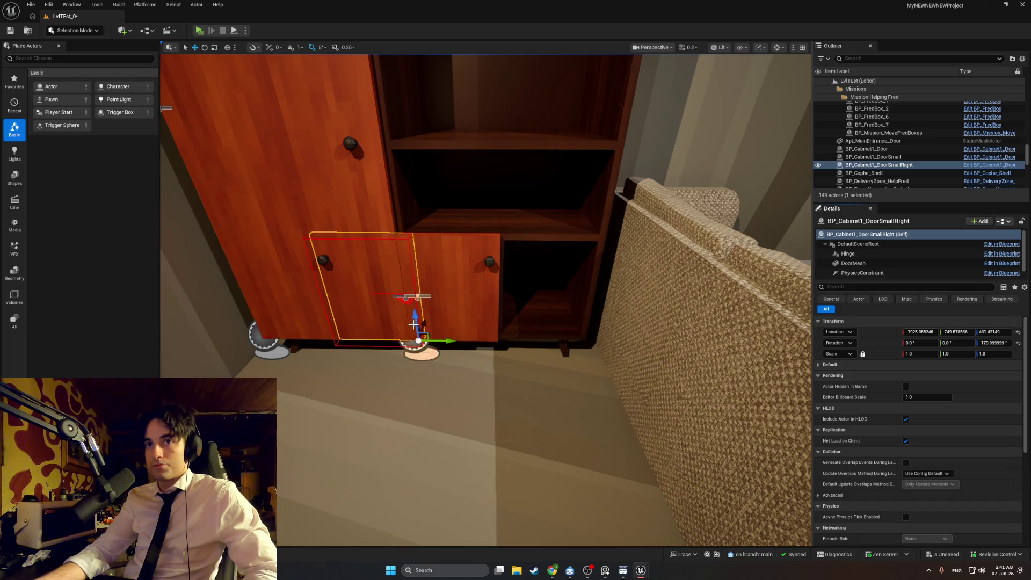
drag(441, 340, 255, 221)
key(f)
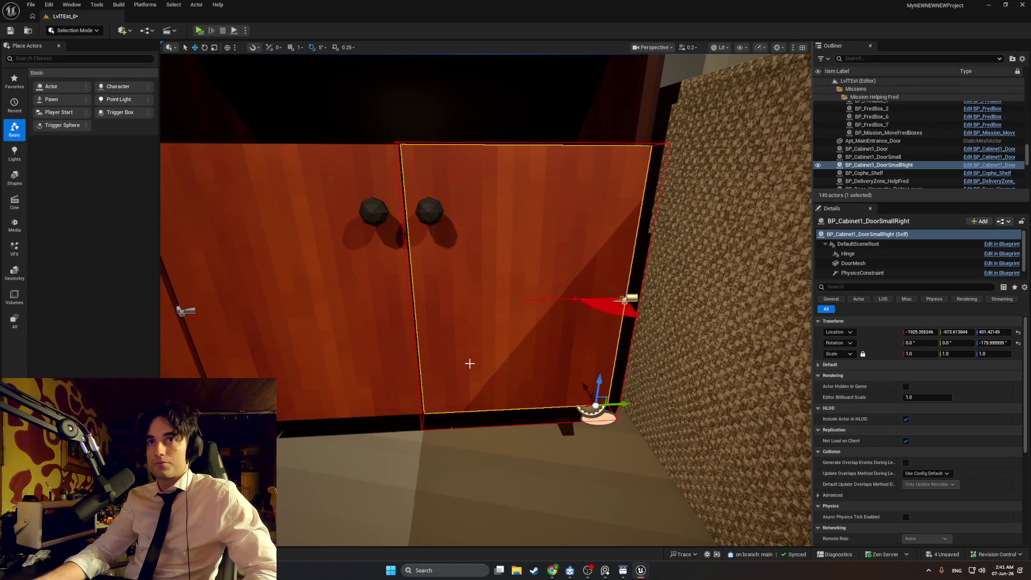
drag(603, 398, 635, 448)
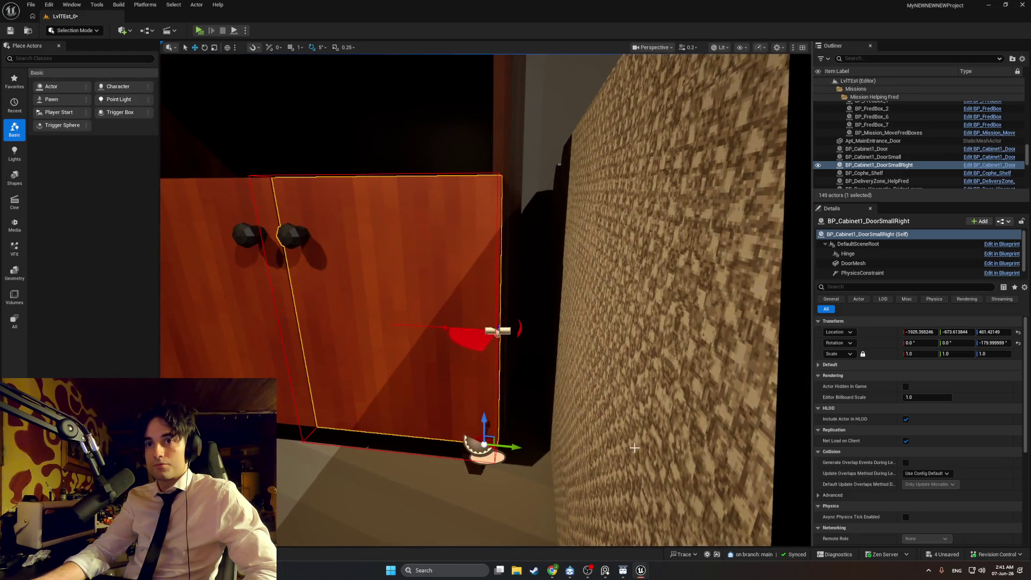
drag(519, 446, 520, 445)
key(f)
drag(392, 272, 376, 301)
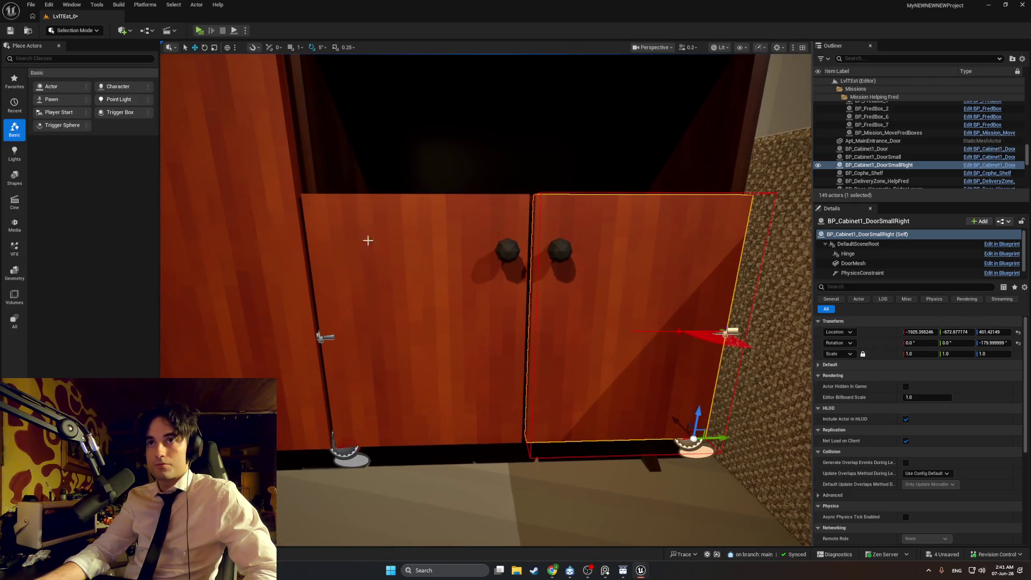
Playtest the doors, nudge the right door to Y -673.05, and swing the lower cabinet door again
click(199, 30)
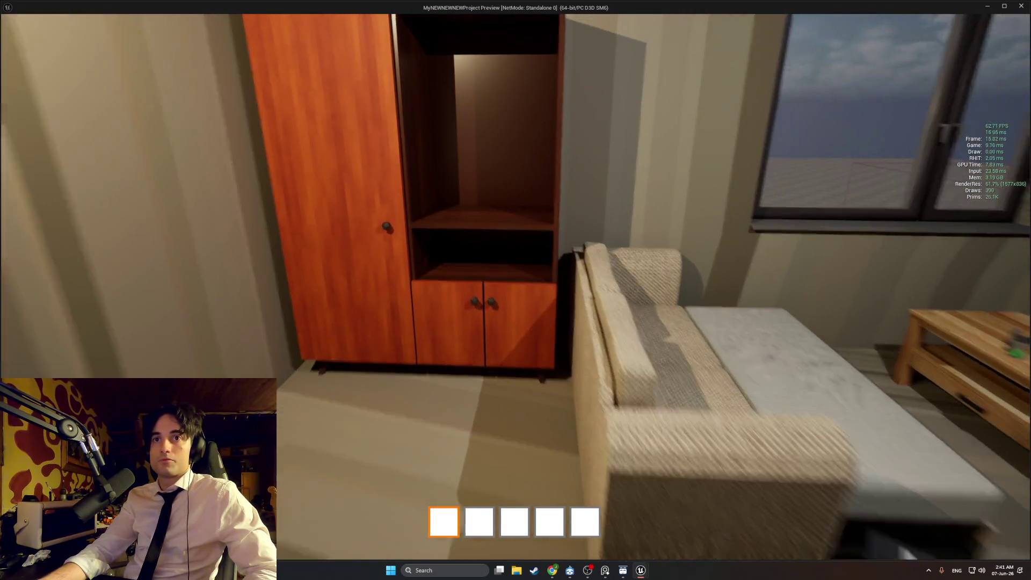
key(Escape)
drag(461, 241, 505, 241)
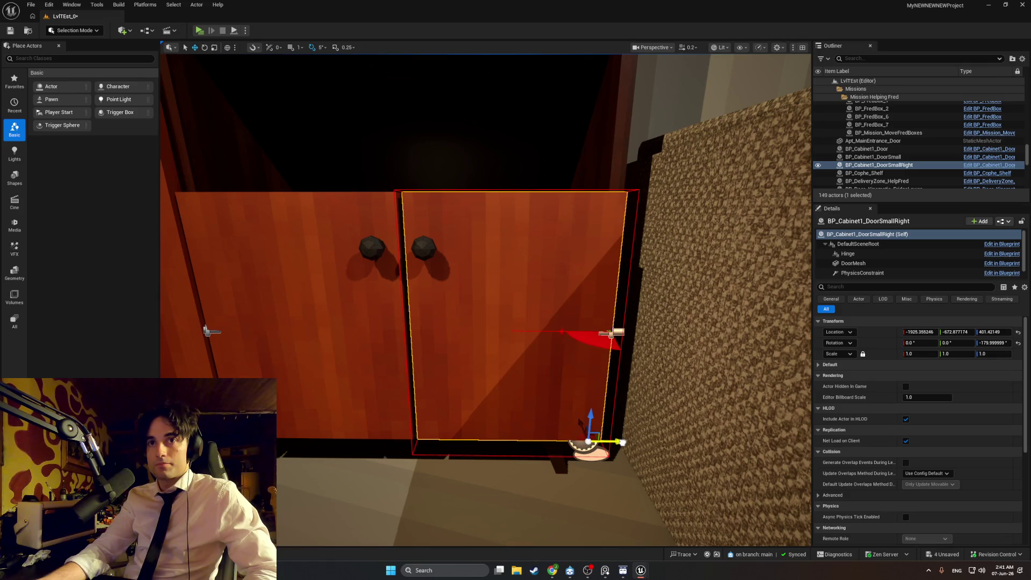
drag(622, 442, 620, 442)
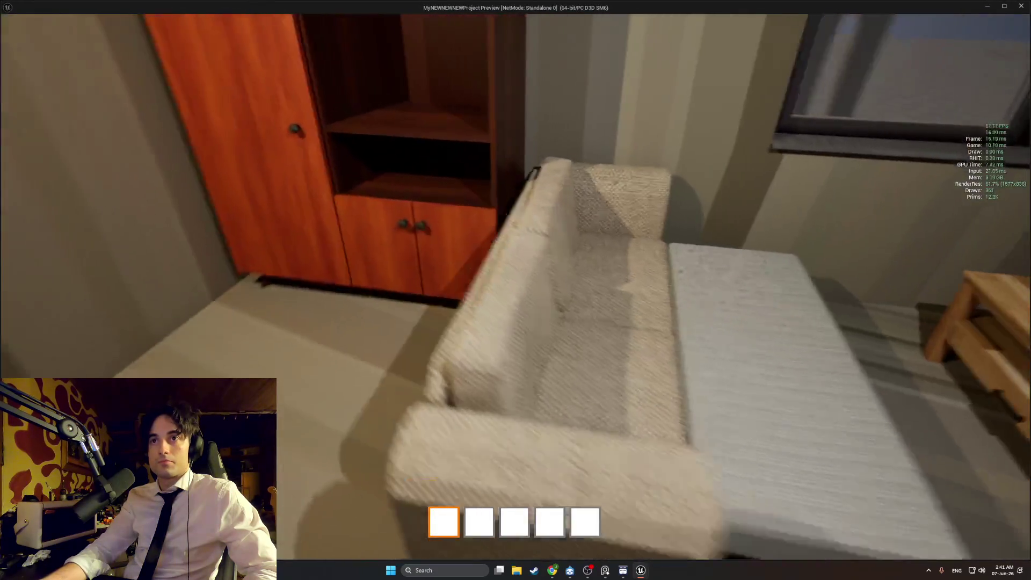
key(e)
key(e)
key(e)
key(e)
key(e)
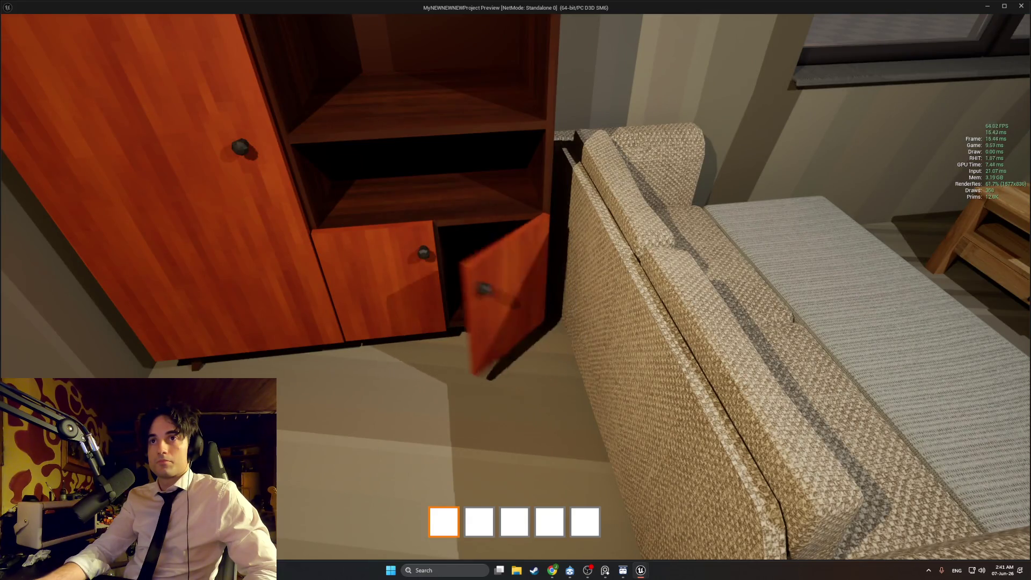
key(e)
key(s)
key(Escape)
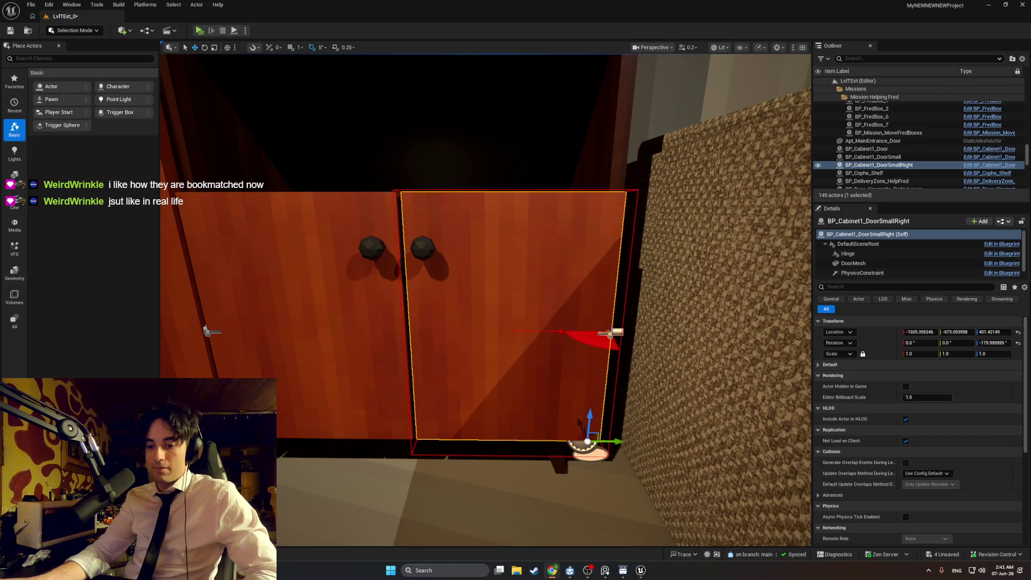
Fly the viewport back from the cabinet to view the whole room
mouse_move(553, 408)
mouse_down()
mouse_move(554, 483)
mouse_move(543, 468)
mouse_move(570, 456)
mouse_up()
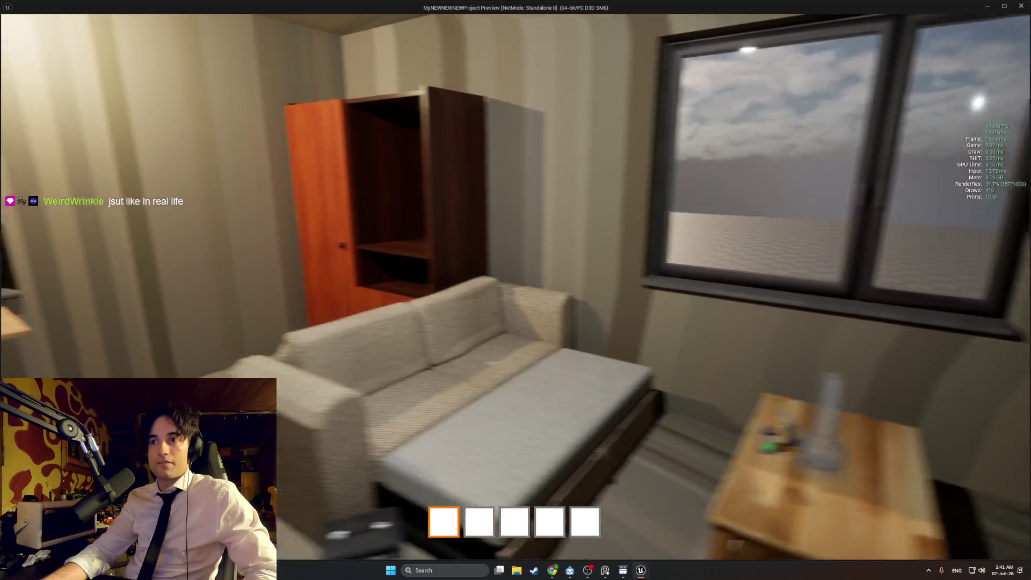
Walk to the wardrobe, shut the tall door, swing a lower door open, then step back
key(w)
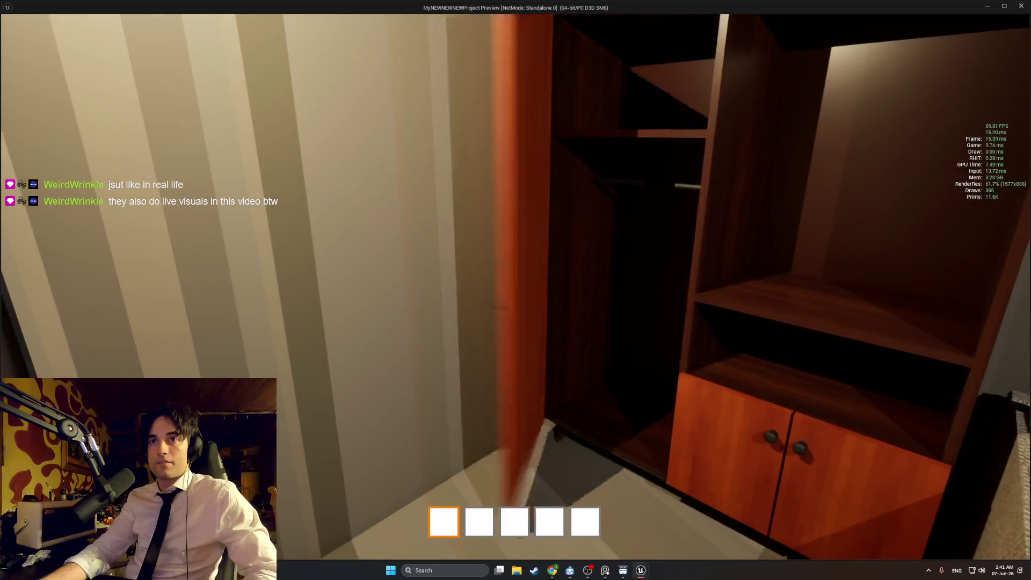
key(e)
key(e)
key(e)
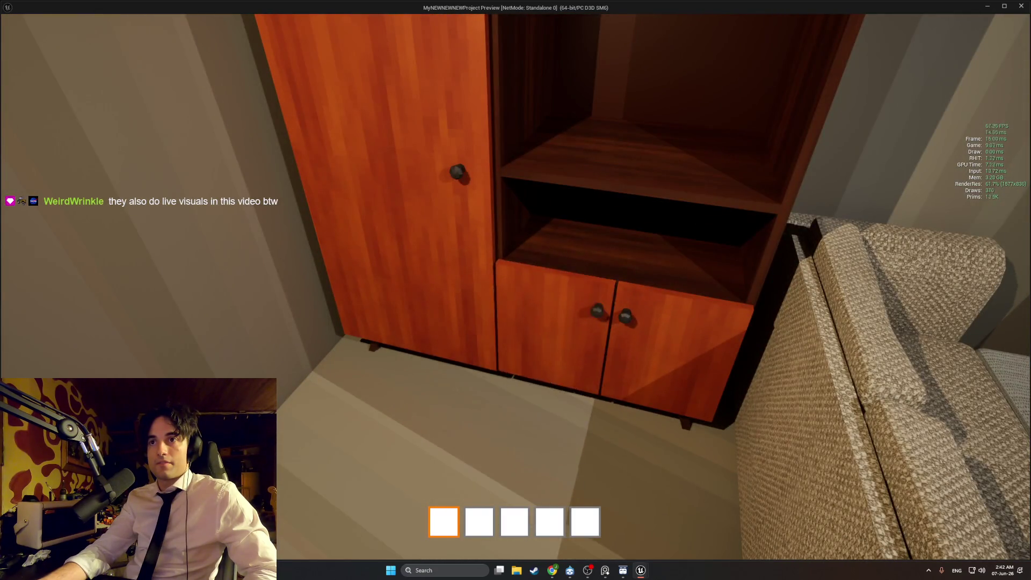
key(e)
key(e)
key(s)
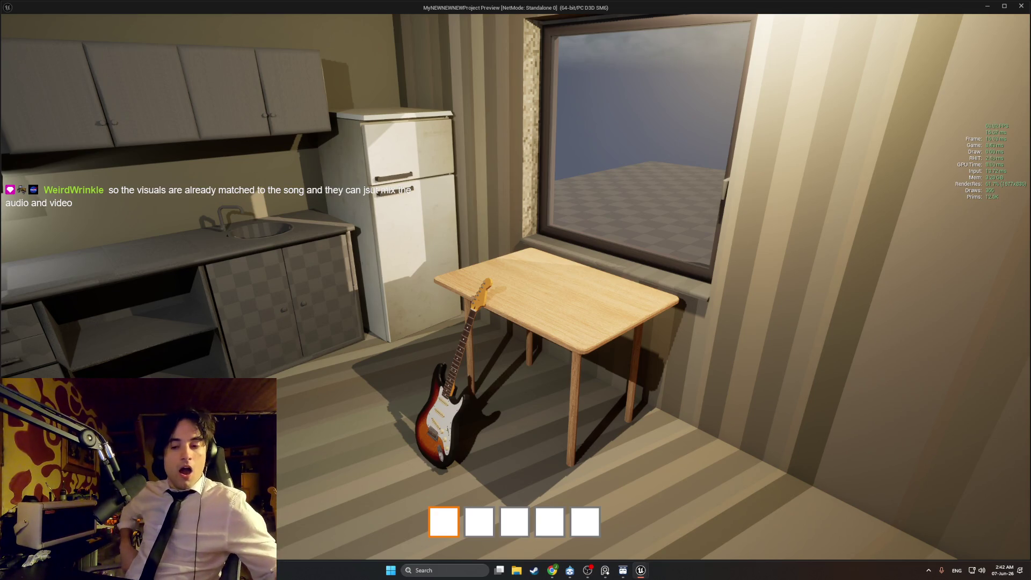
key(s)
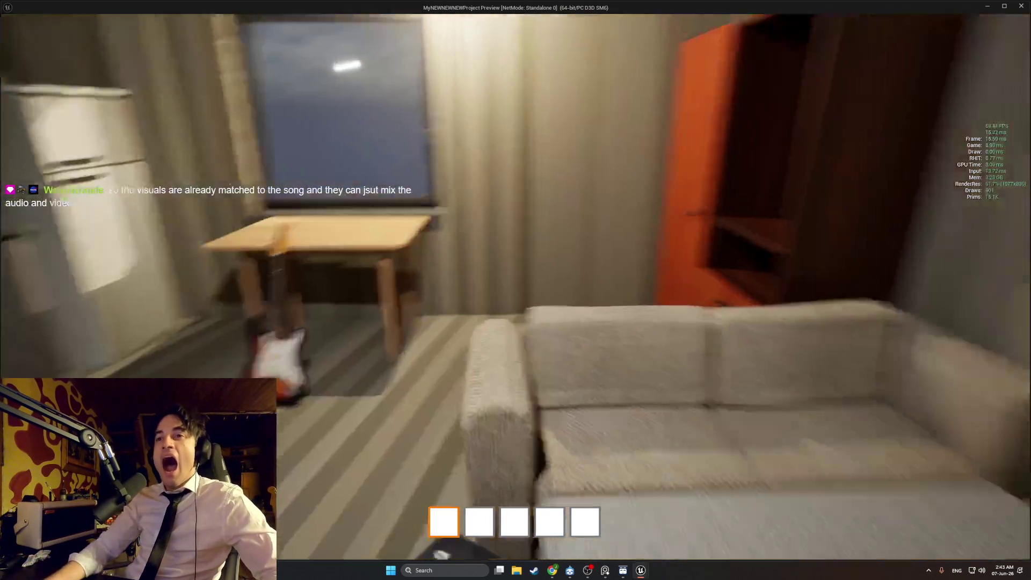
key(w)
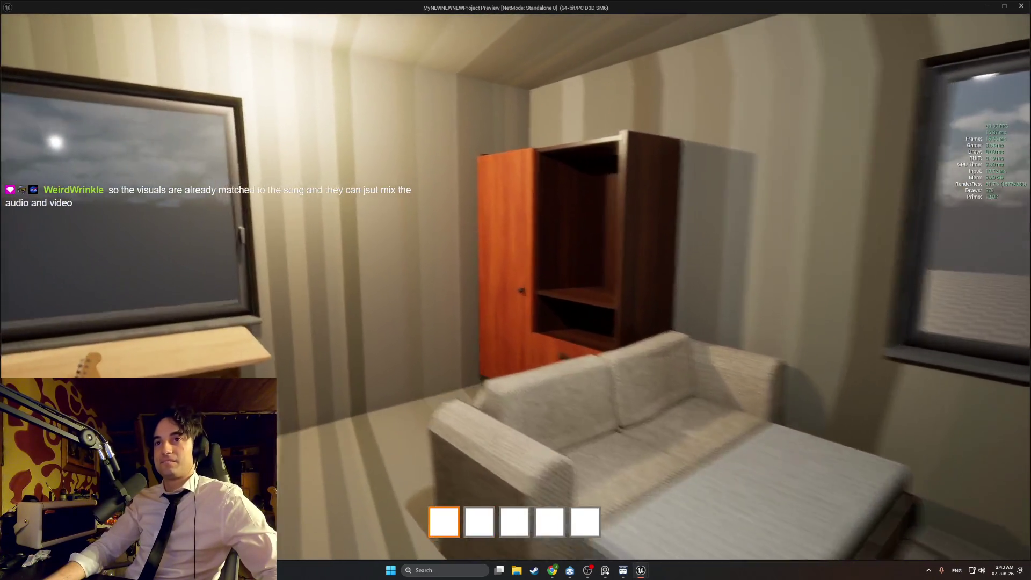
key(s)
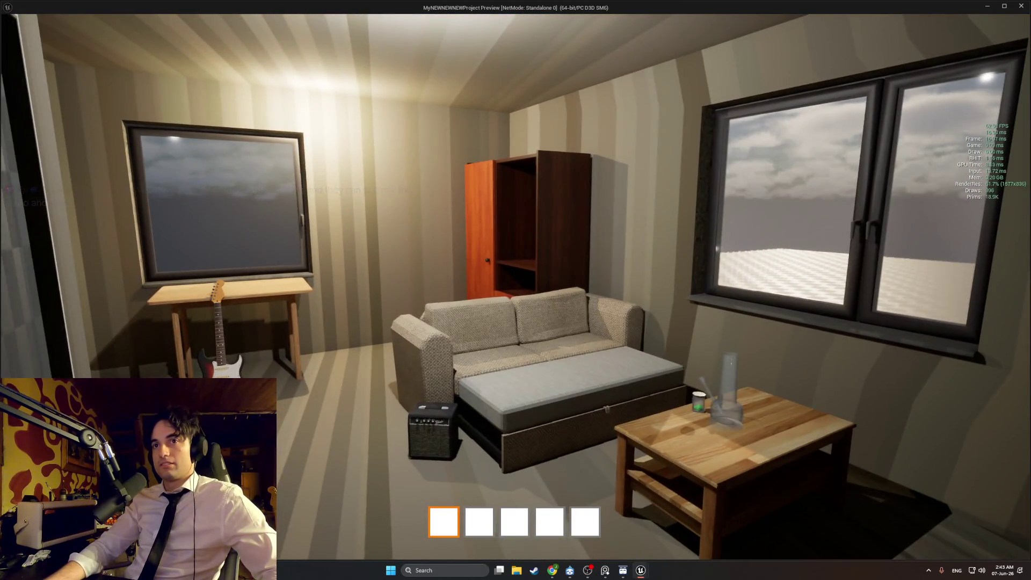
key(w)
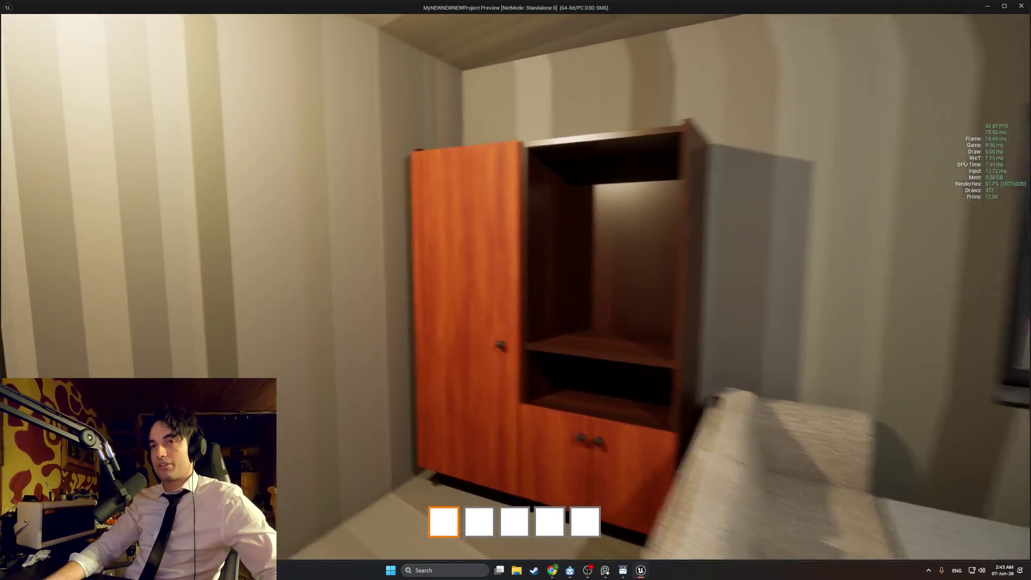
key(s)
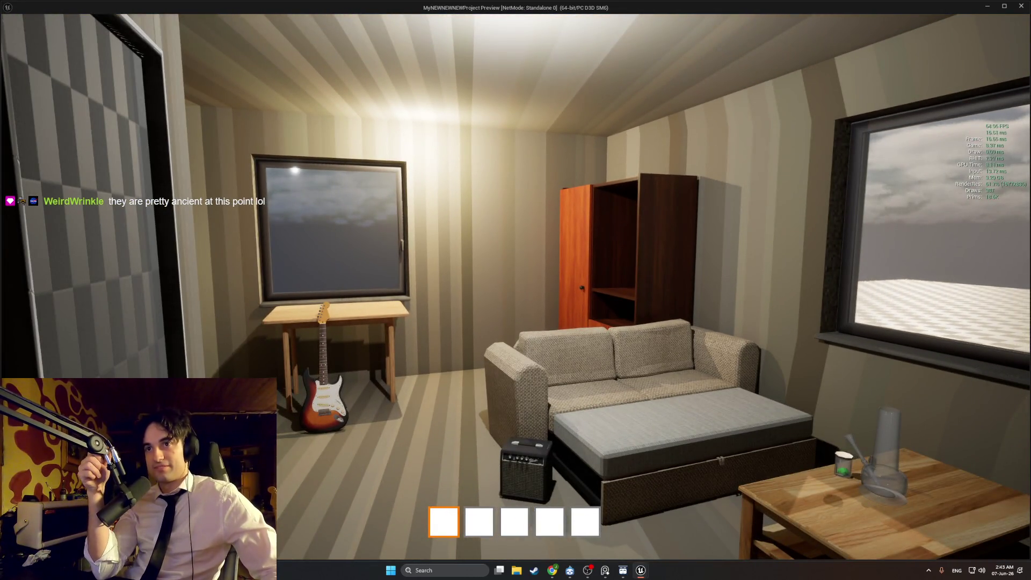
key(s)
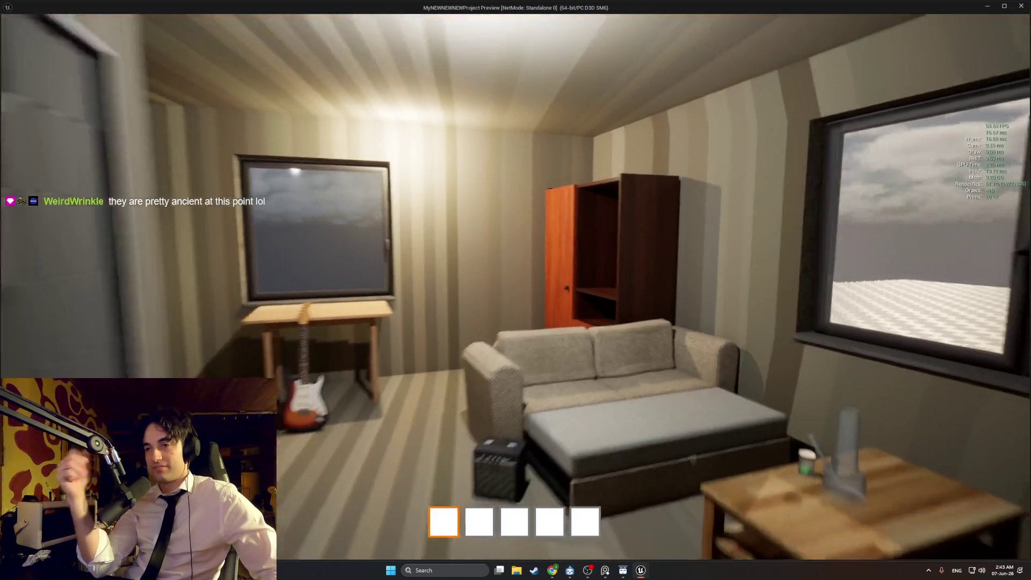
key(w)
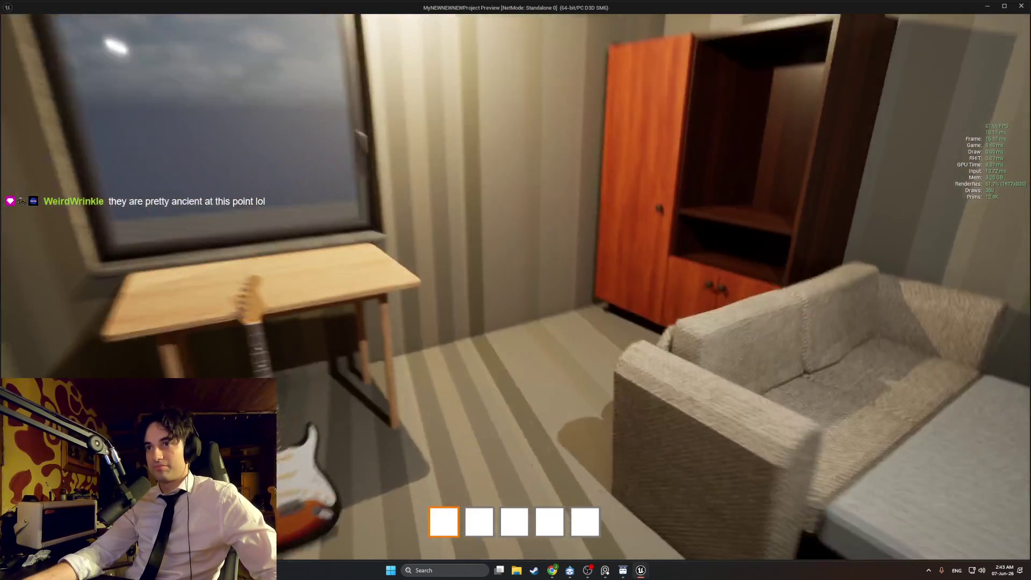
key(w)
key(s)
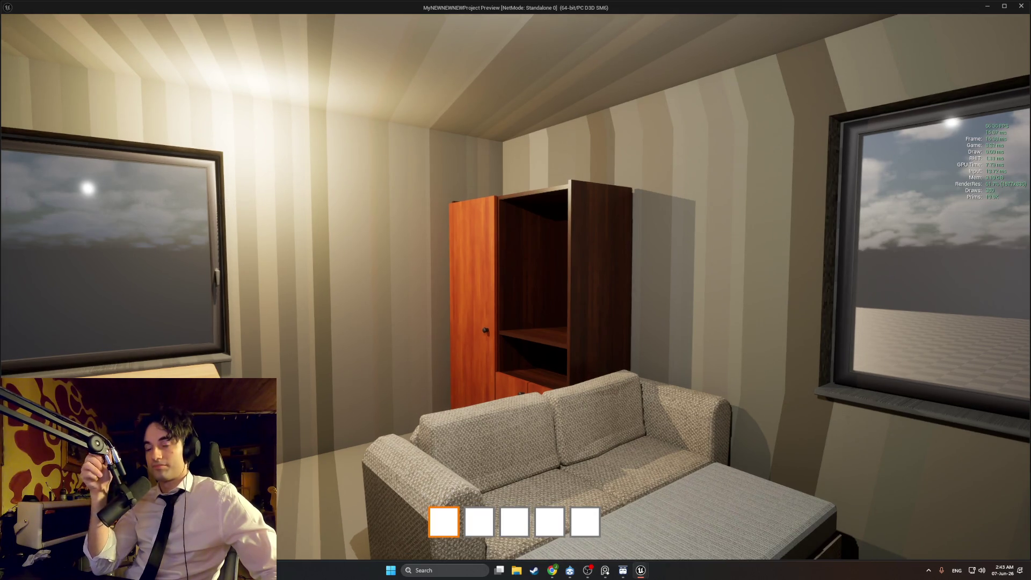
key(w)
key(s)
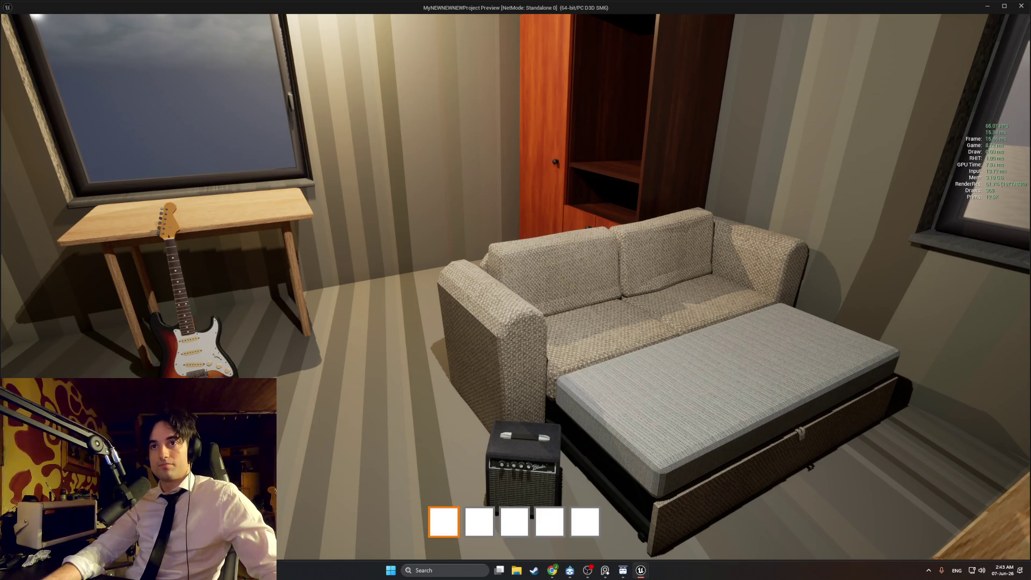
click(605, 572)
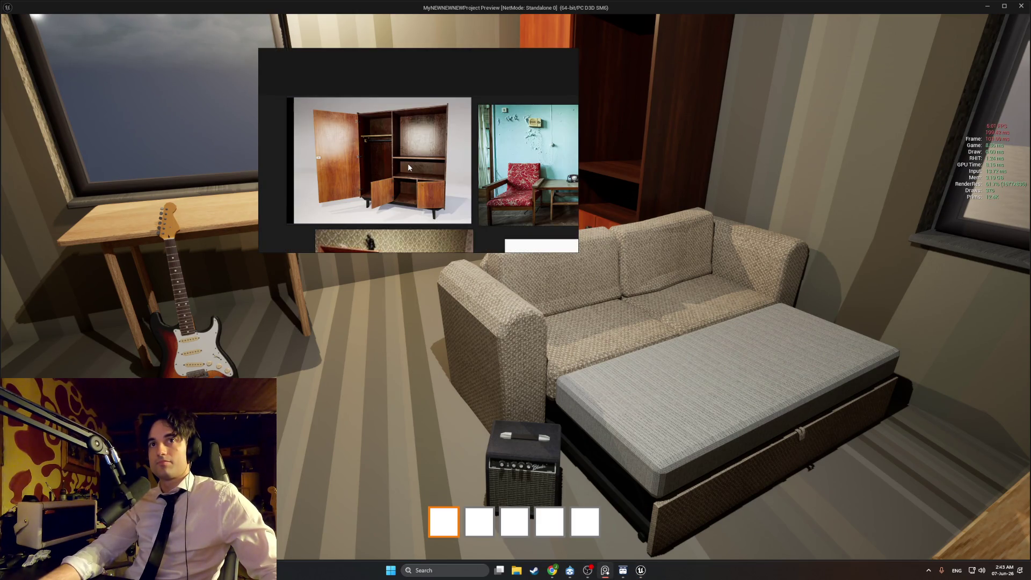
scroll(408, 163, up, 3)
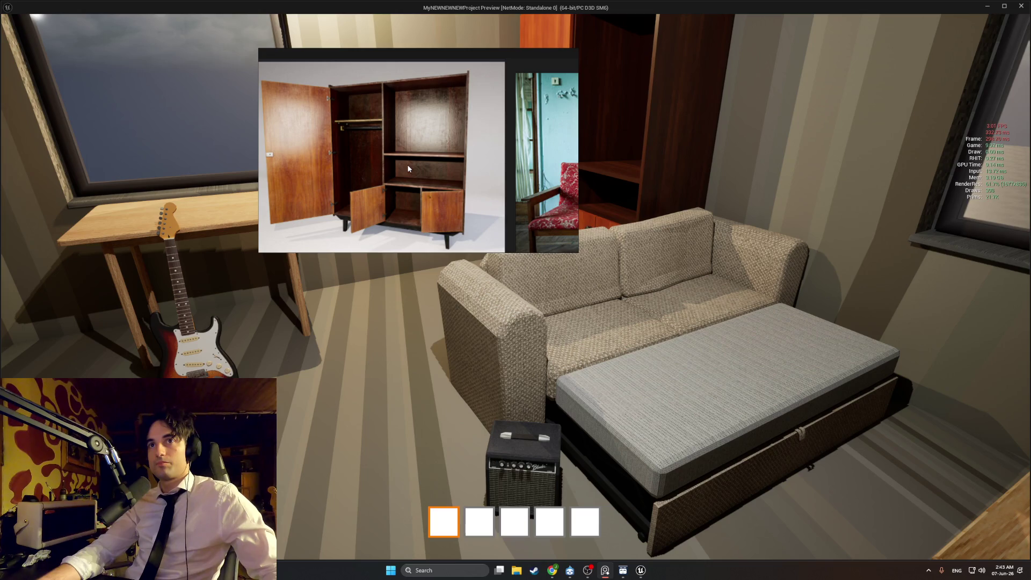
click(397, 292)
key(w)
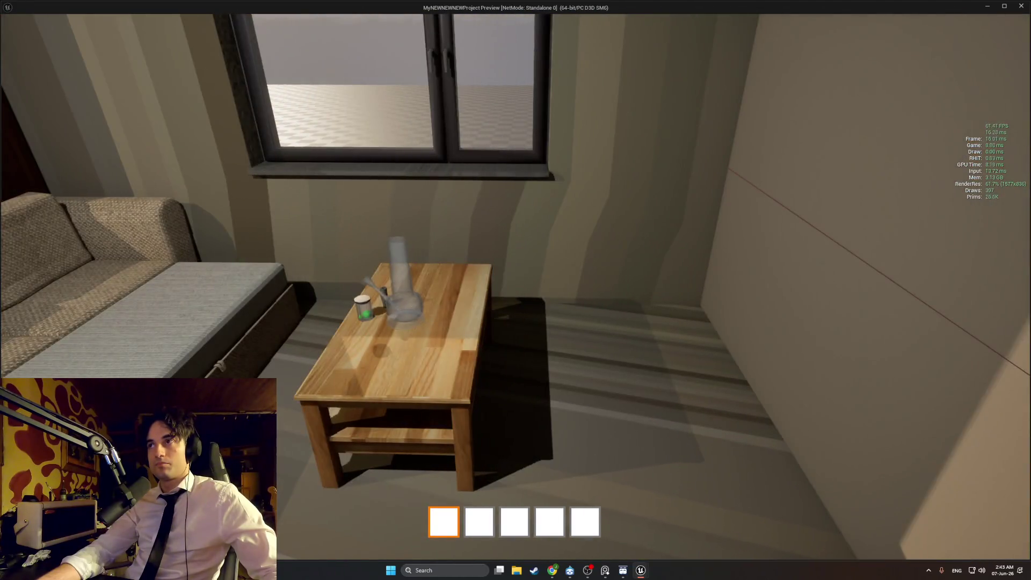
Walk past the coffee table and into the kitchen, then end the game preview
mouse_move(516, 290)
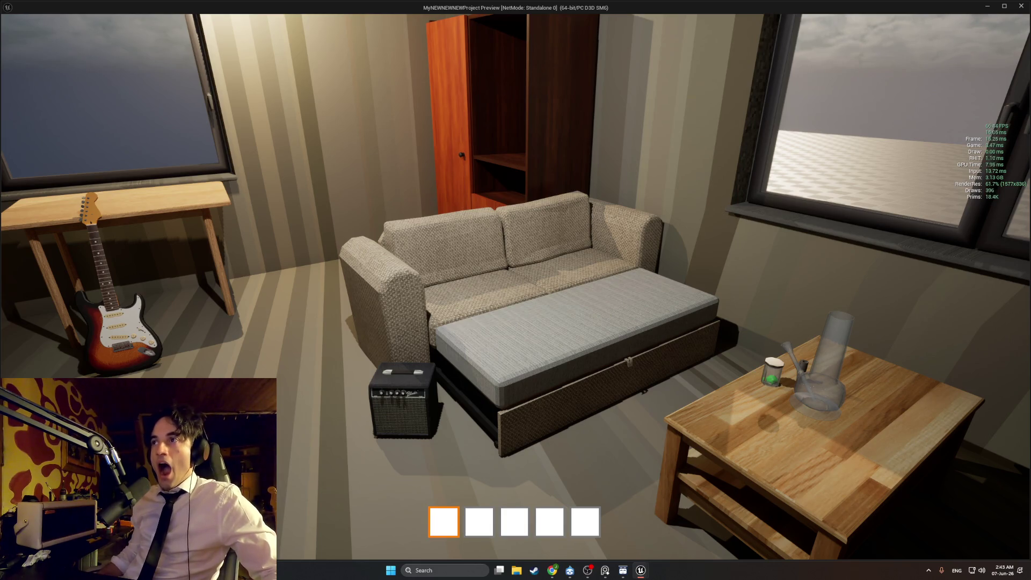
key(w)
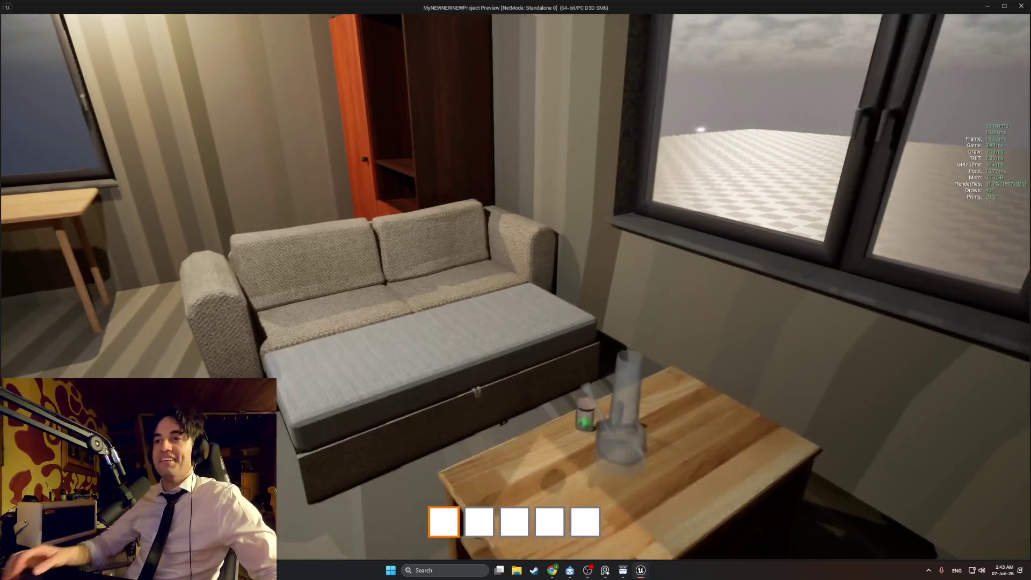
key(w)
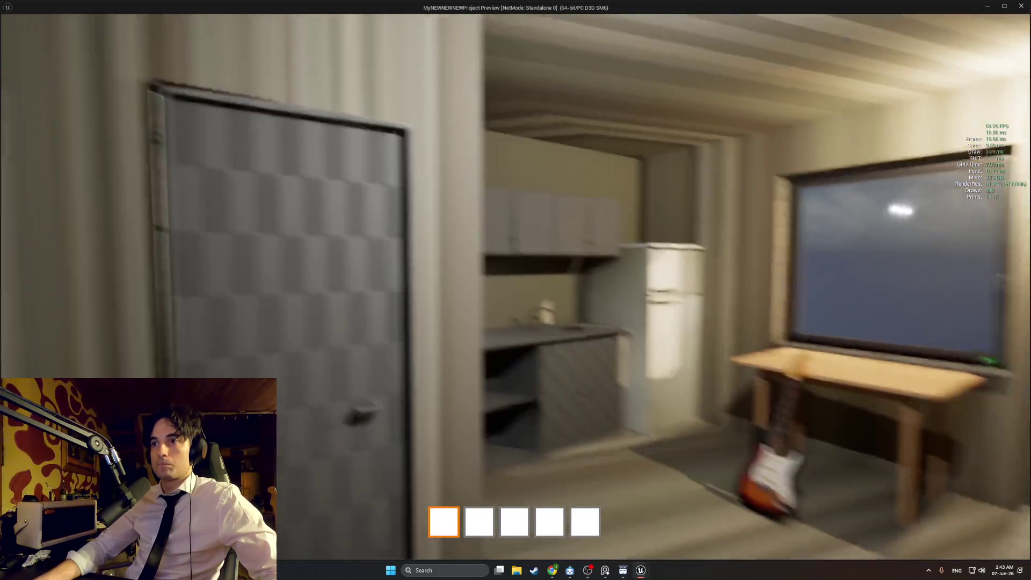
key(w)
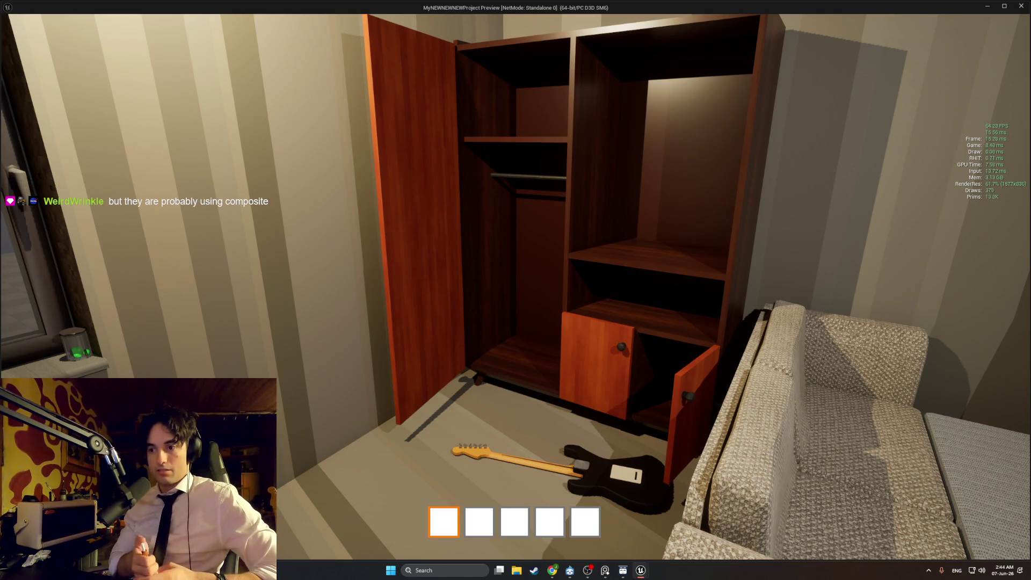
key(Escape)
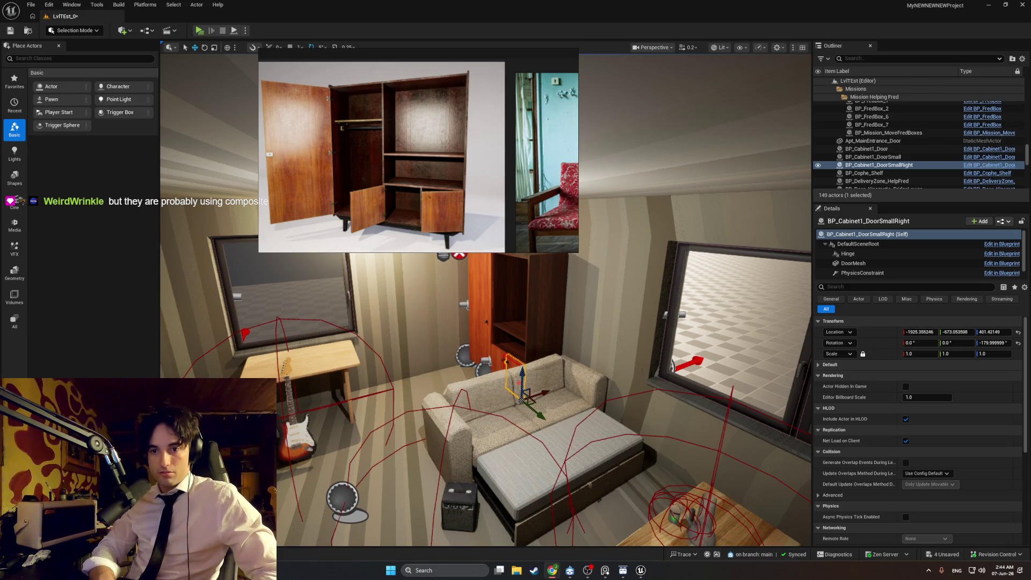
Open My Trello board, continue on the free plan, and dismiss the Jira and what's-new pop-ups
click(553, 571)
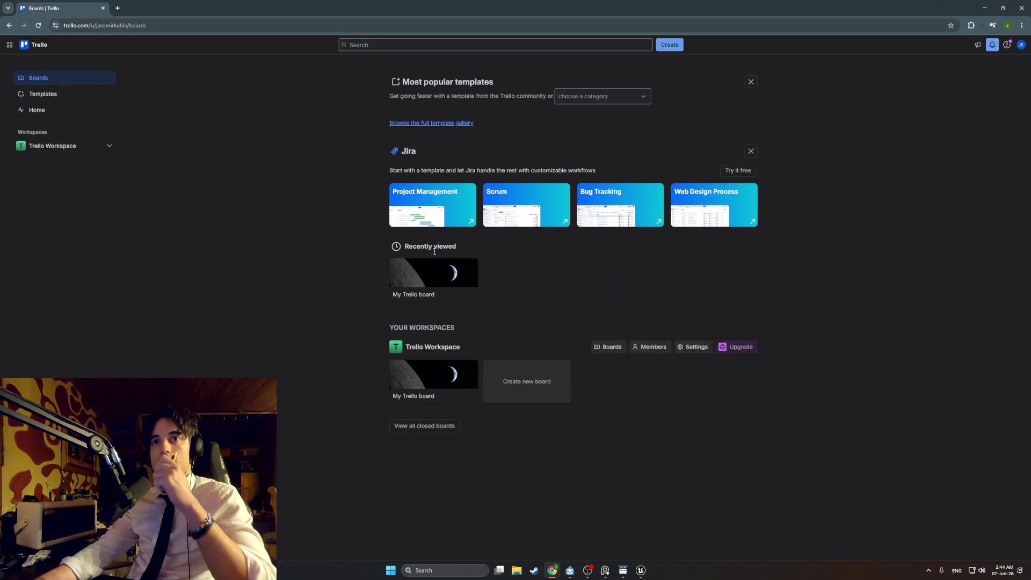
click(436, 276)
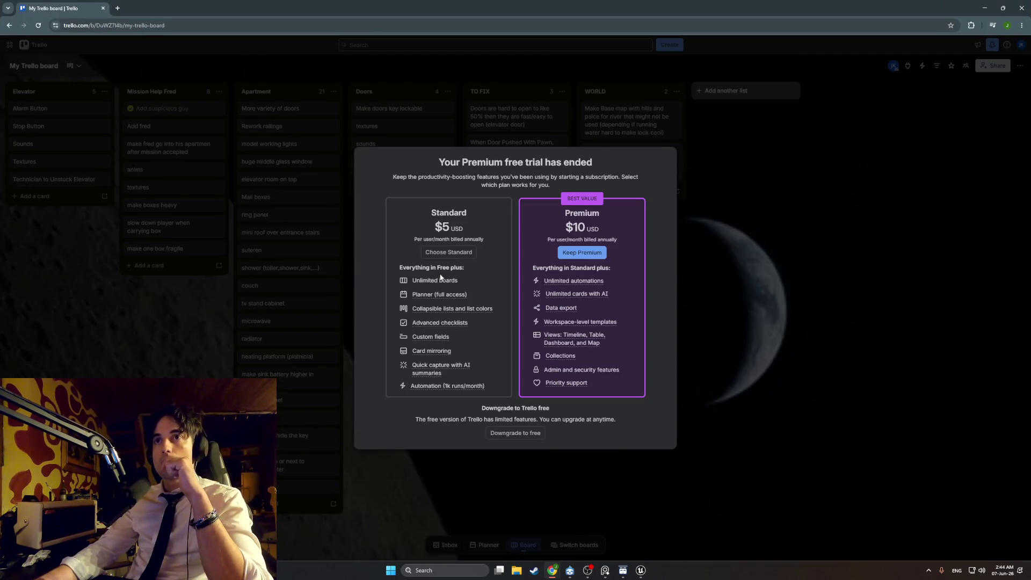
click(510, 435)
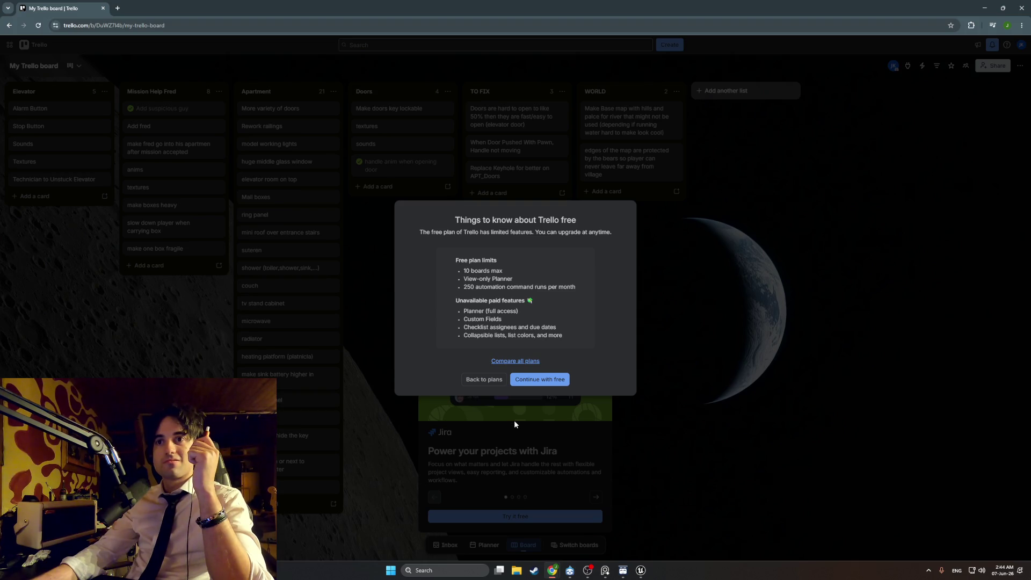
click(527, 382)
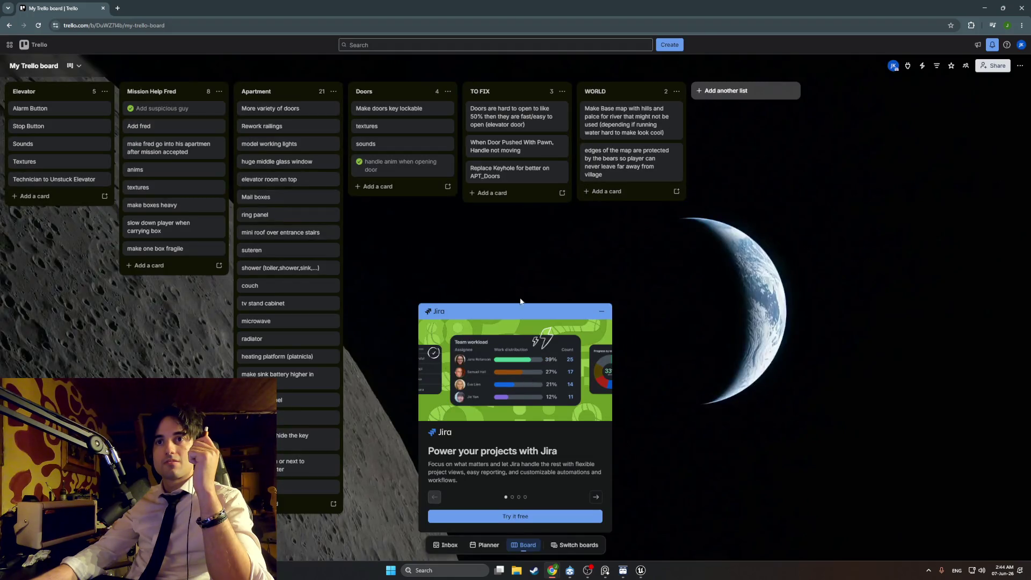
click(602, 312)
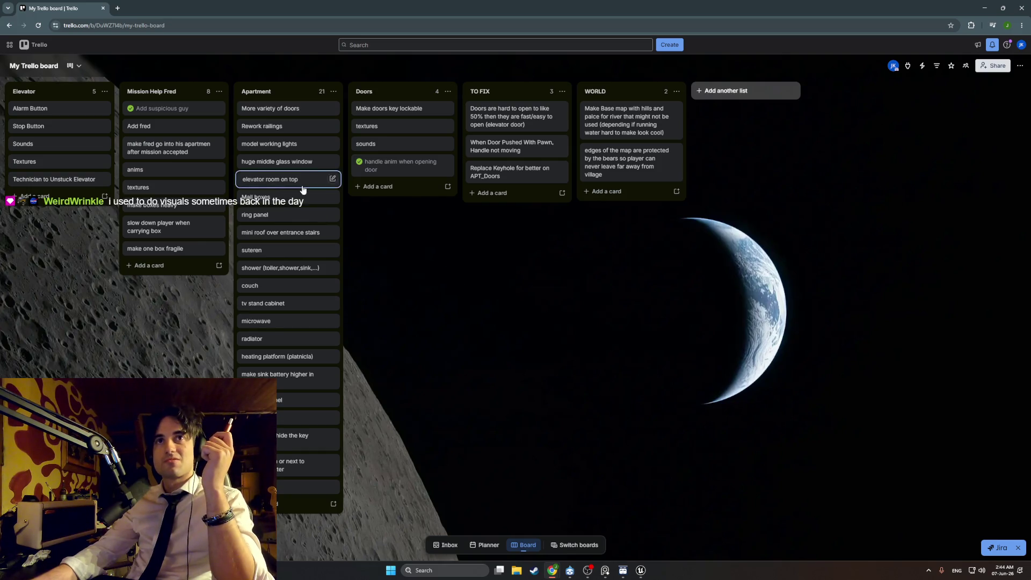
right_click(424, 237)
click(388, 200)
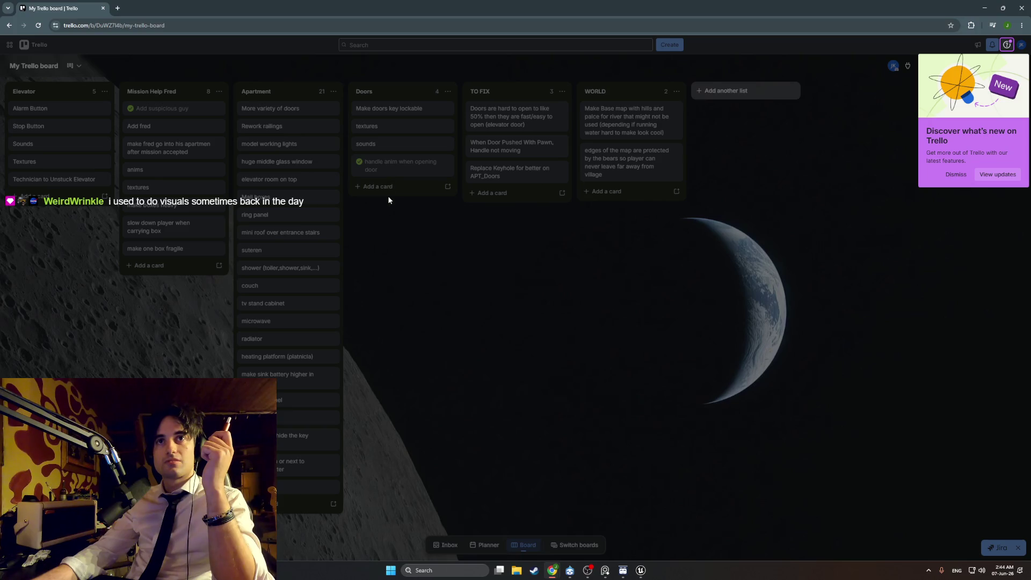
click(954, 177)
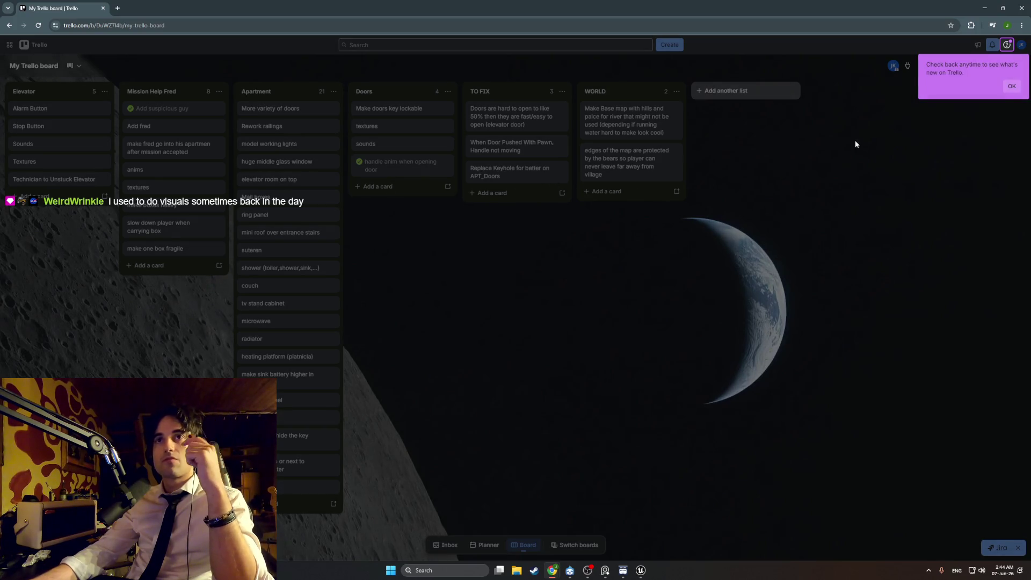
click(1012, 86)
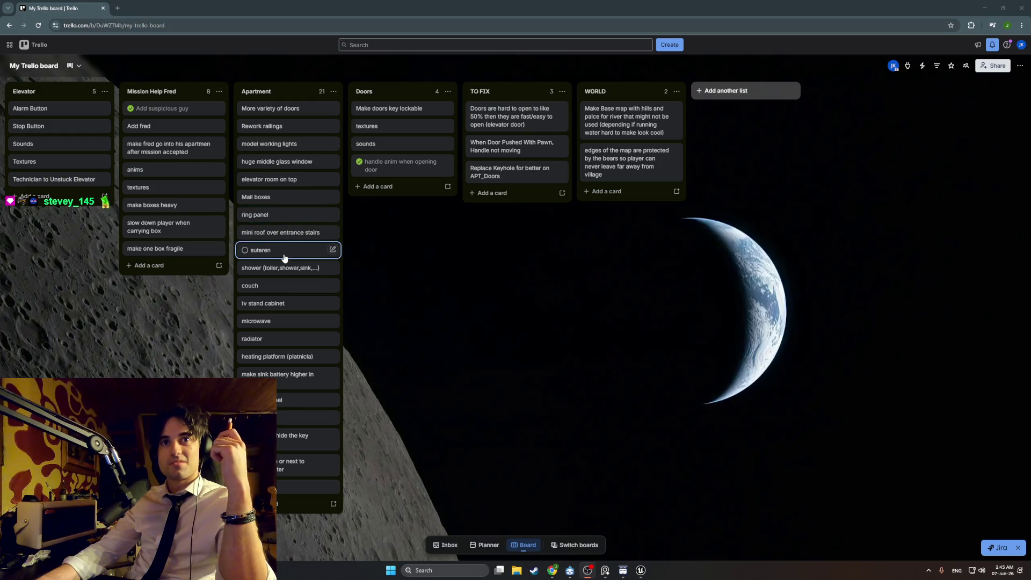
Mark the couch card complete and start a new card in the TO FIX list
click(246, 287)
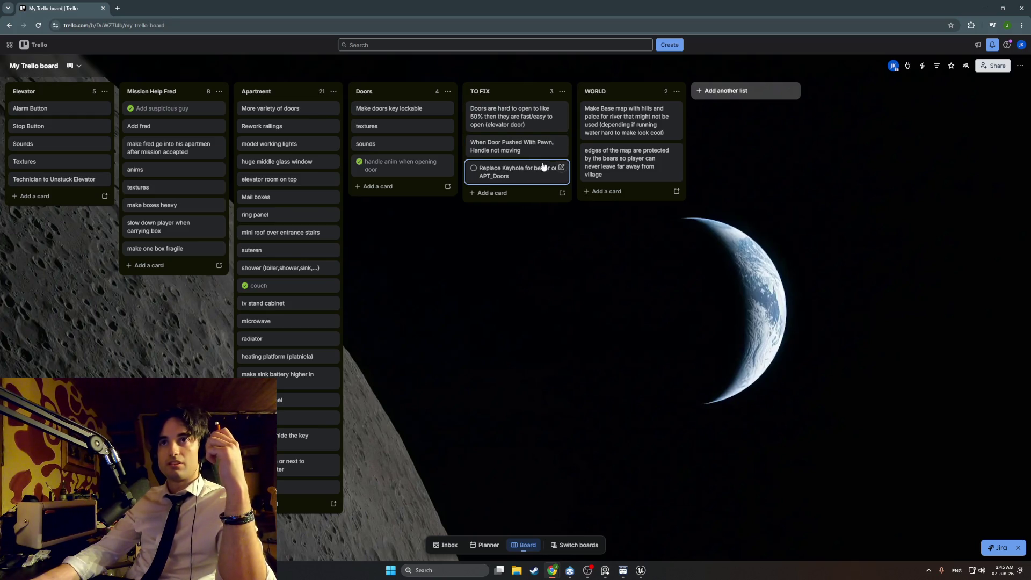
click(517, 194)
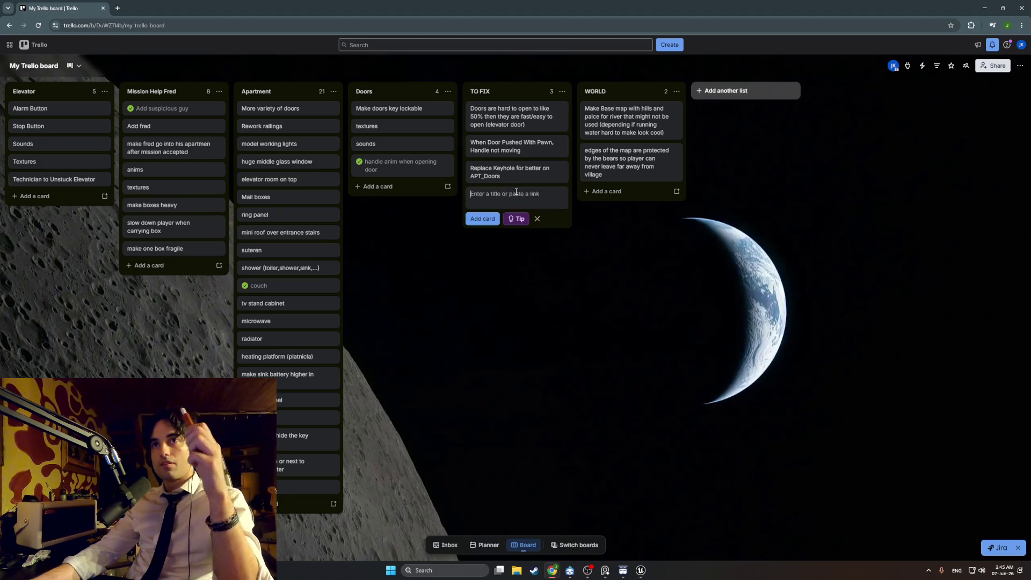
Add the card 'When Pushing Doors with item, doors jiggle' to the TO FIX list
text(When Puyshing Doors with item , doors jiggle)
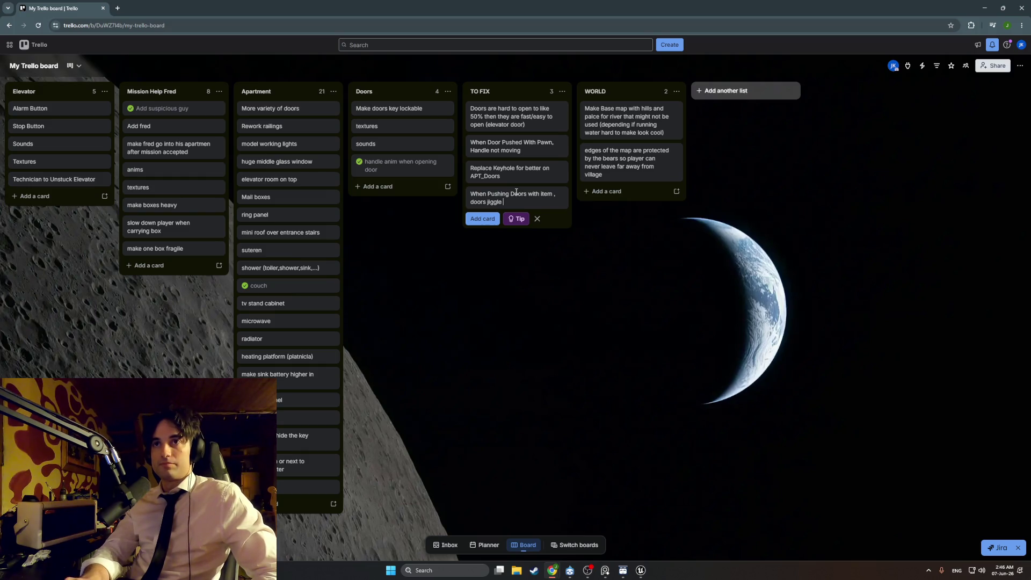
key(Return)
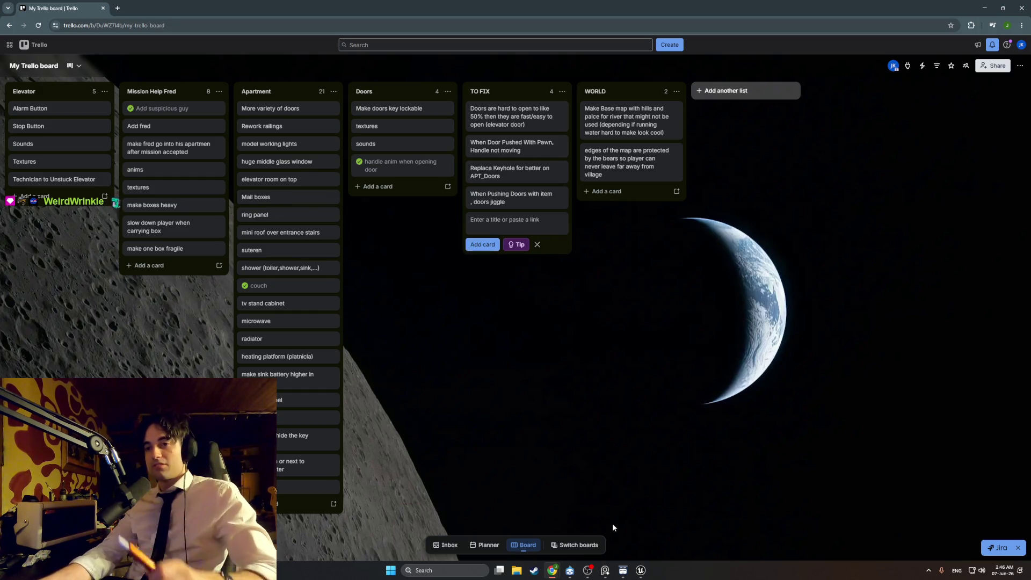
Back in the Unreal level, fly through the orange cabinet's interior and over to the sofa
mouse_move(640, 570)
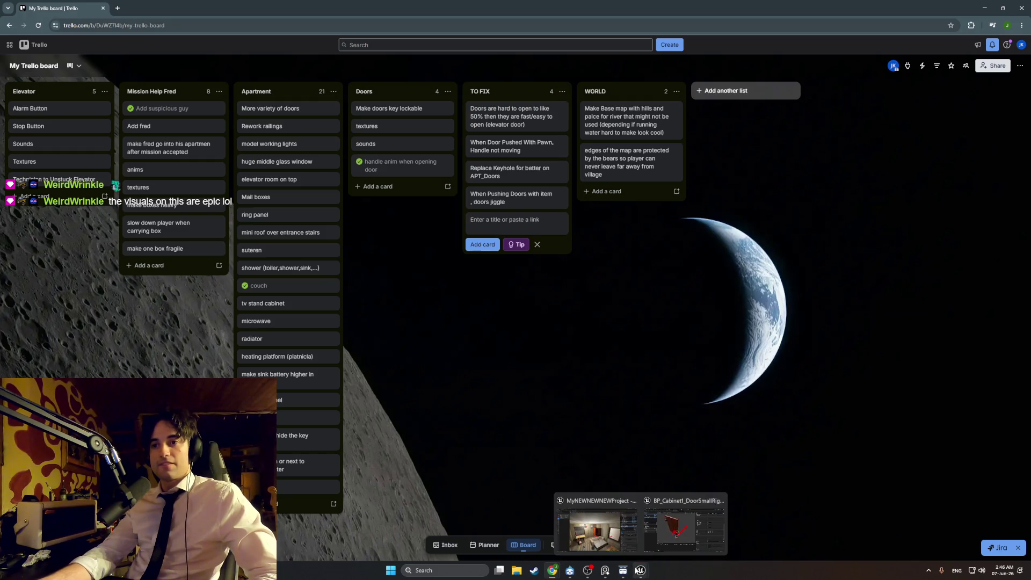
mouse_move(626, 540)
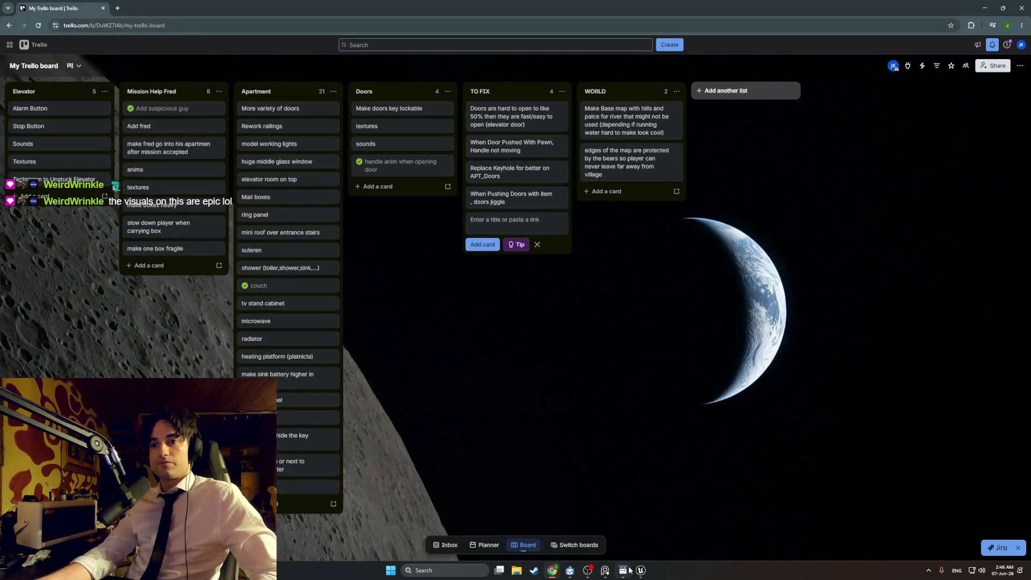
click(622, 538)
mouse_move(622, 538)
mouse_down()
mouse_move(484, 532)
mouse_move(540, 531)
mouse_up()
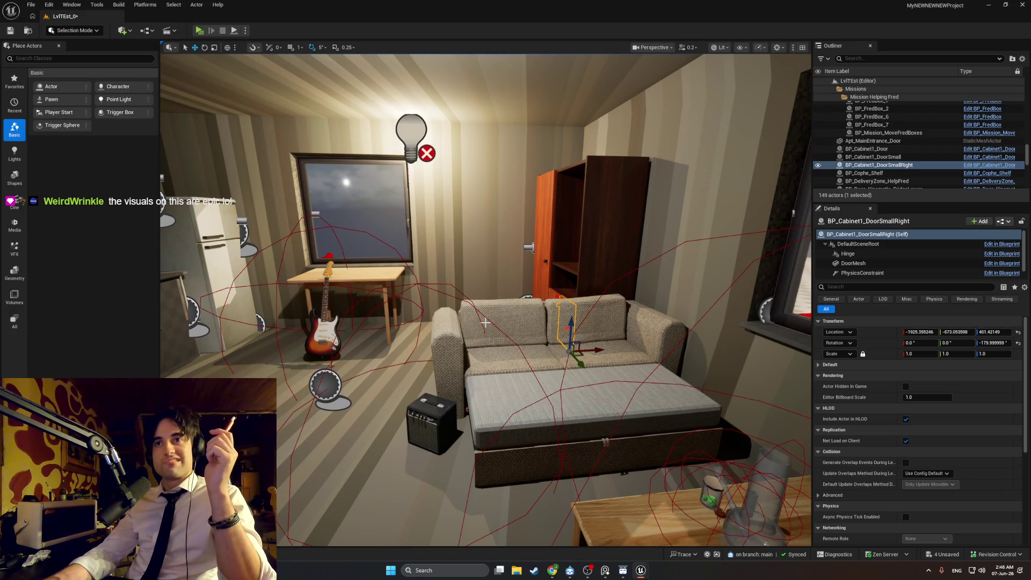
mouse_move(497, 291)
mouse_down()
mouse_move(503, 167)
mouse_move(490, 145)
mouse_up()
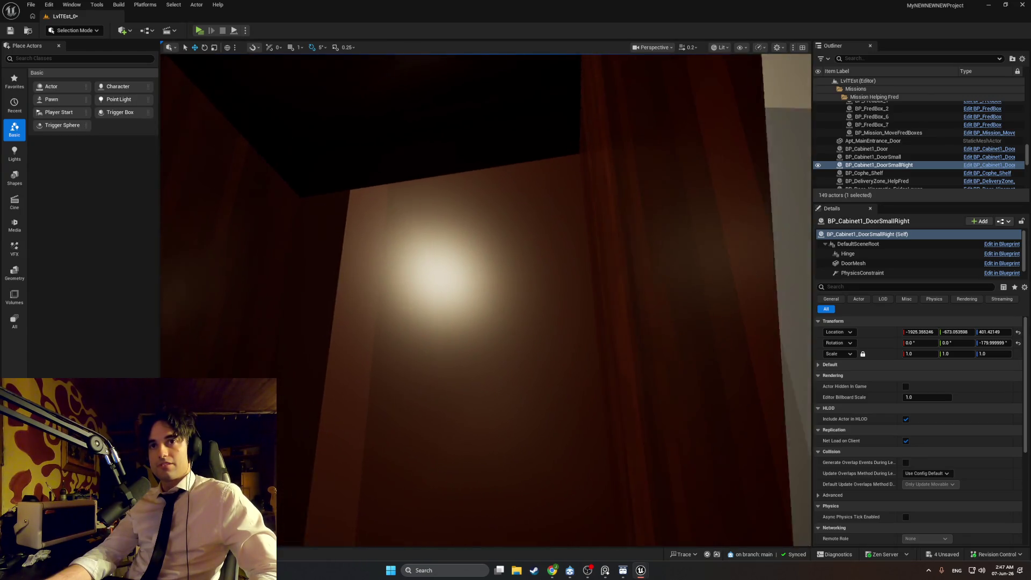
mouse_move(403, 283)
mouse_down()
mouse_move(388, 257)
mouse_move(546, 337)
mouse_move(533, 327)
mouse_move(531, 365)
mouse_move(451, 349)
mouse_move(430, 358)
mouse_move(419, 389)
mouse_move(408, 376)
mouse_move(425, 220)
mouse_up()
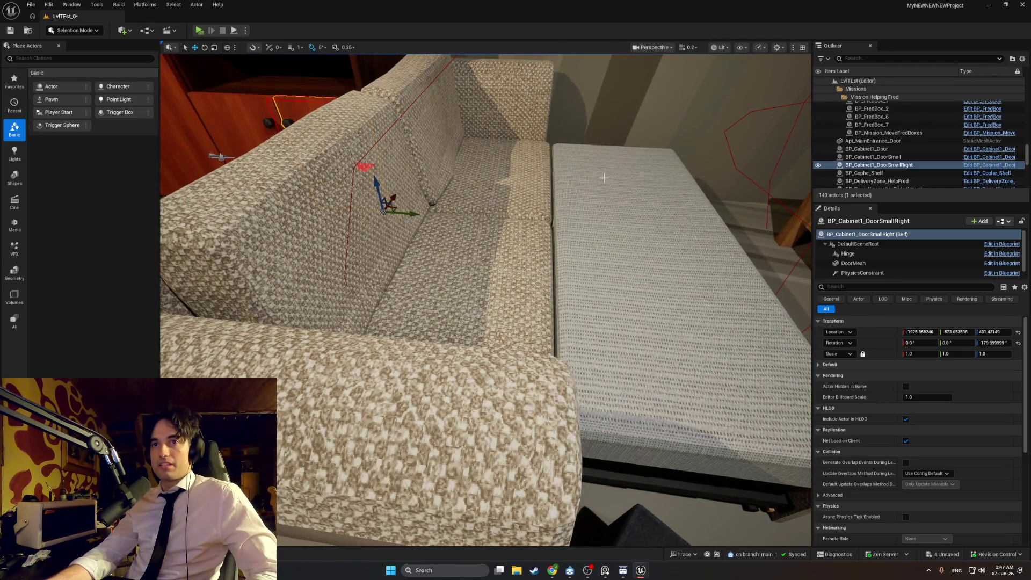
scroll(424, 219, down, 5)
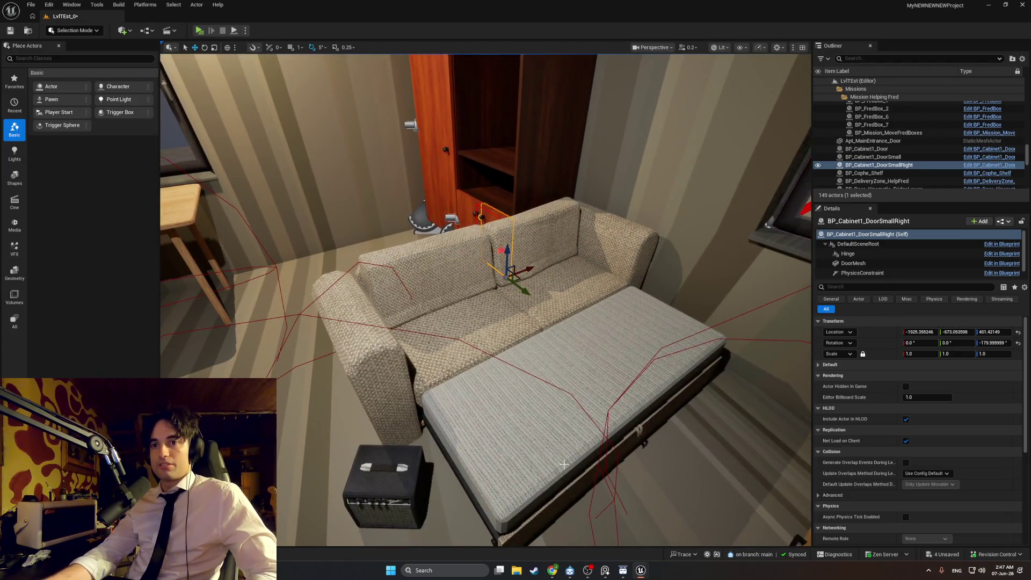
mouse_move(550, 509)
mouse_down()
mouse_move(483, 483)
mouse_move(473, 467)
mouse_move(494, 441)
mouse_move(569, 436)
mouse_up()
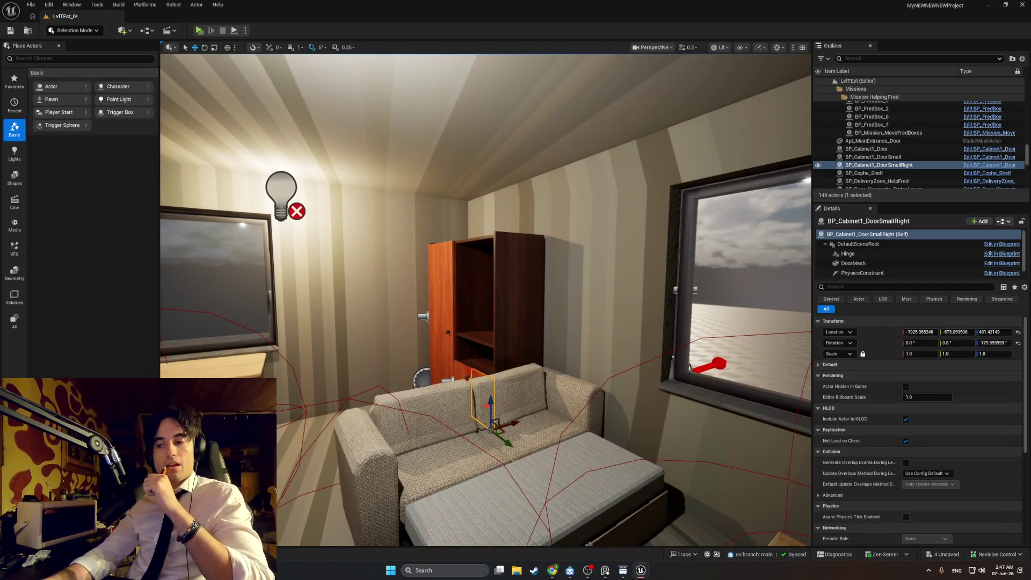
Select Couch1, then position the YouTube window over the level viewport
right_click(561, 421)
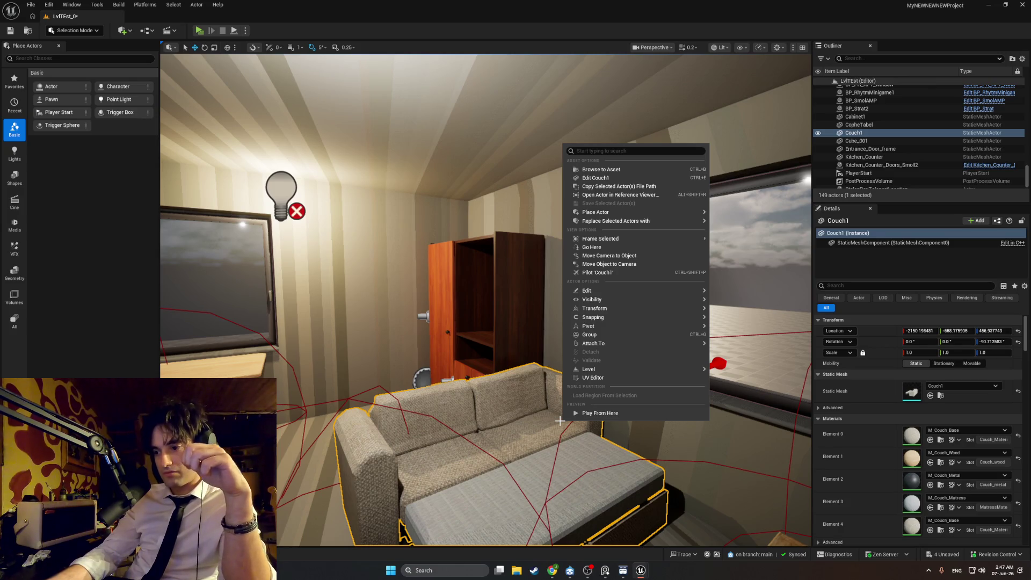
click(551, 573)
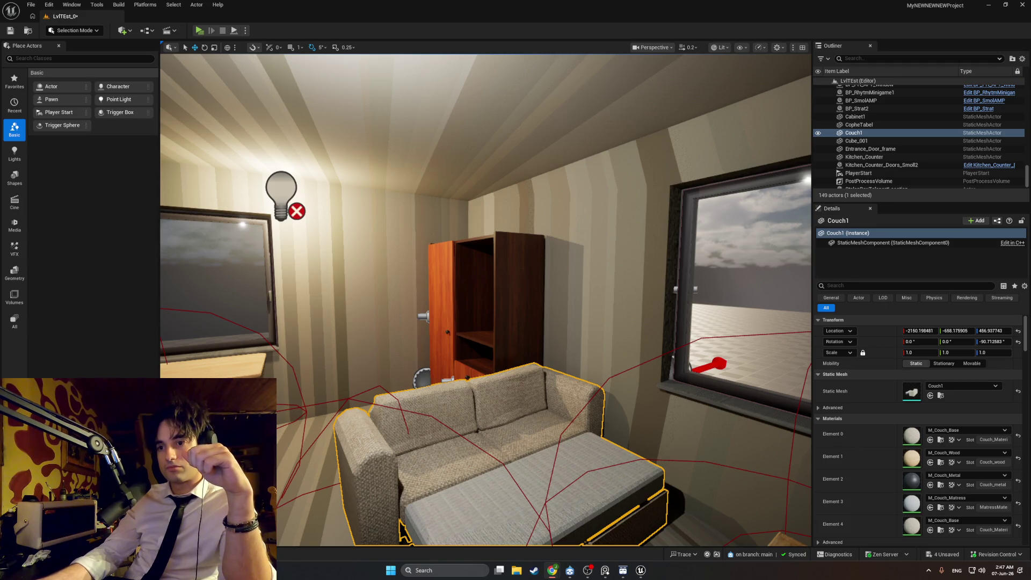
drag(842, 215, 699, 129)
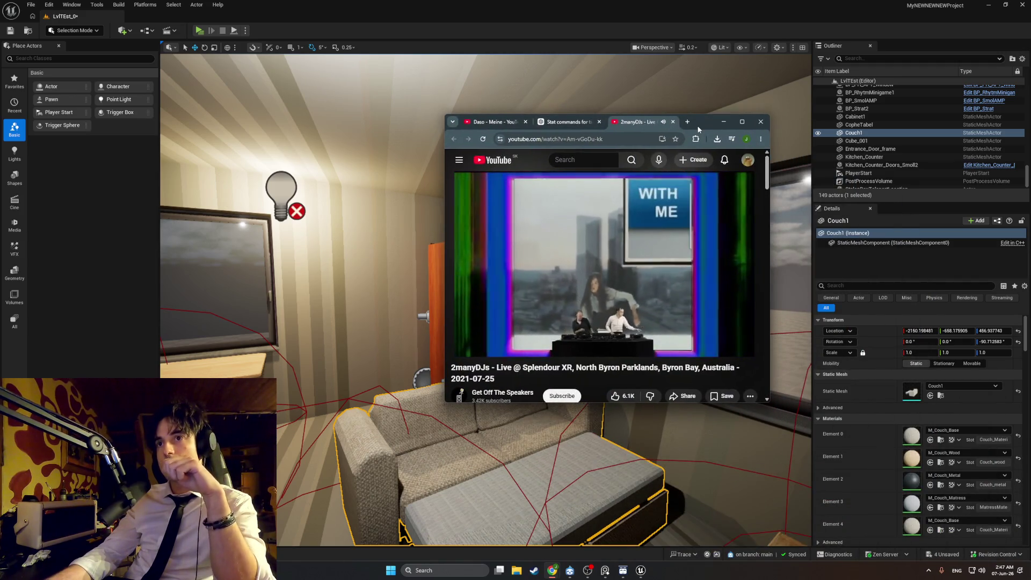
Let the 2manyDJs set play, then frame the window, couch and coffee table in Unreal
mouse_move(721, 351)
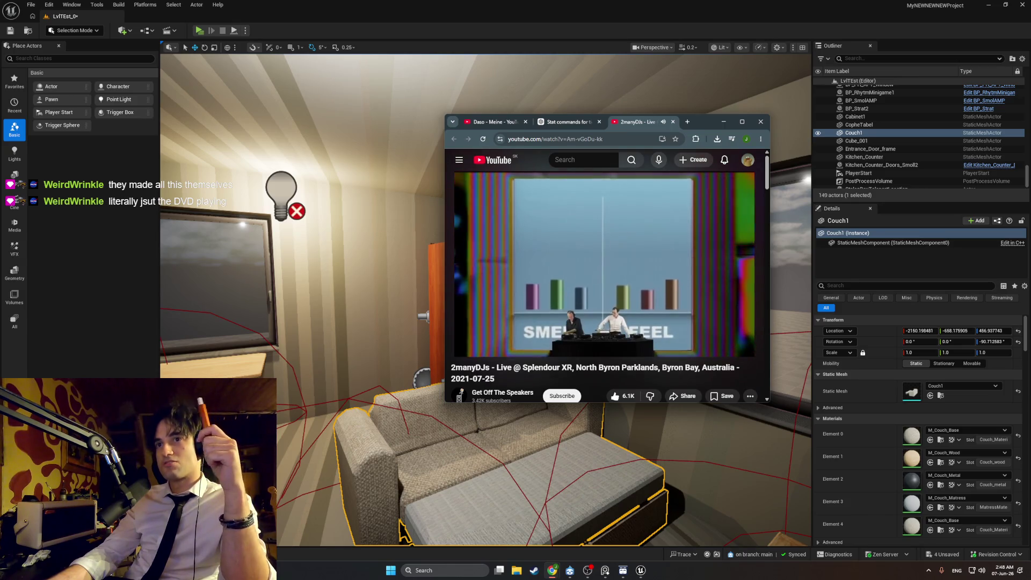
mouse_move(569, 299)
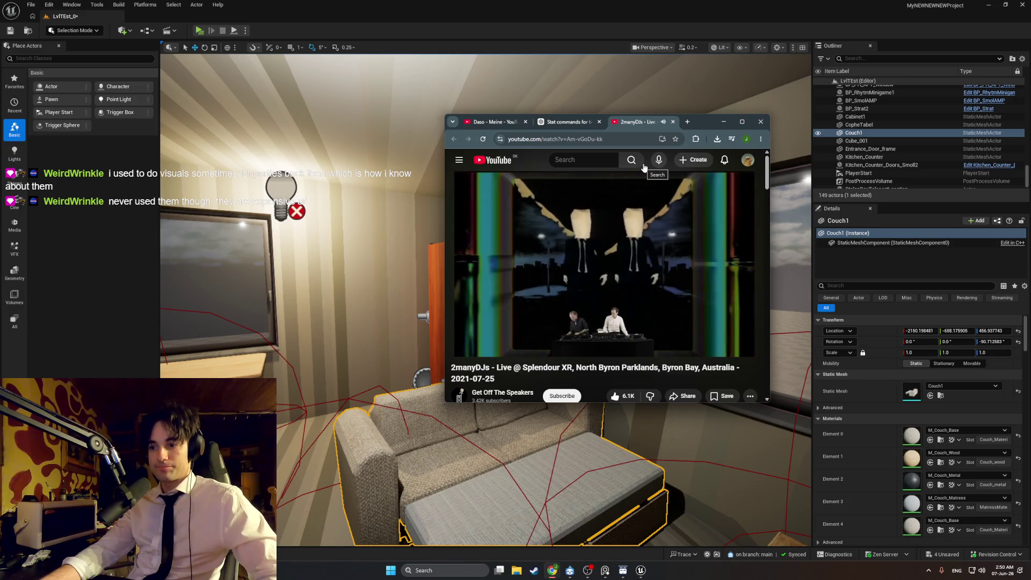
click(546, 26)
mouse_move(545, 215)
mouse_down()
mouse_move(430, 204)
mouse_move(397, 236)
mouse_move(344, 236)
mouse_move(435, 242)
mouse_move(338, 236)
mouse_move(403, 237)
mouse_up()
drag(612, 519, 590, 519)
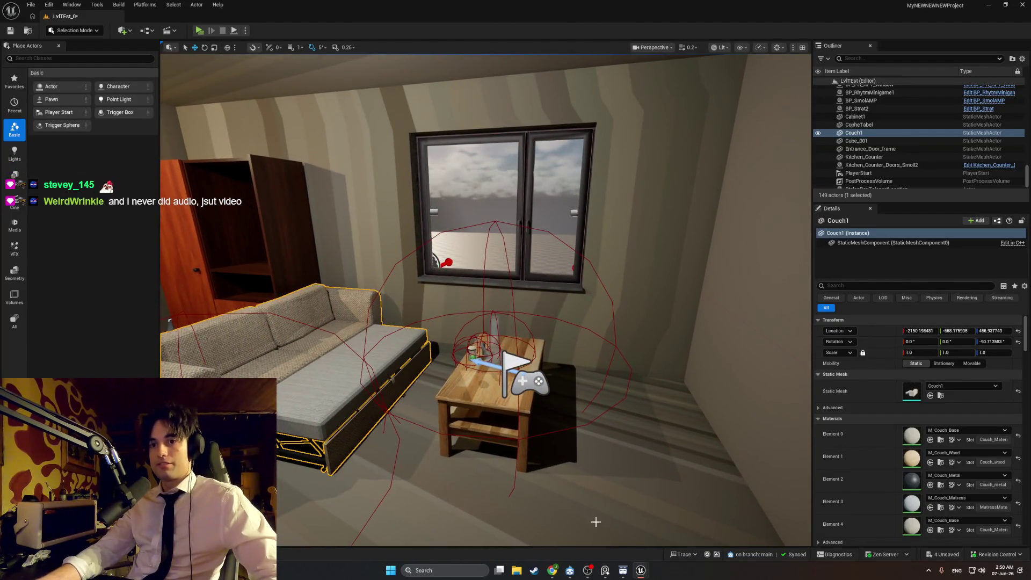
Open the PureRef reference board and pan across its photos
click(605, 571)
scroll(490, 230, down, 2)
drag(490, 229, 396, 82)
scroll(396, 82, down, 2)
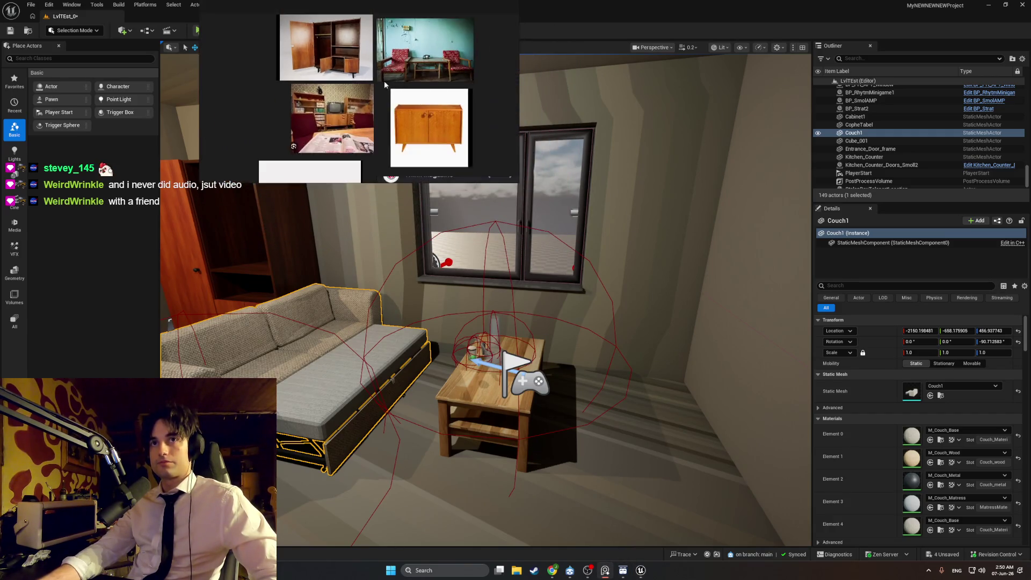
scroll(425, 57, up, 5)
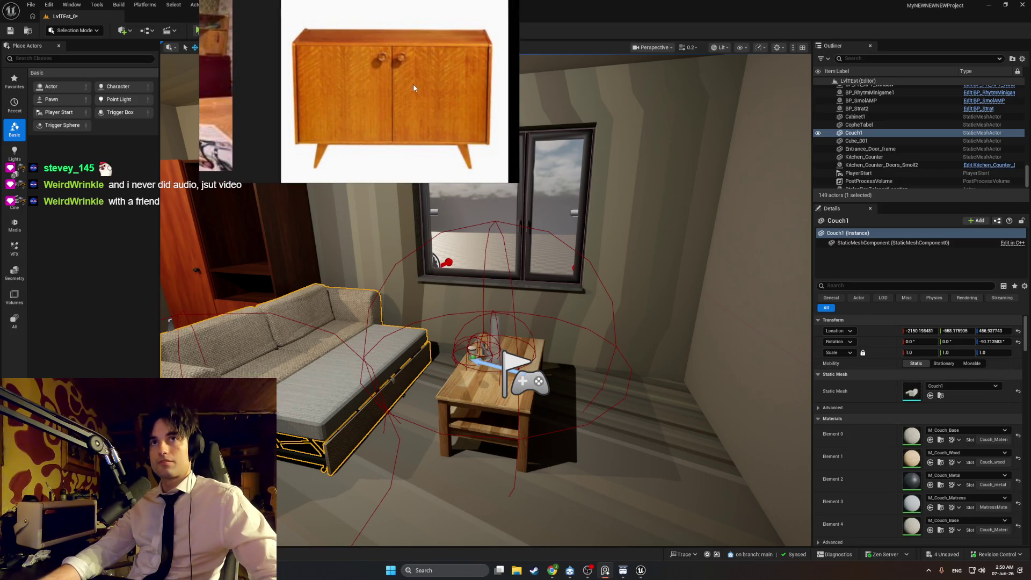
Zoom in on the cabinet door handles and enlarge the living-room photo
click(414, 84)
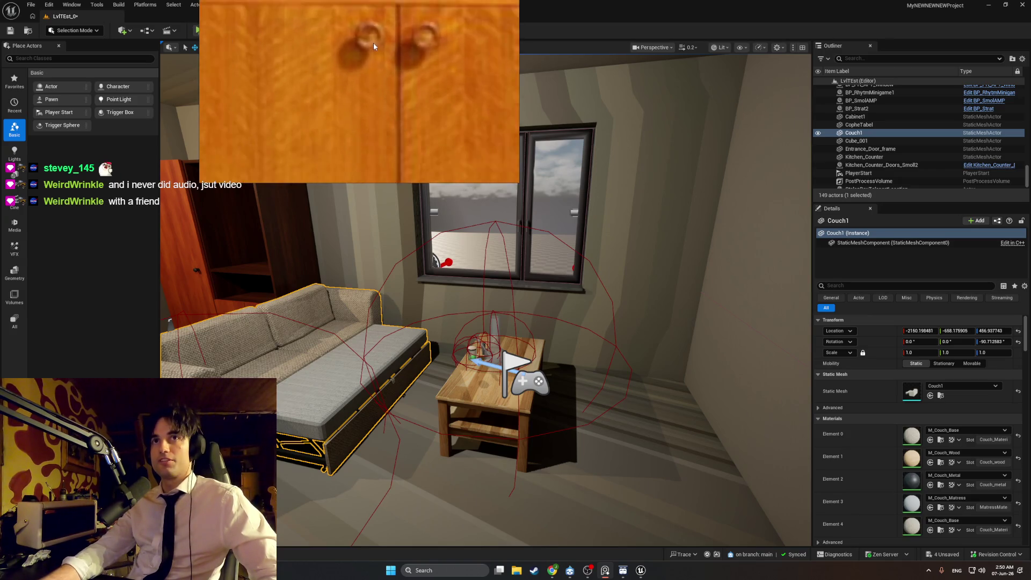
scroll(370, 59, down, 5)
scroll(363, 119, down, 5)
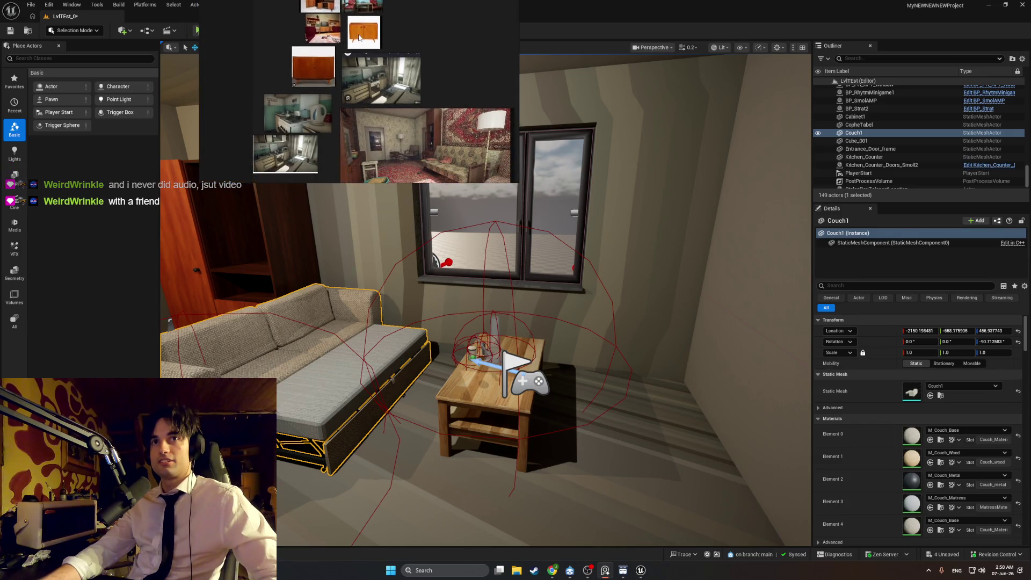
scroll(419, 148, up, 5)
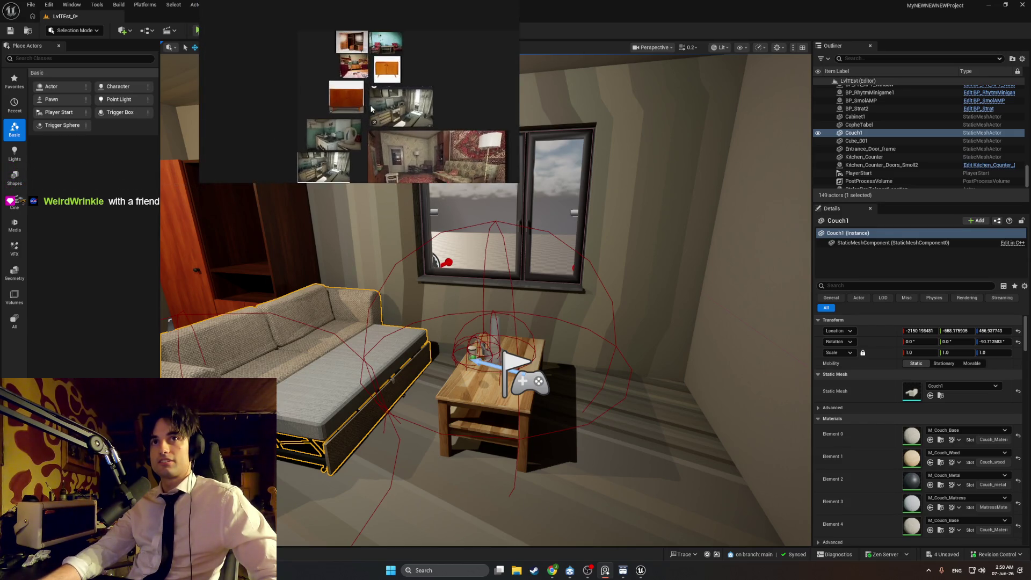
scroll(380, 90, up, 3)
scroll(379, 89, down, 3)
scroll(379, 89, up, 2)
drag(406, 72, 397, 105)
scroll(398, 105, down, 3)
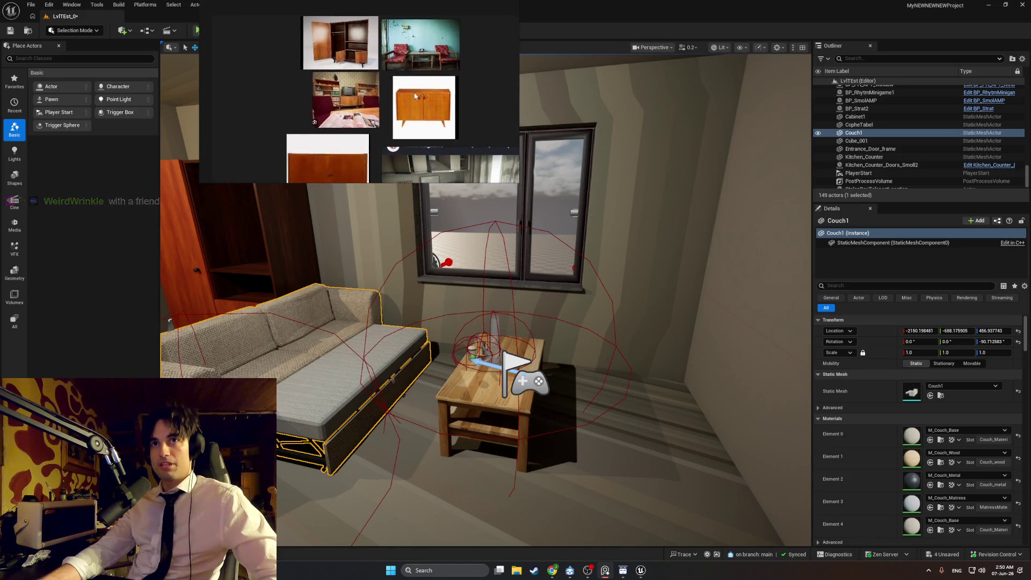
scroll(386, 102, down, 2)
scroll(400, 119, up, 2)
scroll(400, 120, up, 4)
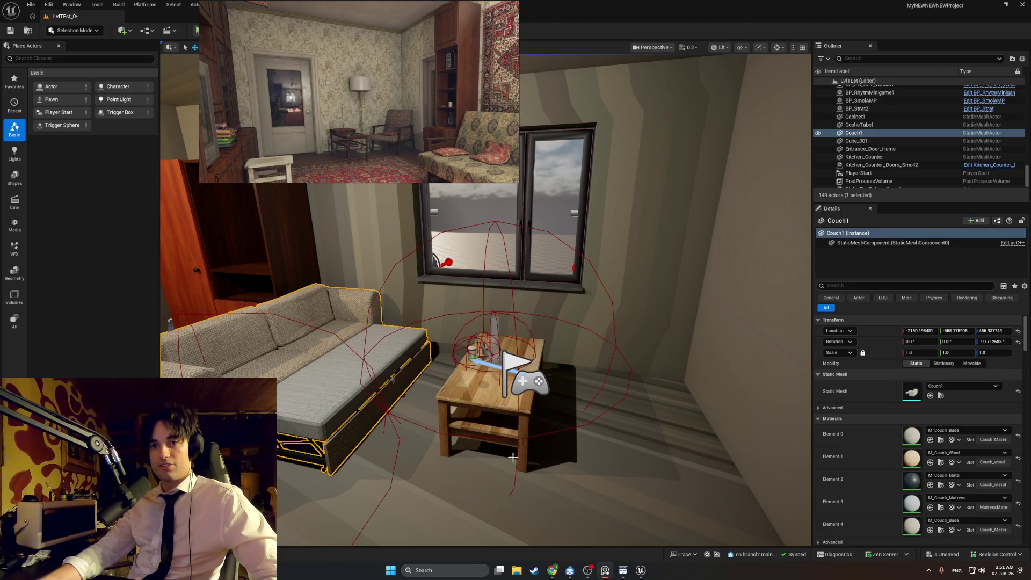
Cycle through Trello and Unreal, then bring the YouTube and 'old soviet cabinet' search windows forward
mouse_move(551, 572)
click(572, 530)
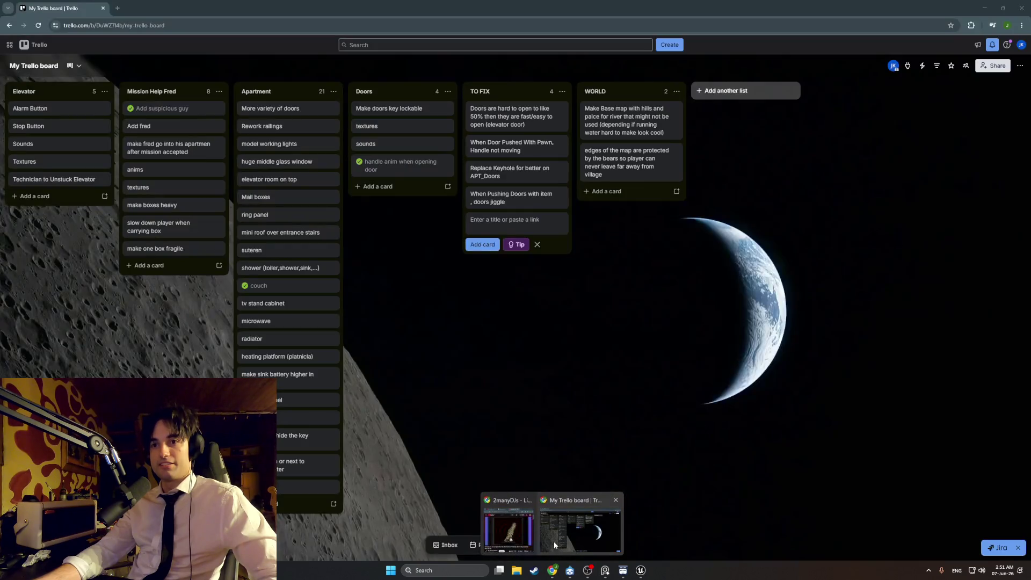
key(alt+Tab)
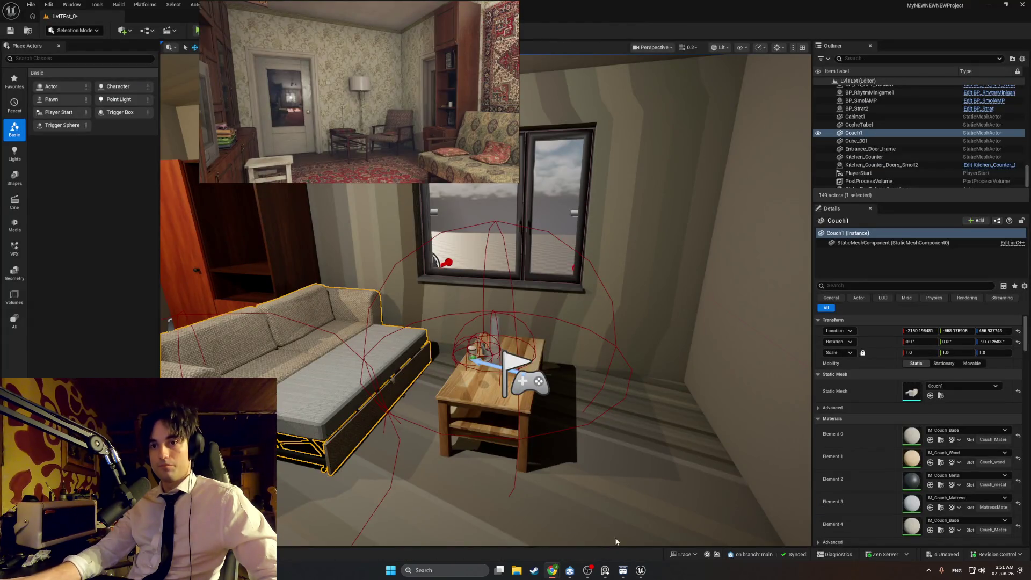
mouse_move(553, 571)
click(530, 540)
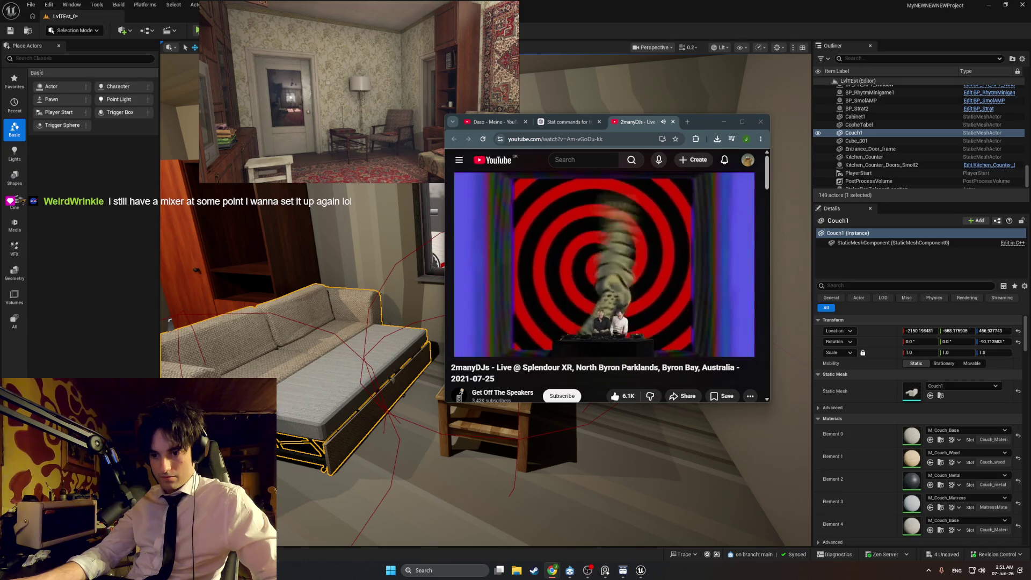
click(552, 570)
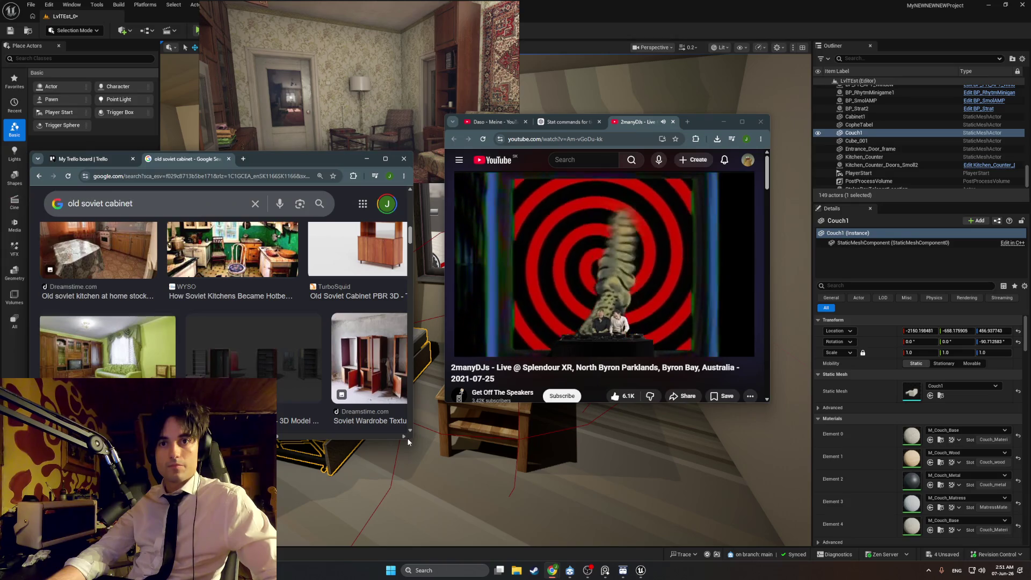
Widen and raise the image search window, moving the YouTube window aside
drag(415, 238, 616, 239)
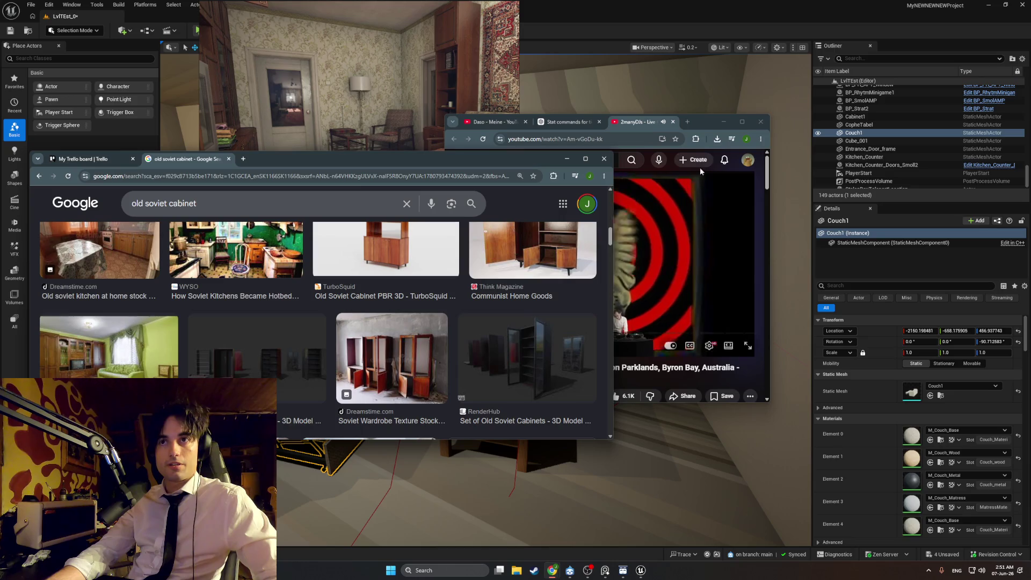
mouse_move(702, 120)
mouse_down()
mouse_move(883, 63)
mouse_move(946, 61)
mouse_up()
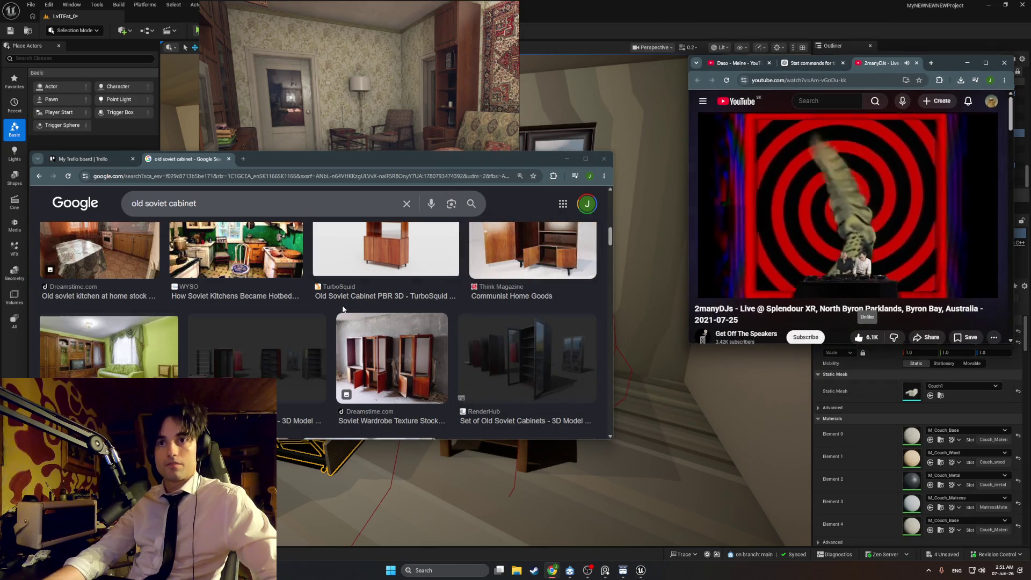
mouse_move(509, 156)
mouse_down()
mouse_move(527, 140)
mouse_move(539, 53)
mouse_up()
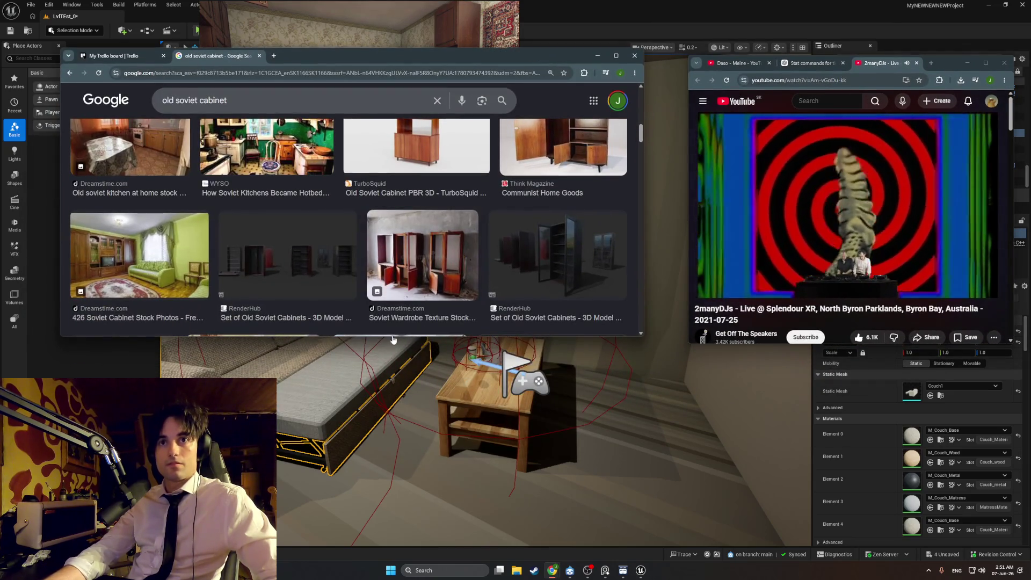
drag(393, 339, 393, 517)
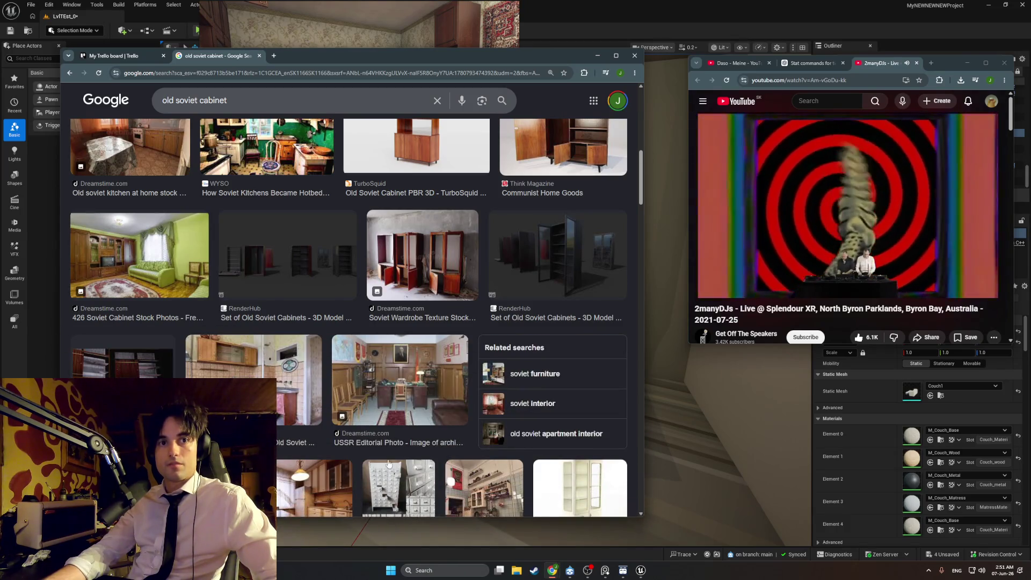
Scroll to the bottom of the 'old soviet cabinet' results and load more results
scroll(344, 309, down, 2)
scroll(345, 309, down, 5)
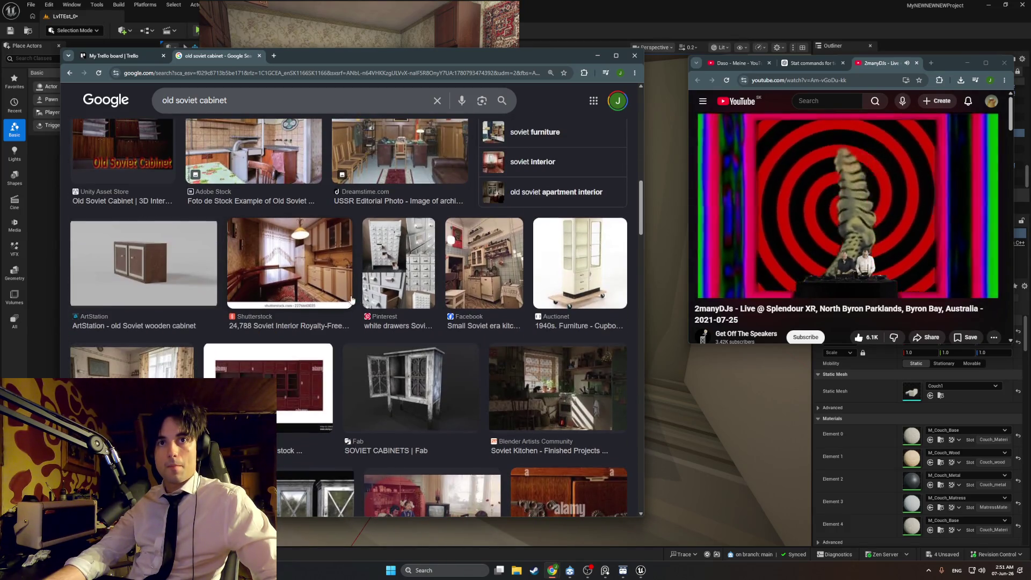
scroll(360, 290, down, 1)
scroll(360, 290, down, 5)
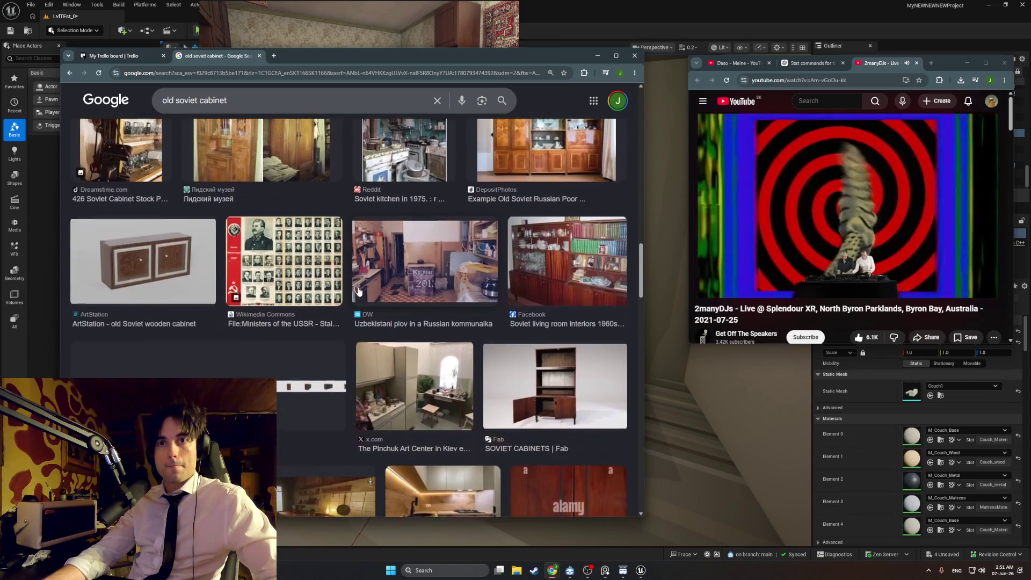
scroll(360, 291, down, 5)
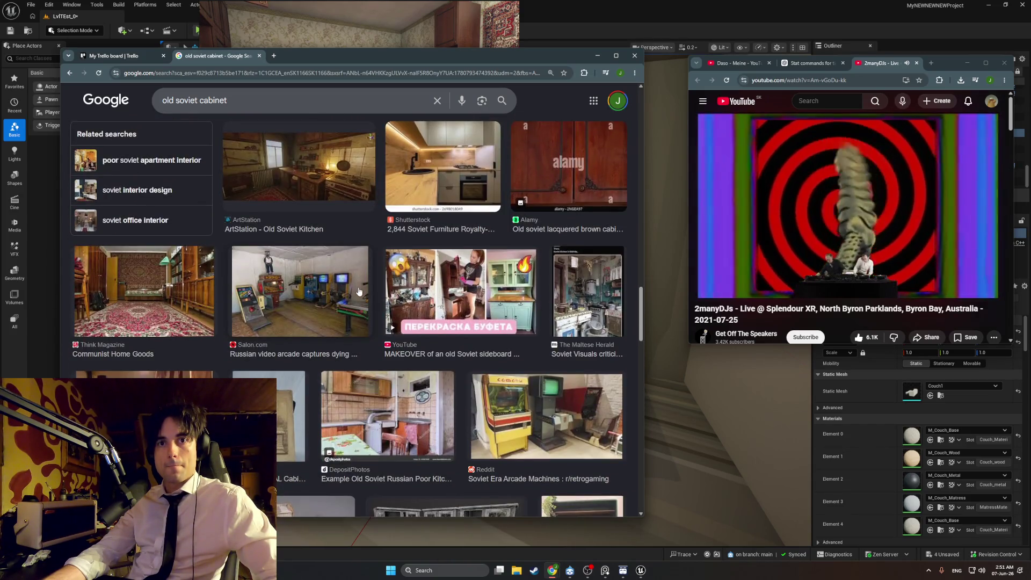
scroll(359, 291, down, 5)
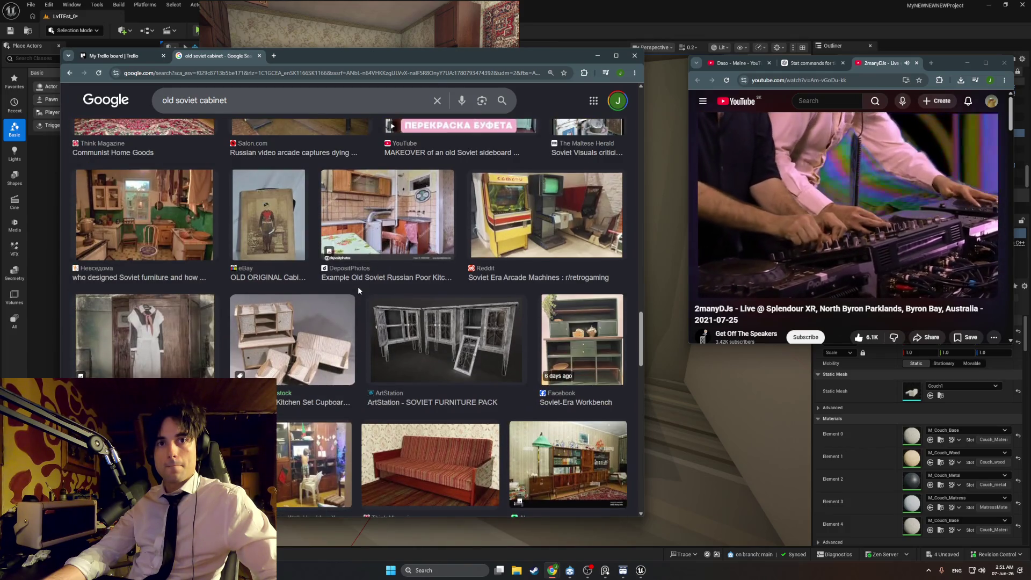
scroll(358, 291, down, 1)
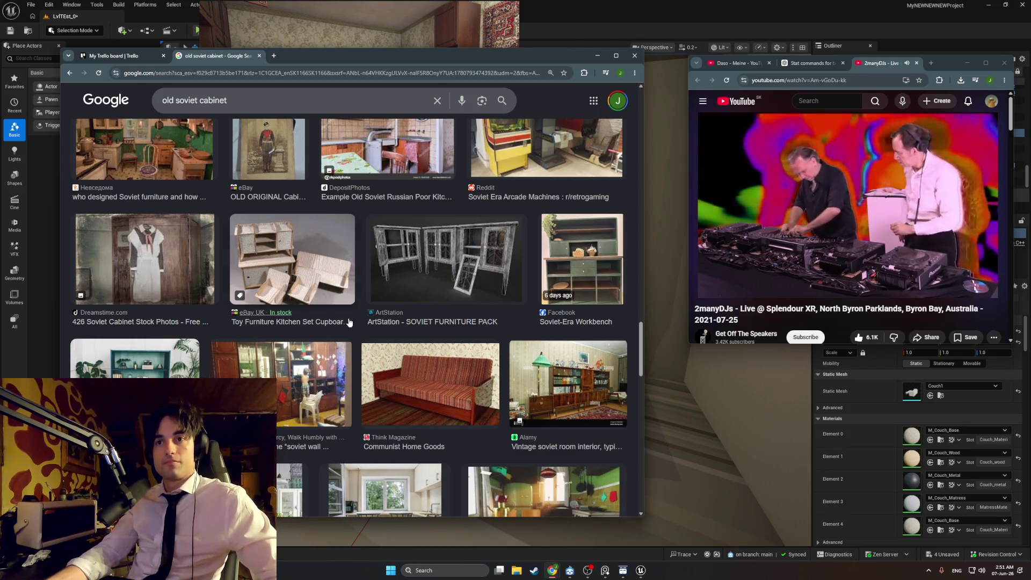
scroll(353, 336, down, 4)
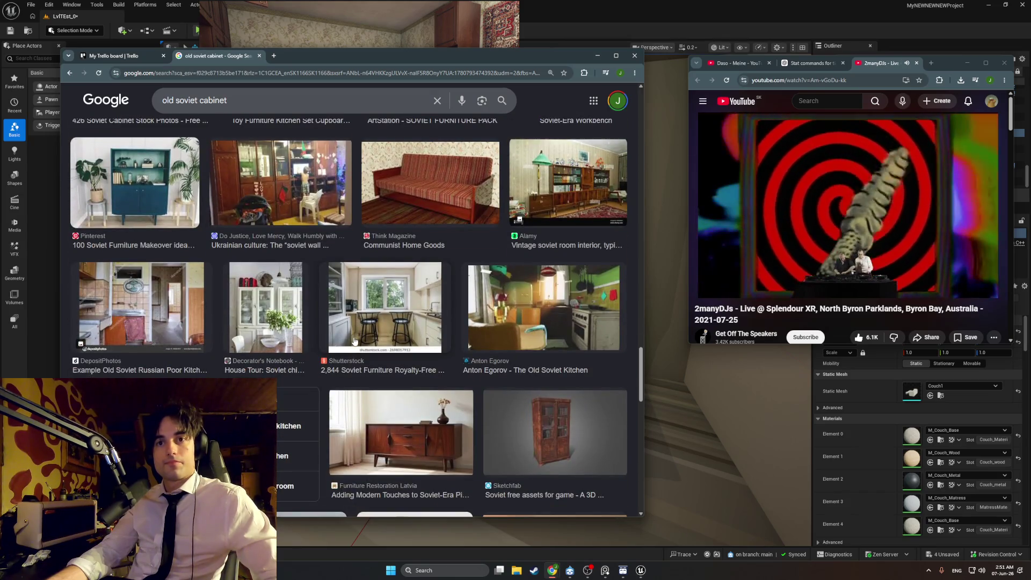
scroll(355, 341, down, 4)
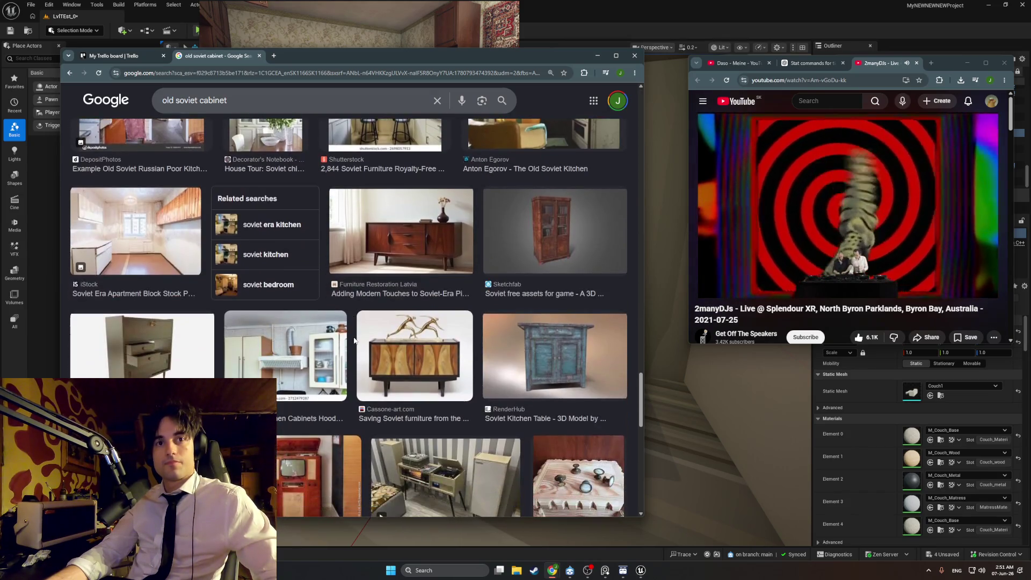
scroll(354, 340, down, 3)
scroll(354, 341, down, 6)
scroll(354, 341, down, 5)
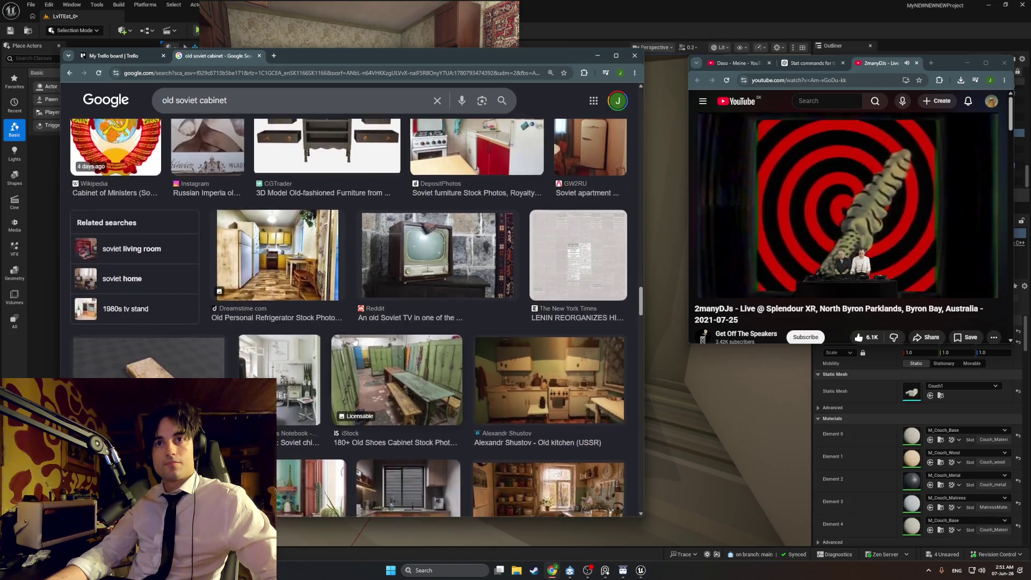
scroll(354, 341, down, 3)
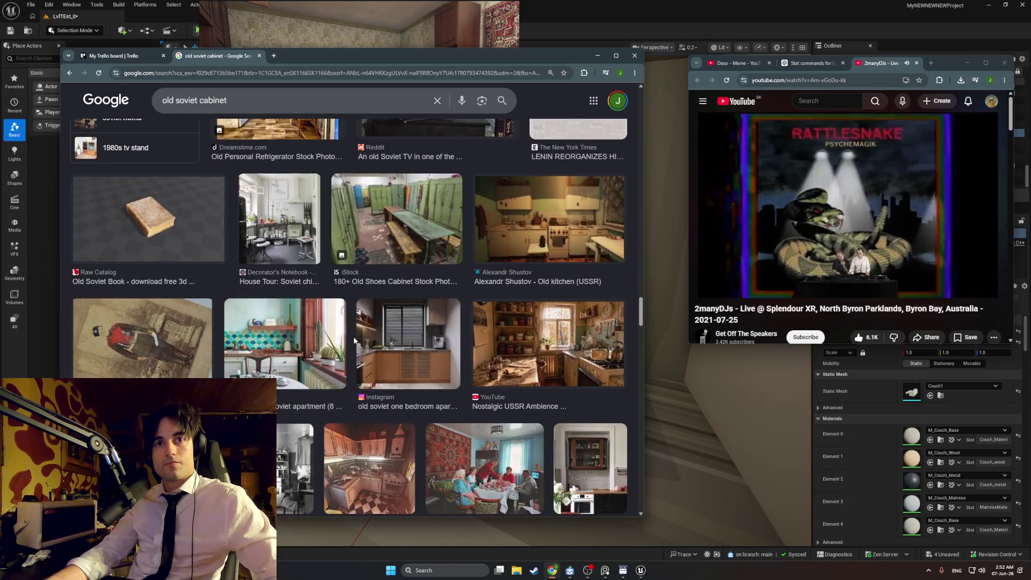
scroll(355, 340, down, 6)
scroll(354, 340, down, 4)
scroll(355, 341, down, 2)
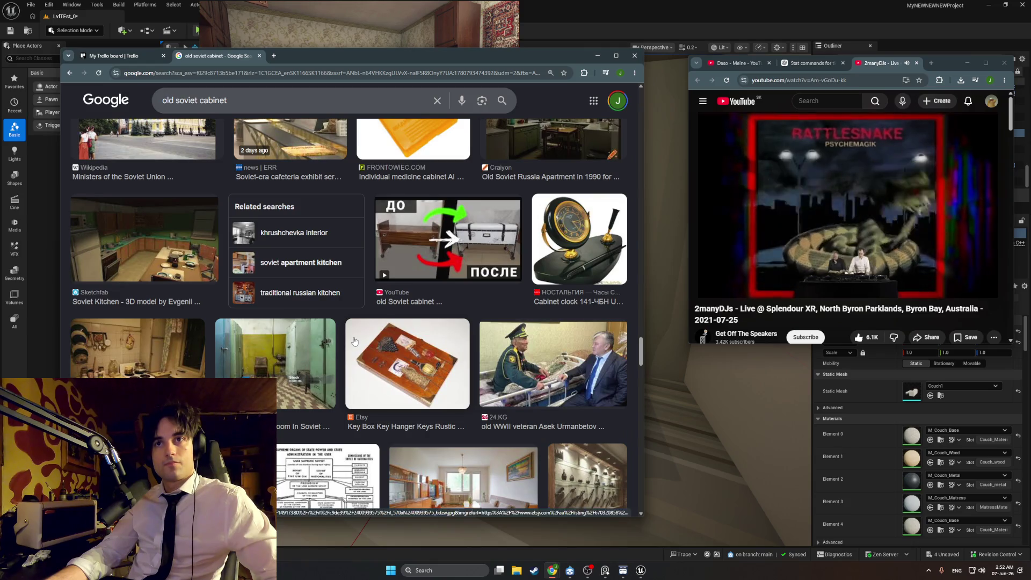
scroll(354, 341, down, 2)
scroll(354, 341, down, 5)
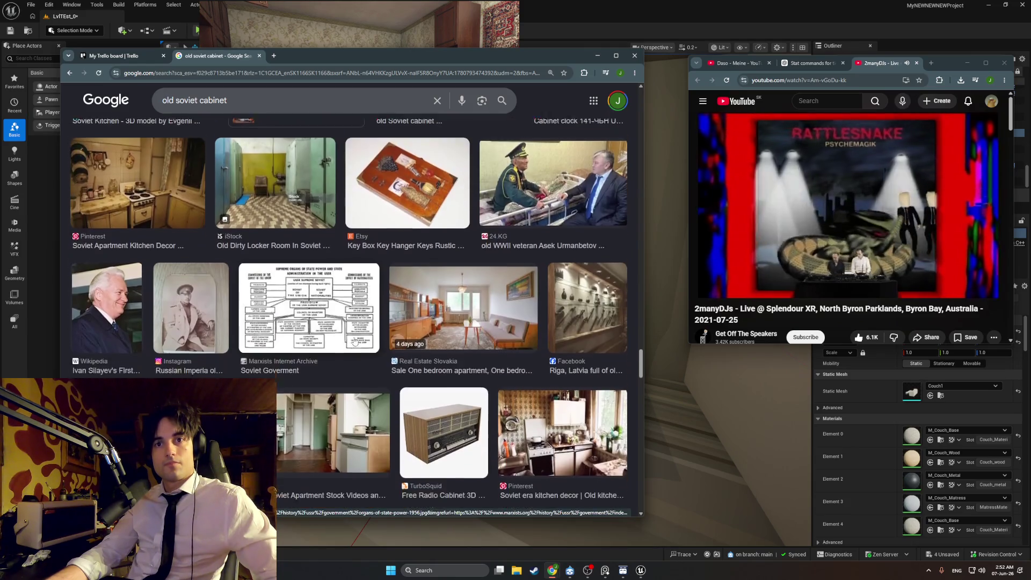
scroll(354, 341, down, 9)
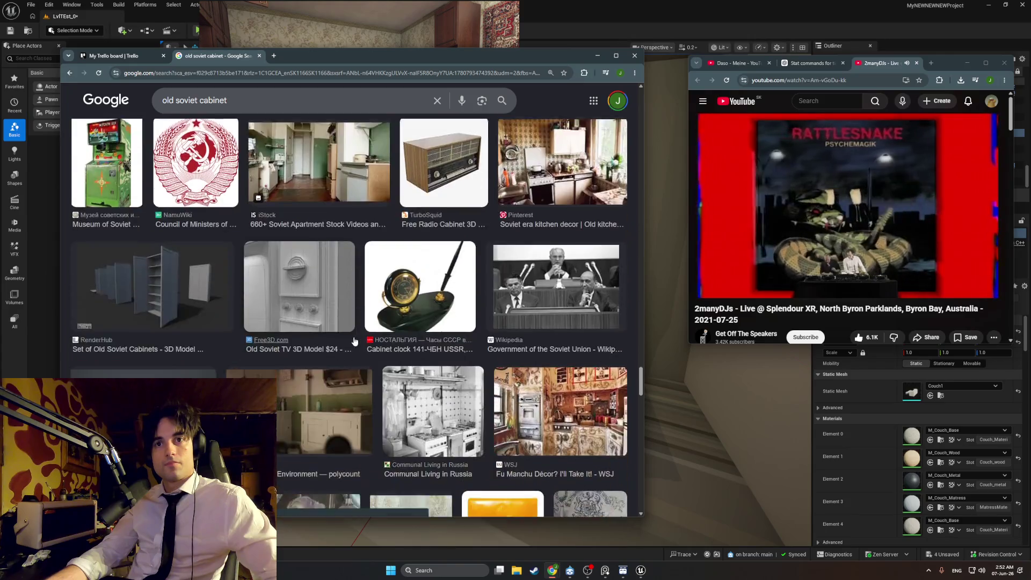
scroll(355, 341, down, 10)
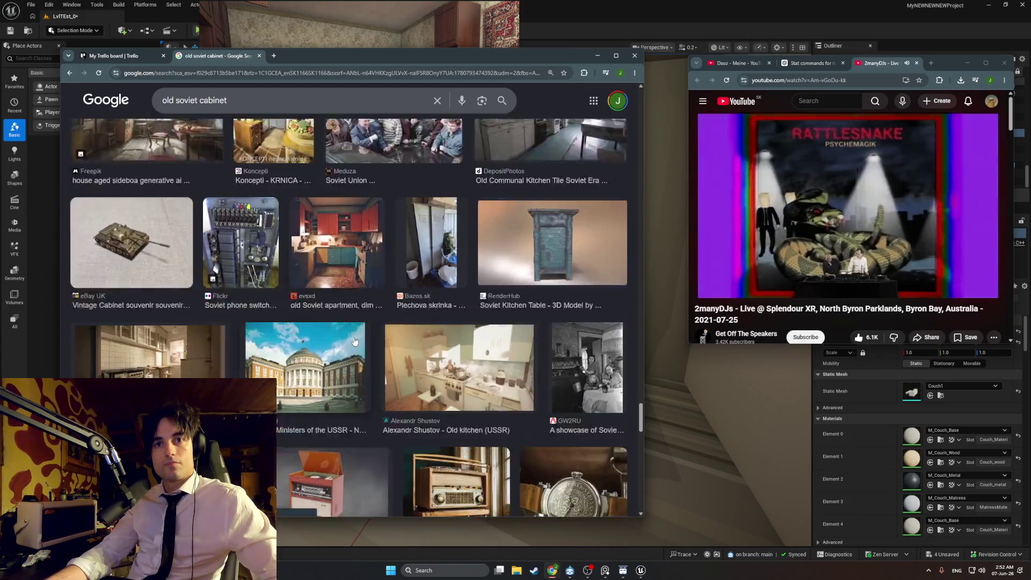
scroll(355, 340, down, 9)
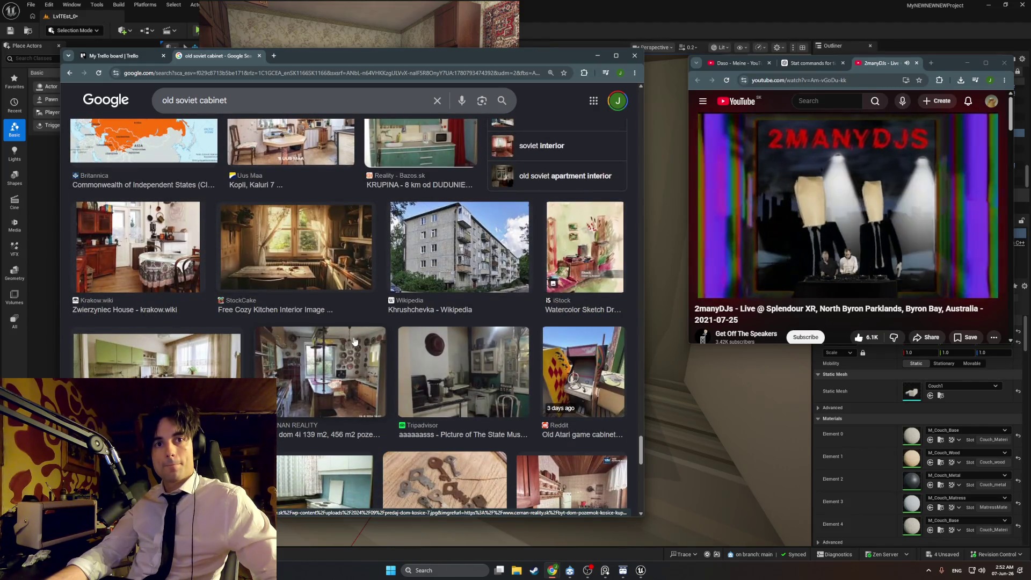
scroll(354, 340, down, 3)
scroll(354, 340, down, 7)
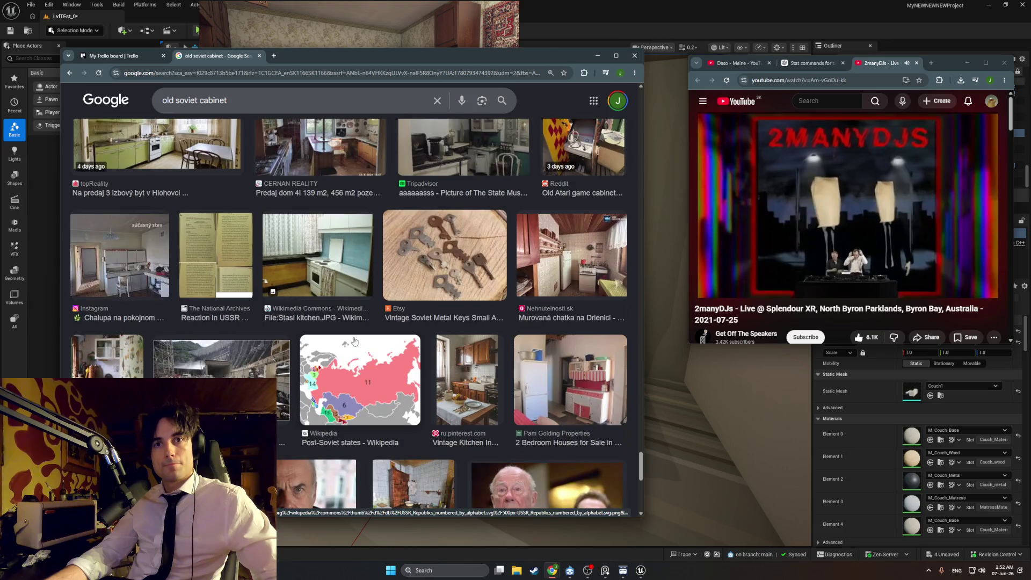
scroll(355, 340, down, 13)
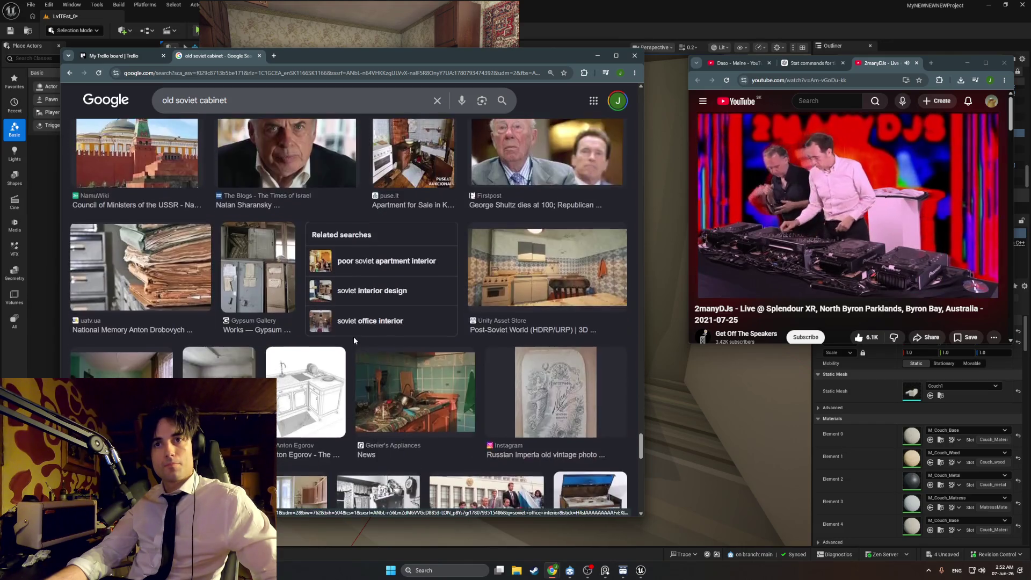
scroll(353, 341, down, 8)
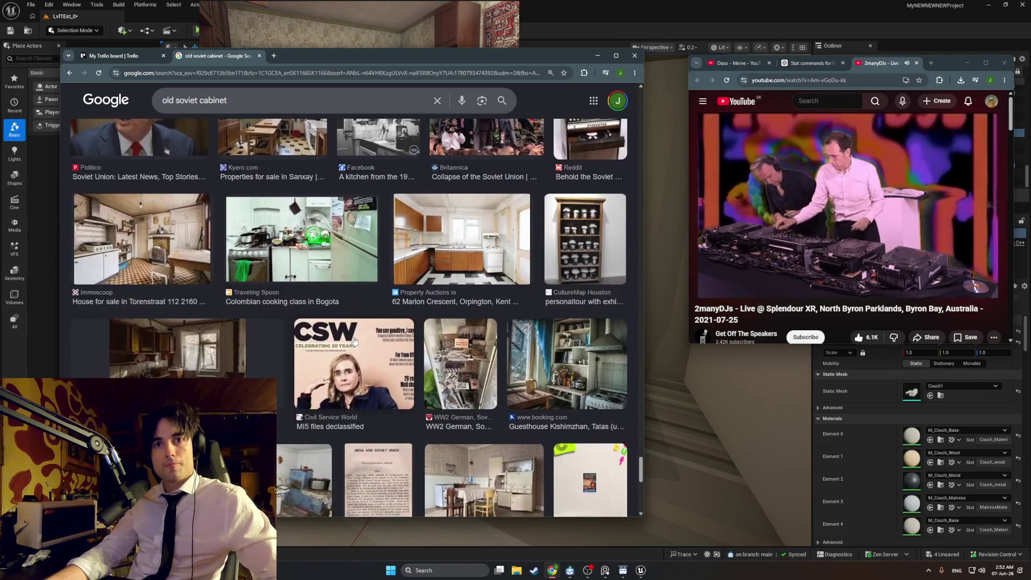
scroll(354, 341, down, 6)
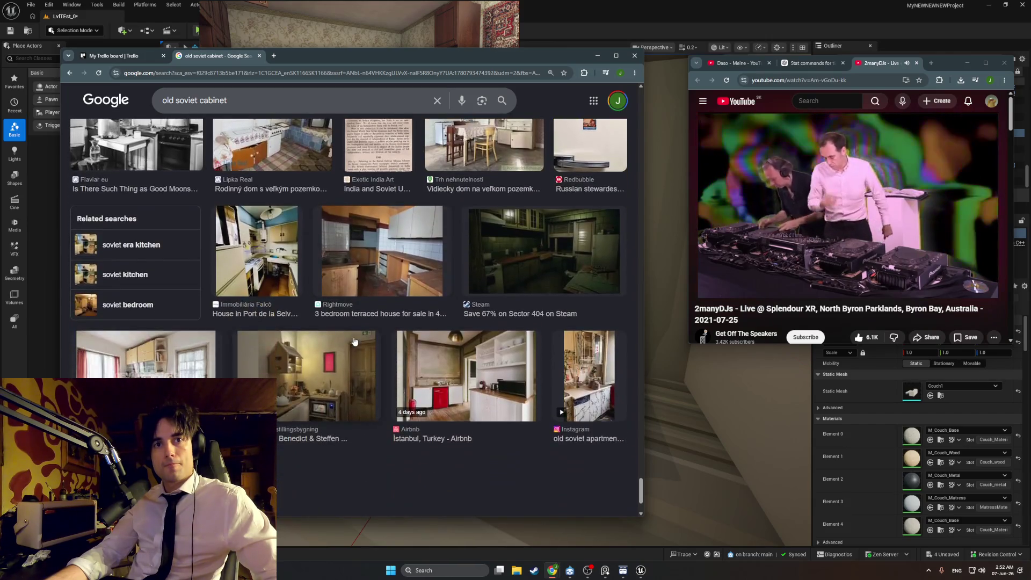
scroll(354, 341, down, 1)
click(344, 429)
Browse the newly loaded cabinet images and put the cursor in the search query
scroll(350, 417, down, 6)
scroll(350, 417, down, 7)
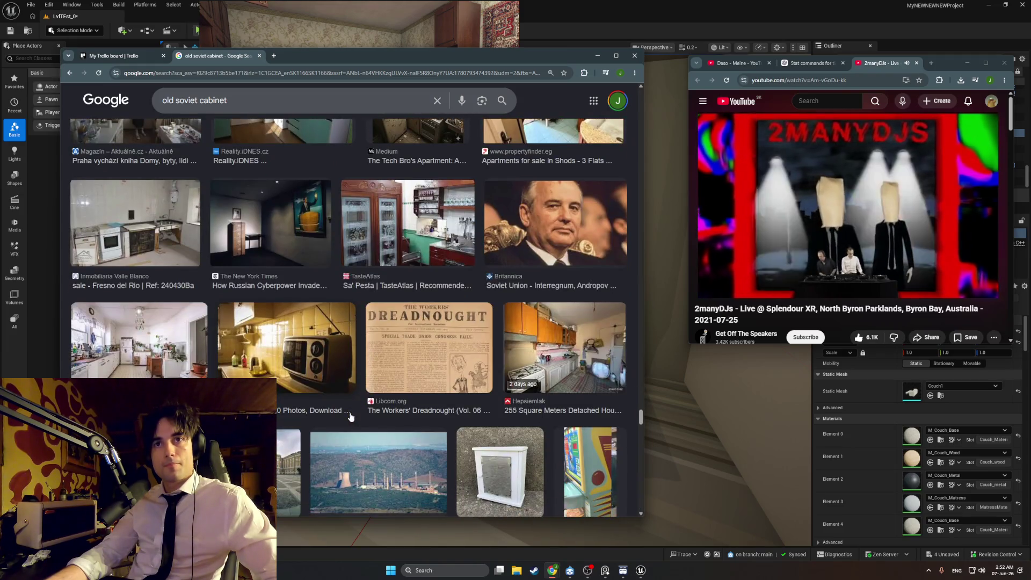
scroll(352, 418, down, 6)
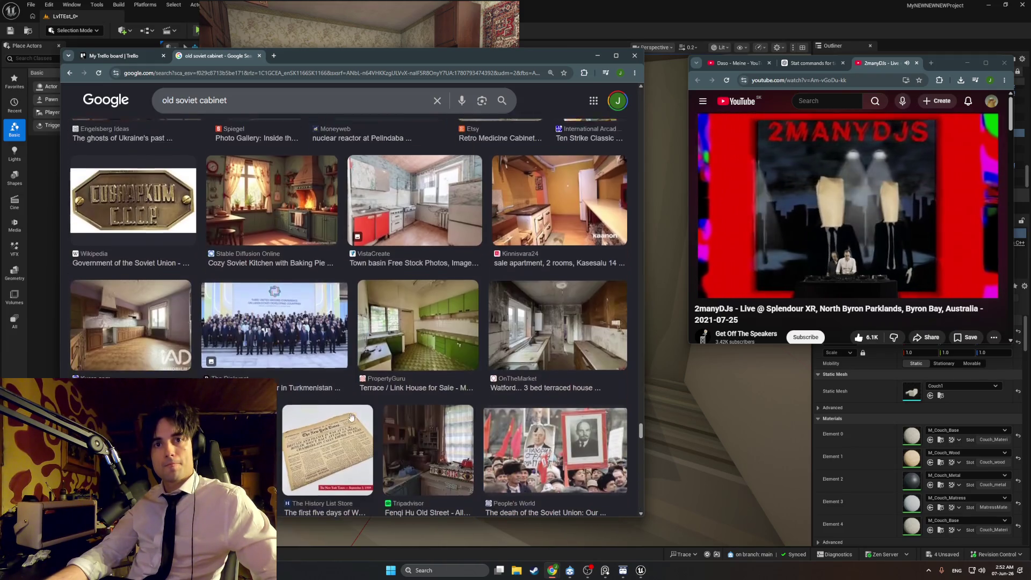
scroll(352, 408, up, 6)
scroll(350, 406, up, 20)
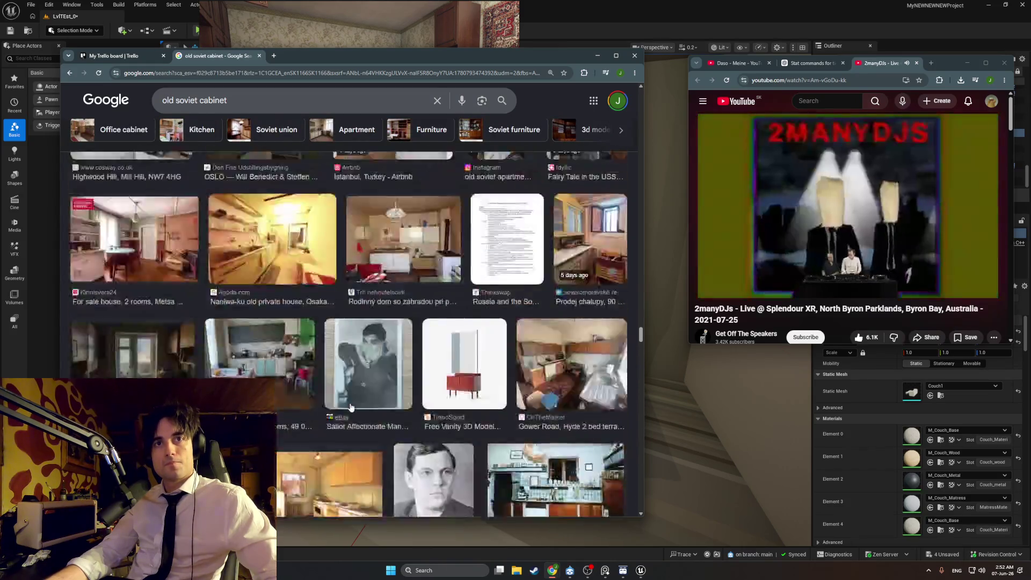
scroll(205, 105, up, 4)
click(202, 106)
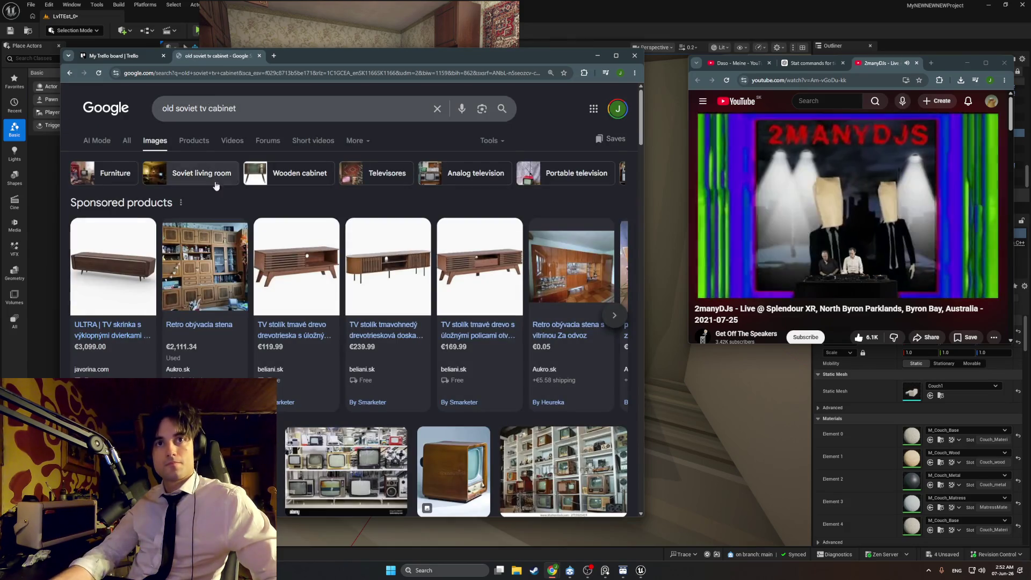
Change the search to 'old soviet tv stand' and run it
scroll(252, 236, down, 10)
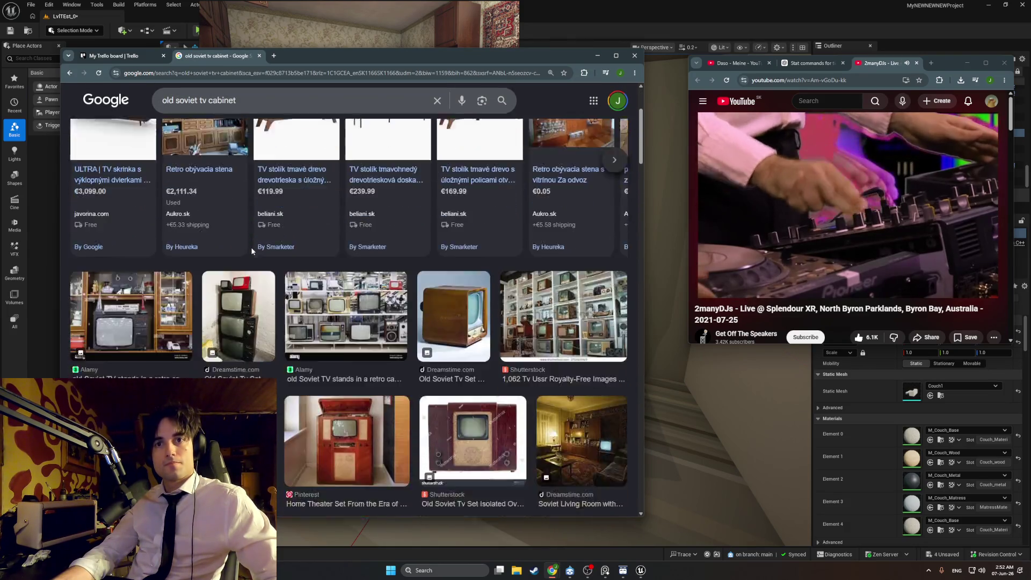
scroll(252, 252, down, 10)
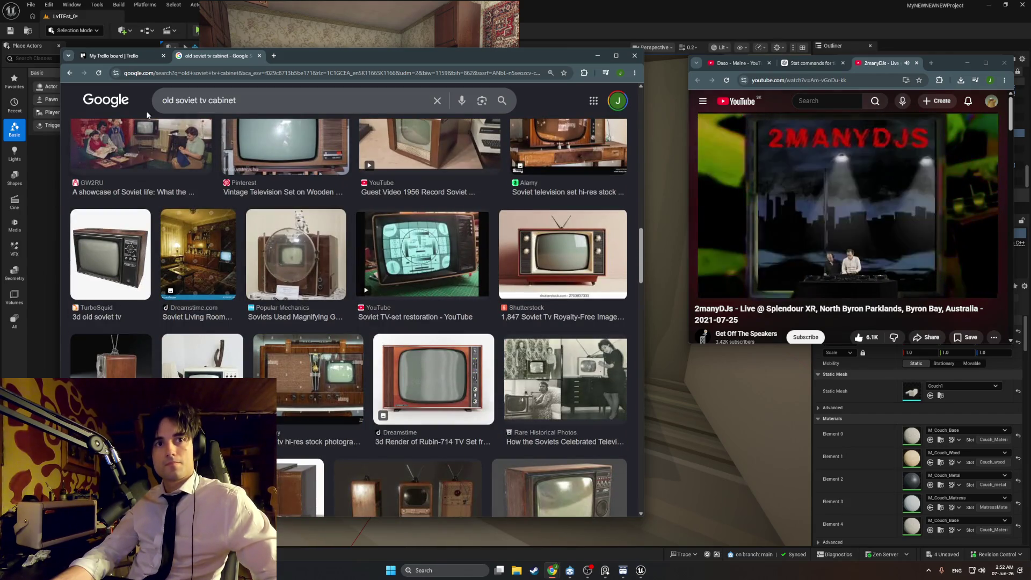
scroll(143, 115, up, 2)
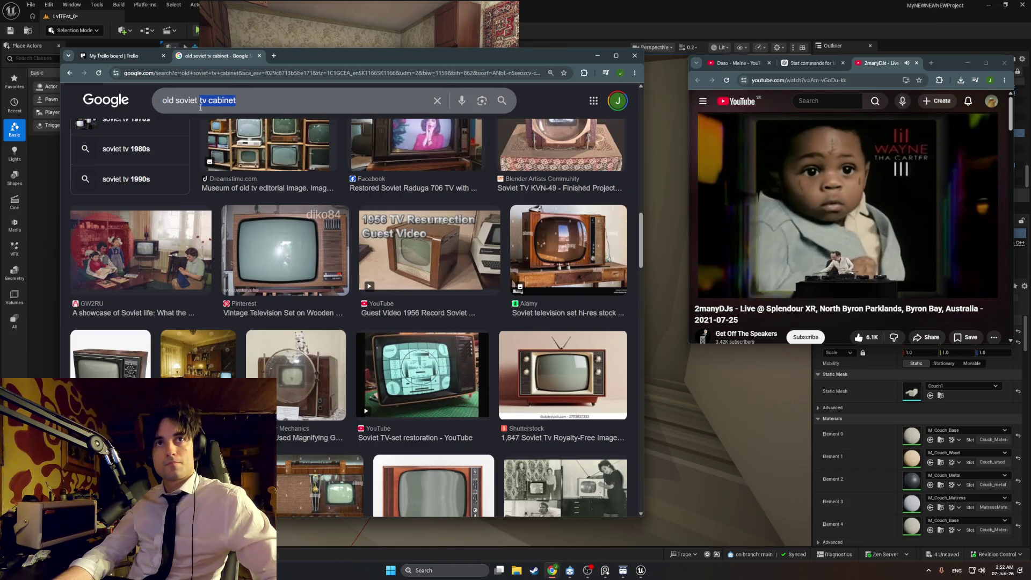
text(tv stand)
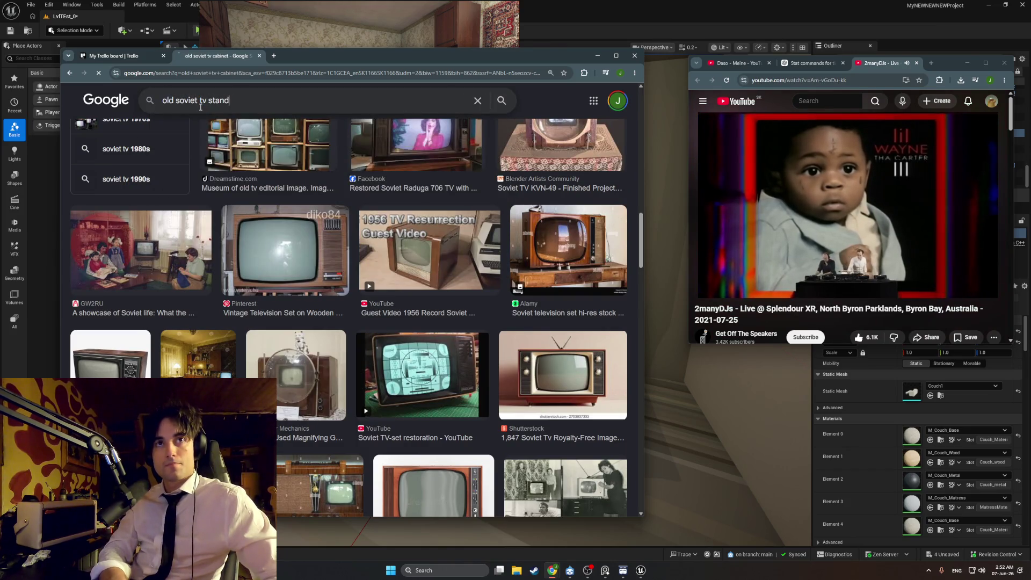
key(Return)
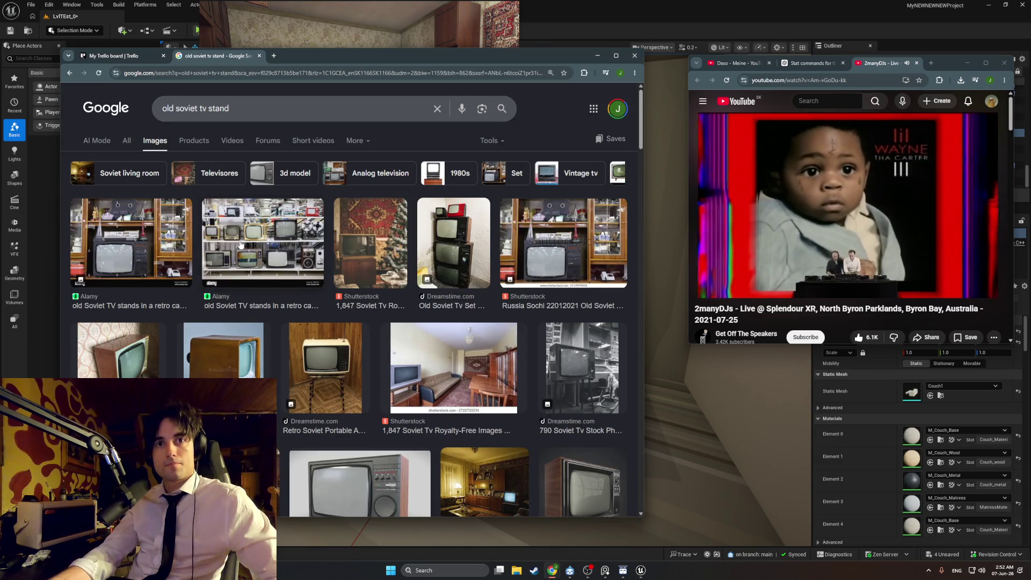
Scroll down the vintage Soviet TV set results and select the whole query
scroll(240, 244, down, 5)
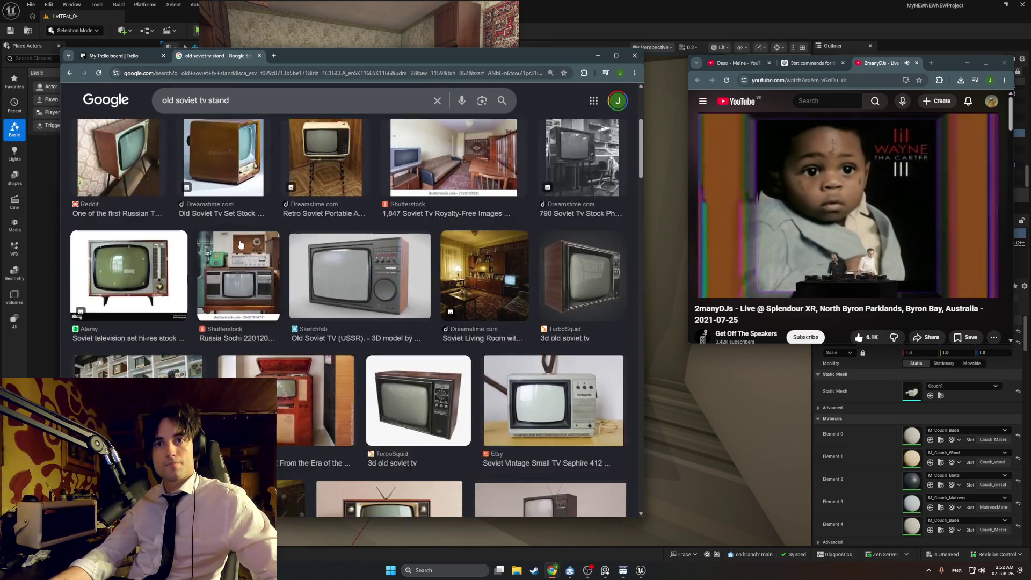
scroll(240, 245, down, 5)
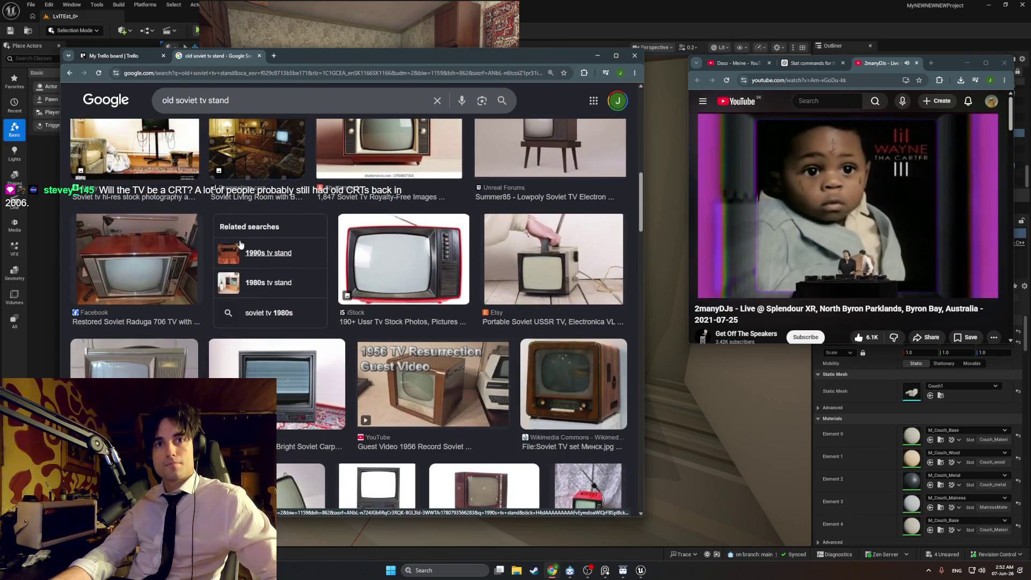
scroll(240, 245, down, 10)
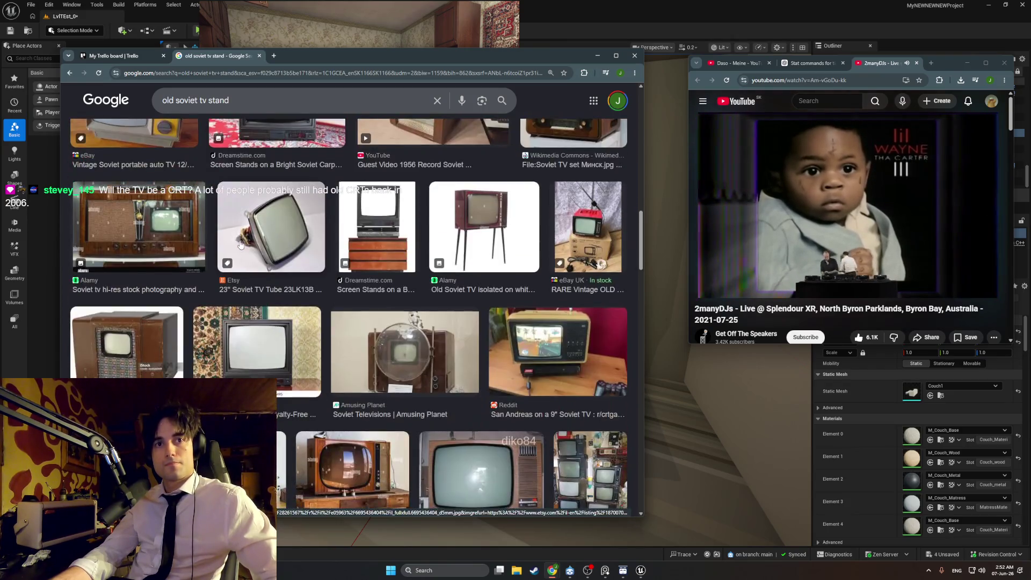
scroll(240, 245, down, 5)
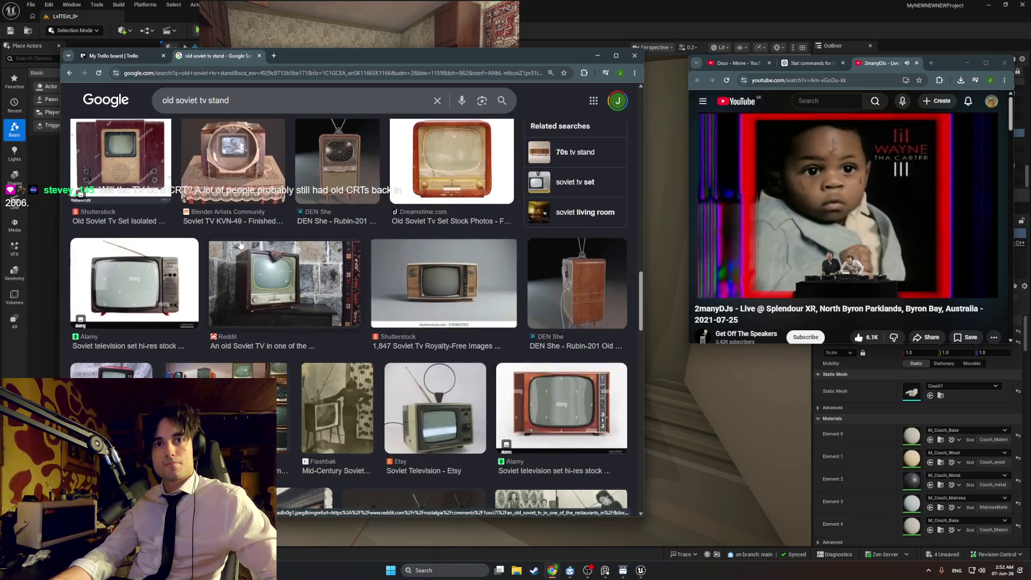
scroll(240, 244, down, 5)
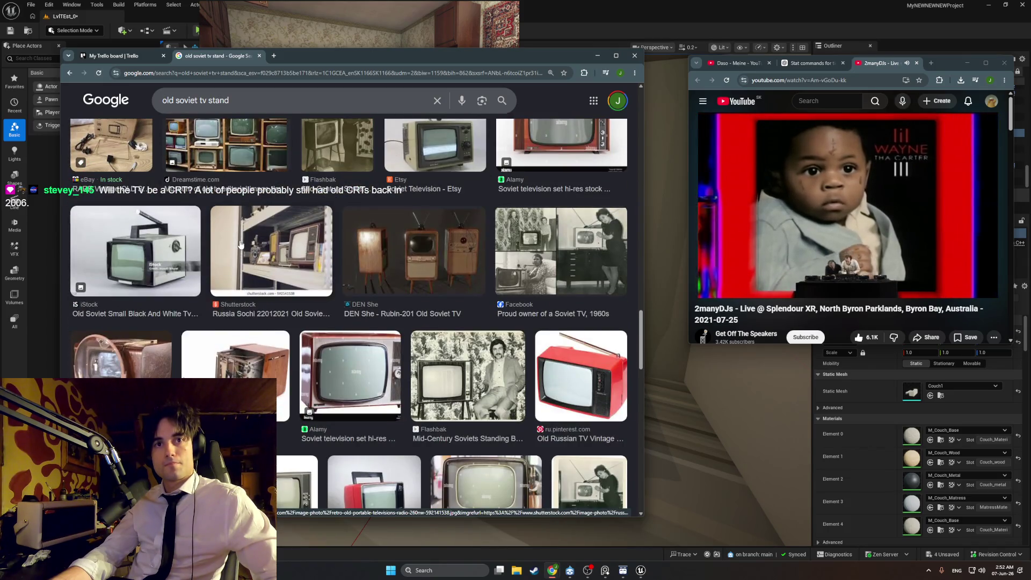
scroll(240, 244, down, 6)
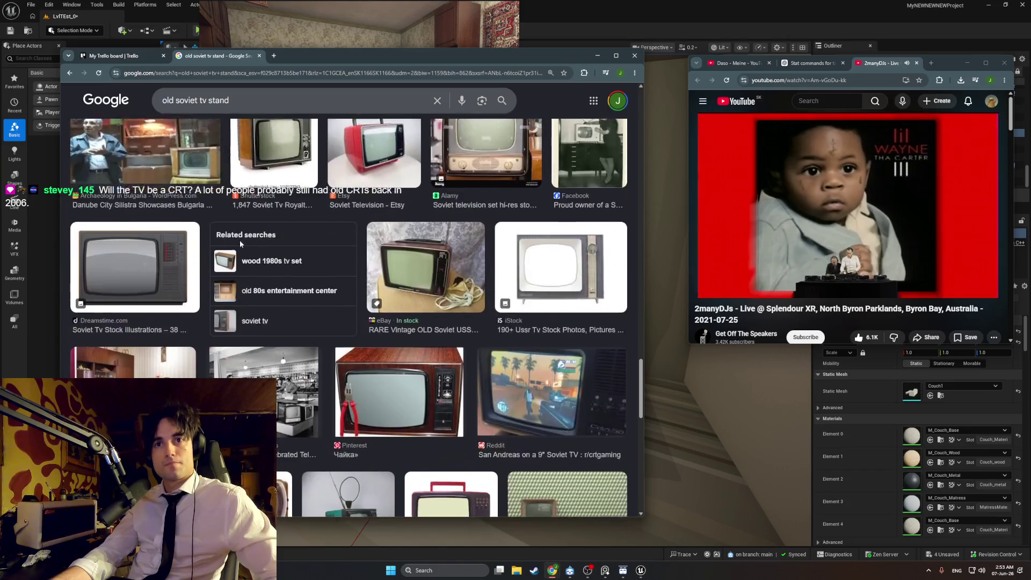
scroll(240, 244, down, 3)
scroll(241, 245, down, 6)
scroll(240, 244, down, 6)
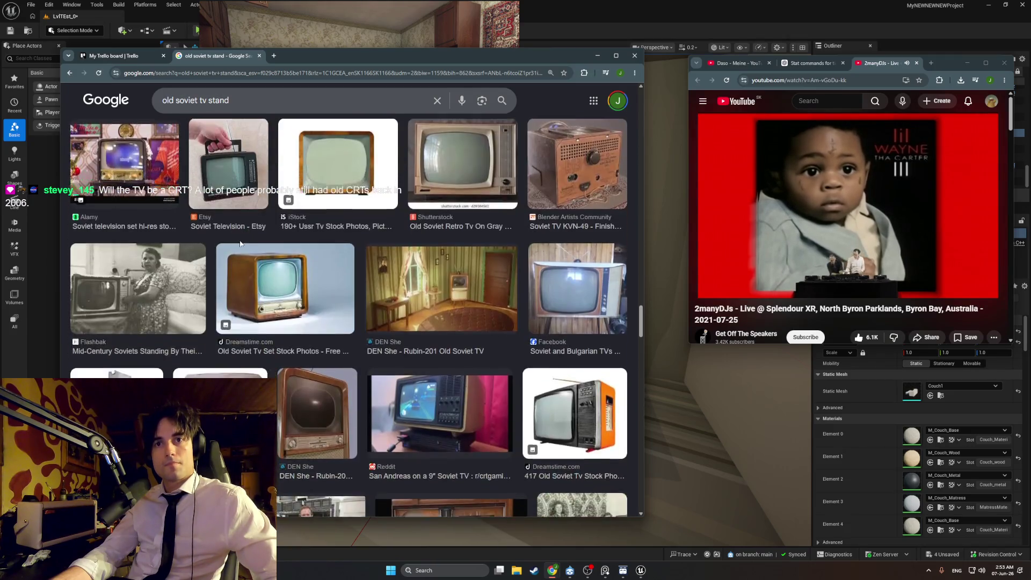
scroll(240, 244, down, 2)
triple_click(149, 108)
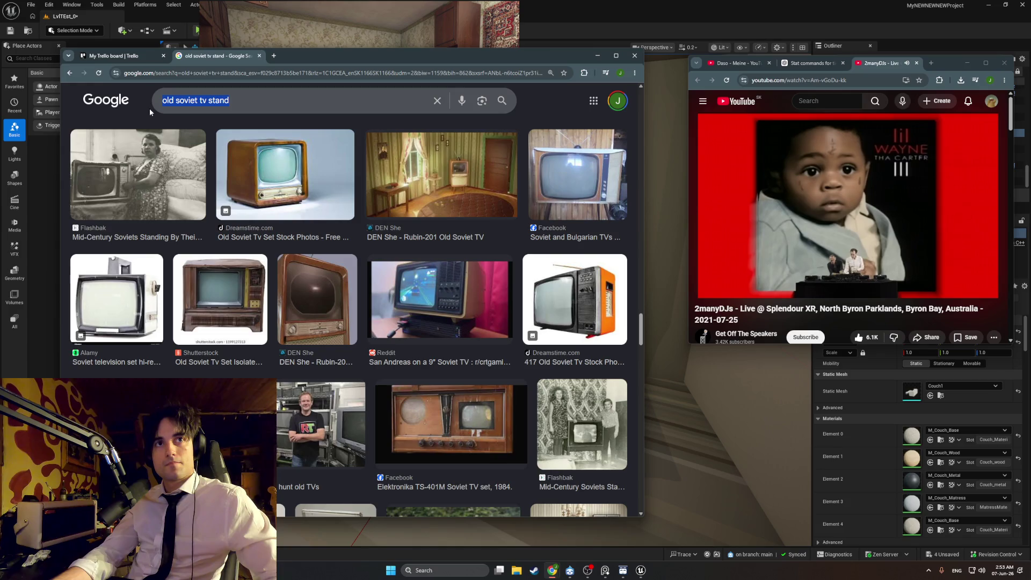
Replace the query with 'cabinet for tv' and scroll through the modern wooden TV stands
text(stand for)
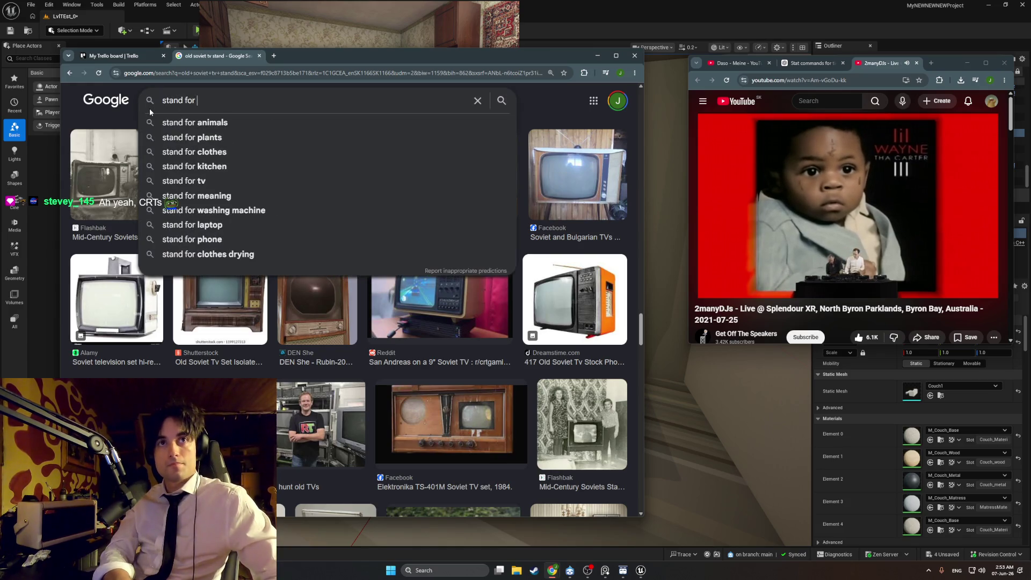
key(BackSpace)
key(BackSpace)
key(BackSpace)
text(ca)
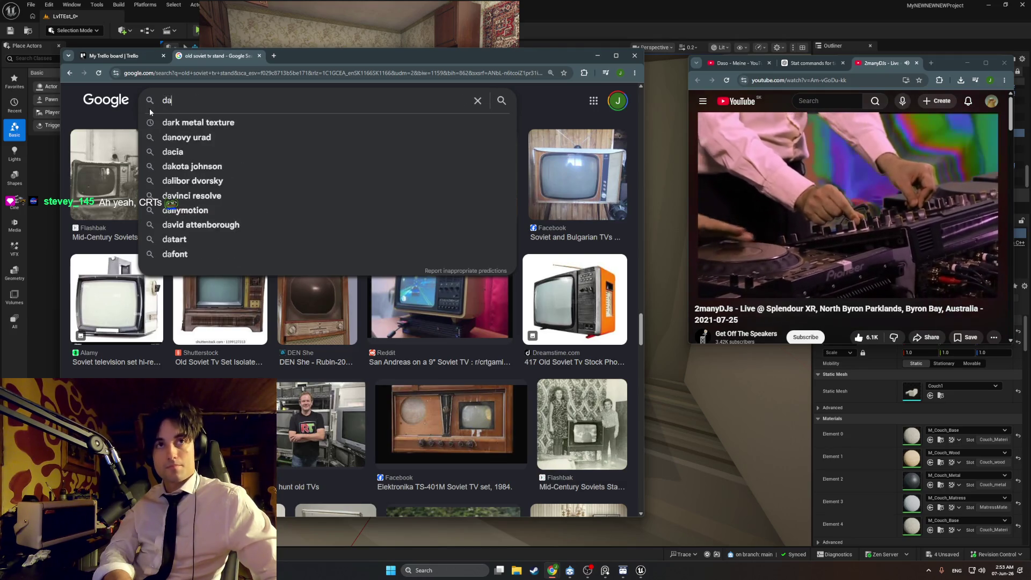
text(binet for tv)
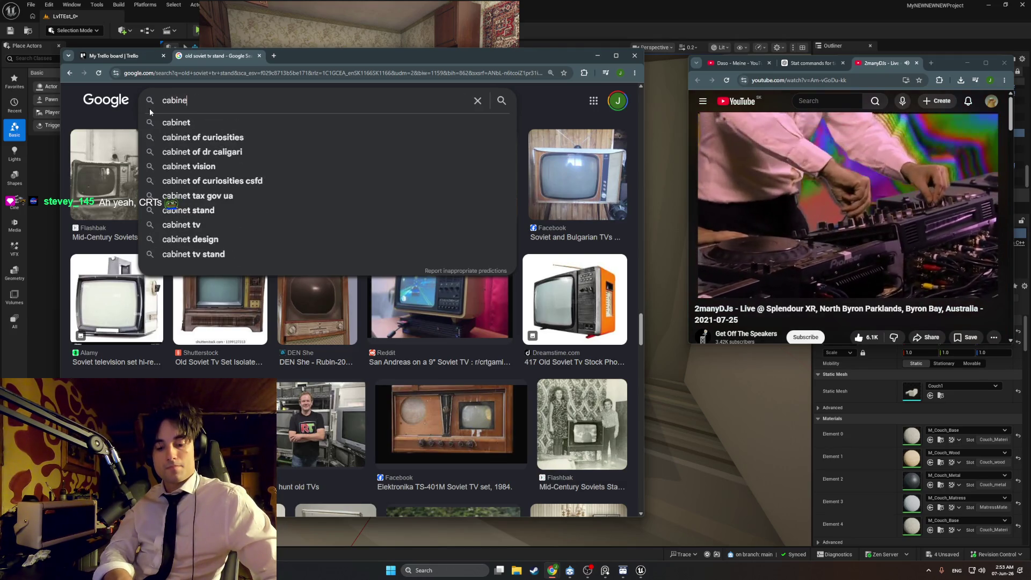
key(Return)
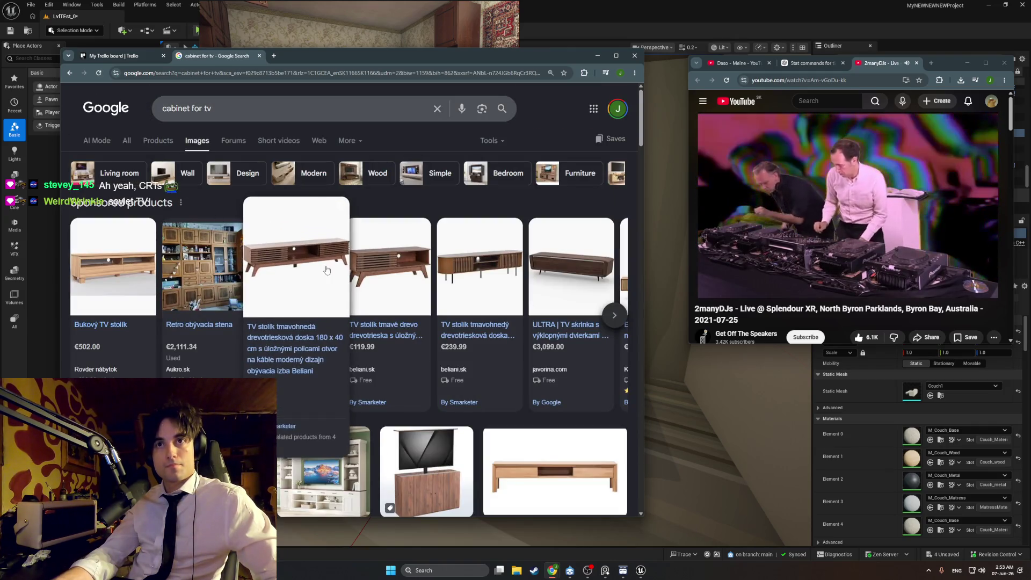
mouse_move(374, 280)
scroll(466, 313, down, 5)
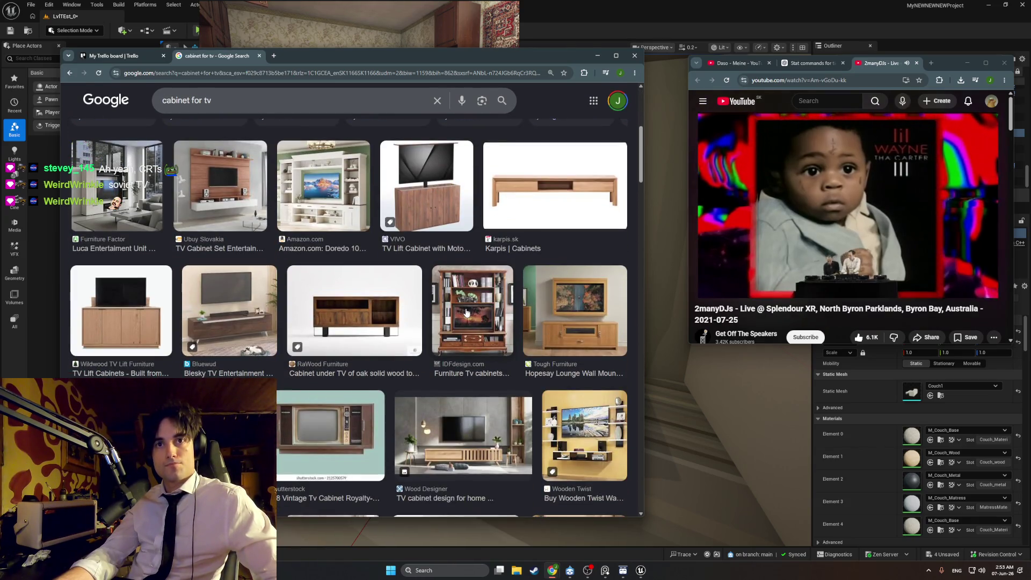
scroll(466, 313, down, 1)
scroll(466, 312, down, 1)
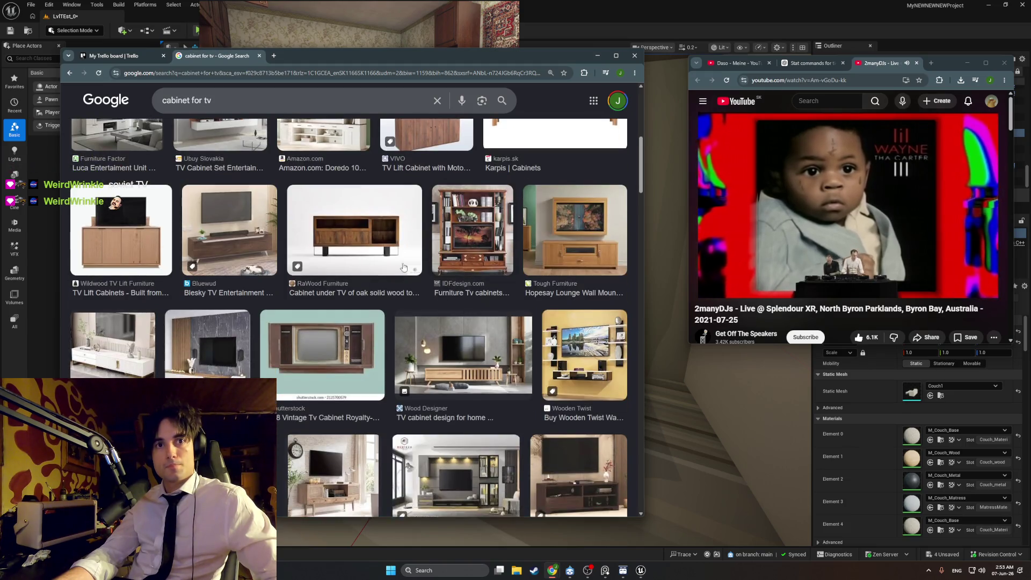
click(165, 106)
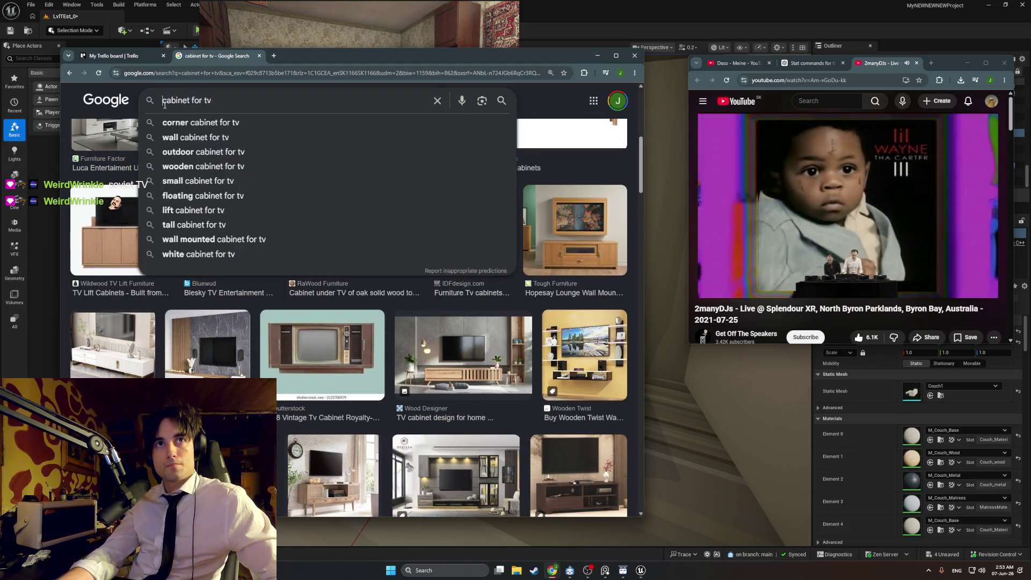
Search 'old cabinet for tv', scroll the results, and preview the Woodshala antique wooden TV cabinet
text(old)
key(Return)
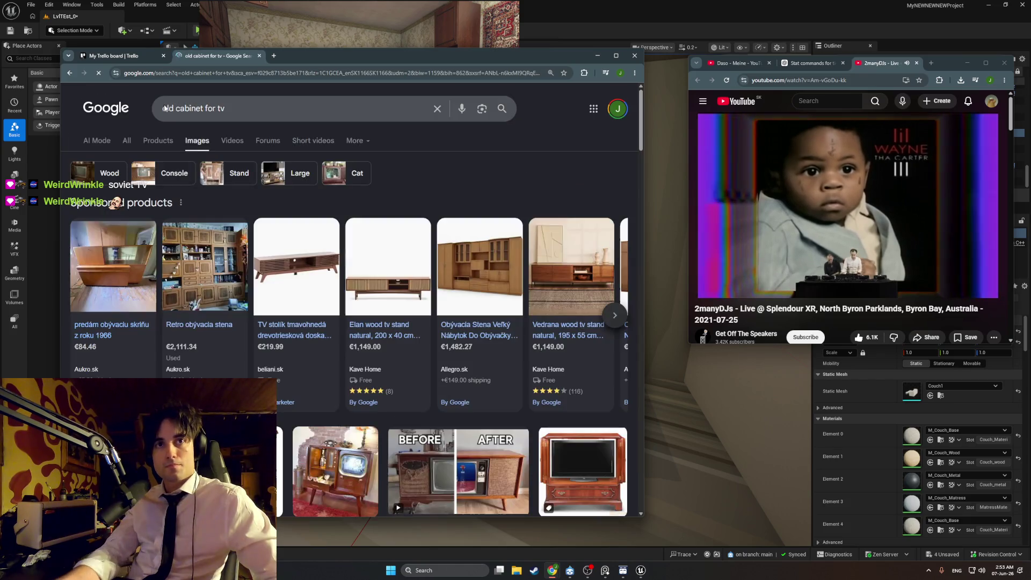
scroll(191, 185, down, 6)
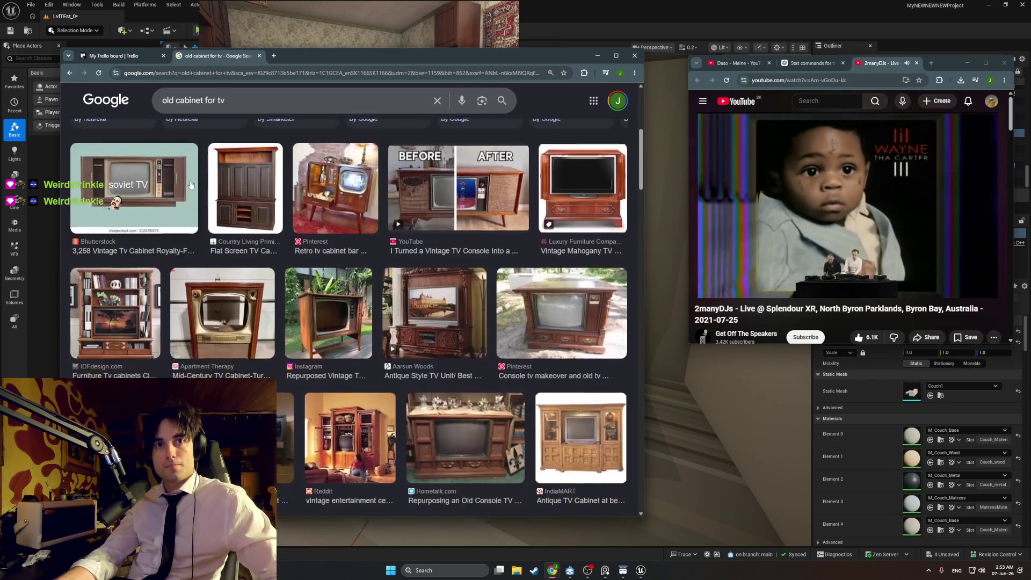
scroll(191, 185, down, 8)
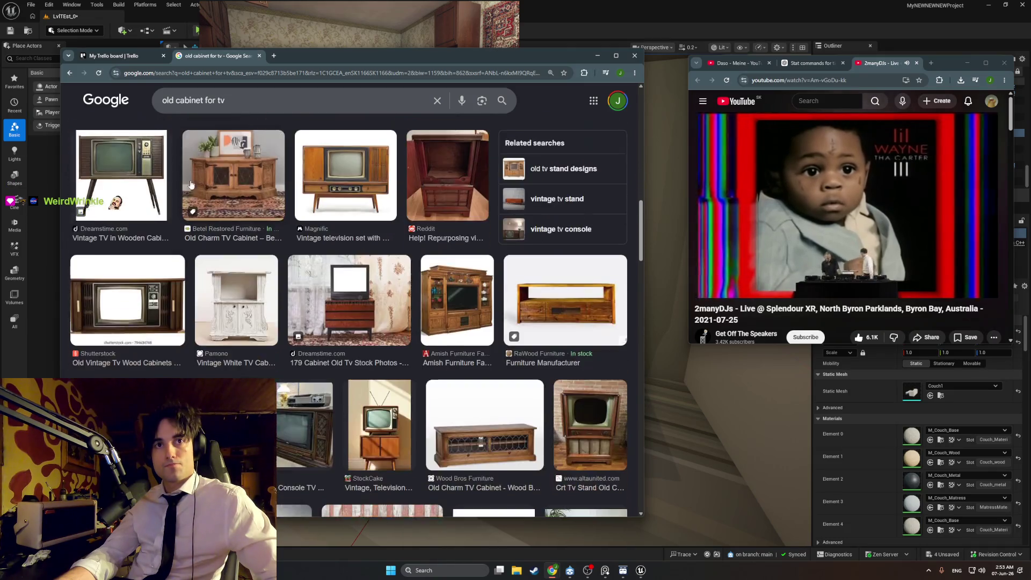
scroll(191, 185, down, 1)
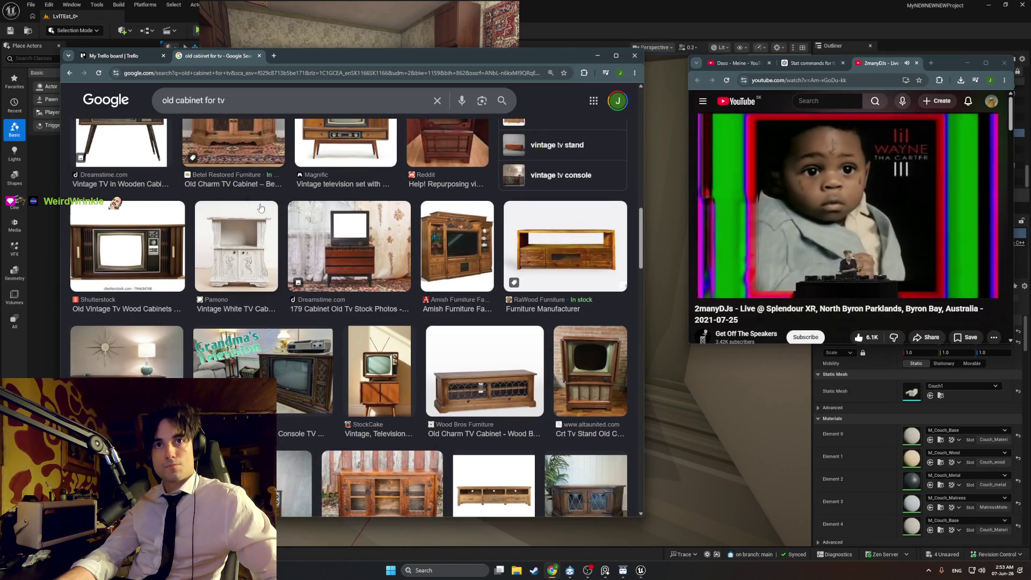
scroll(317, 253, down, 1)
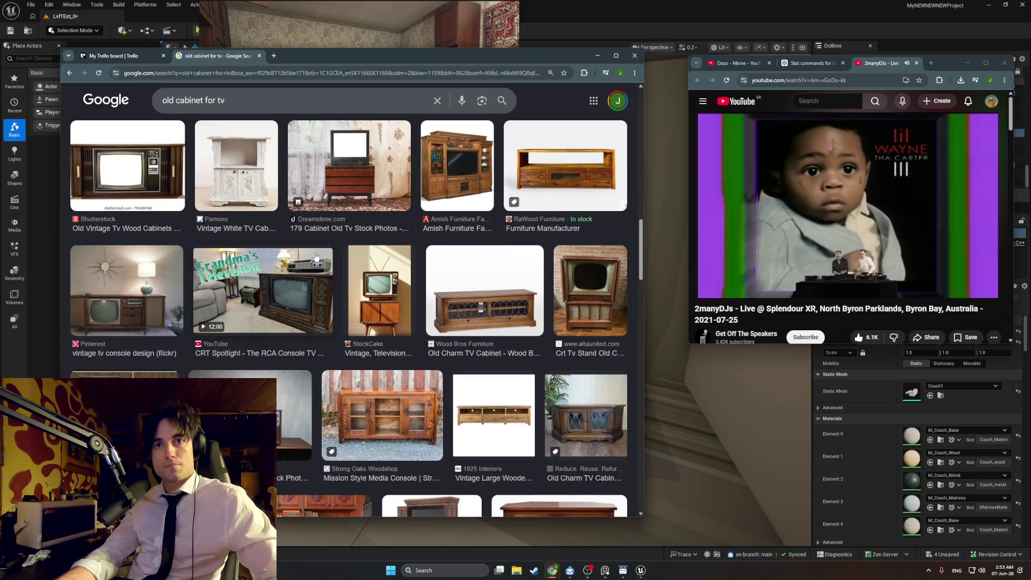
scroll(356, 289, down, 1)
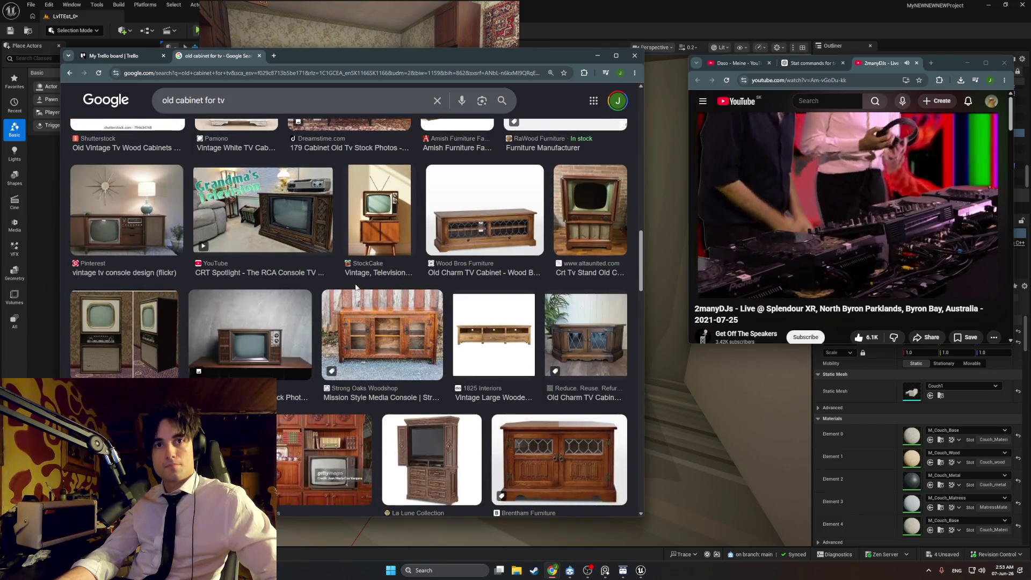
scroll(356, 288, down, 5)
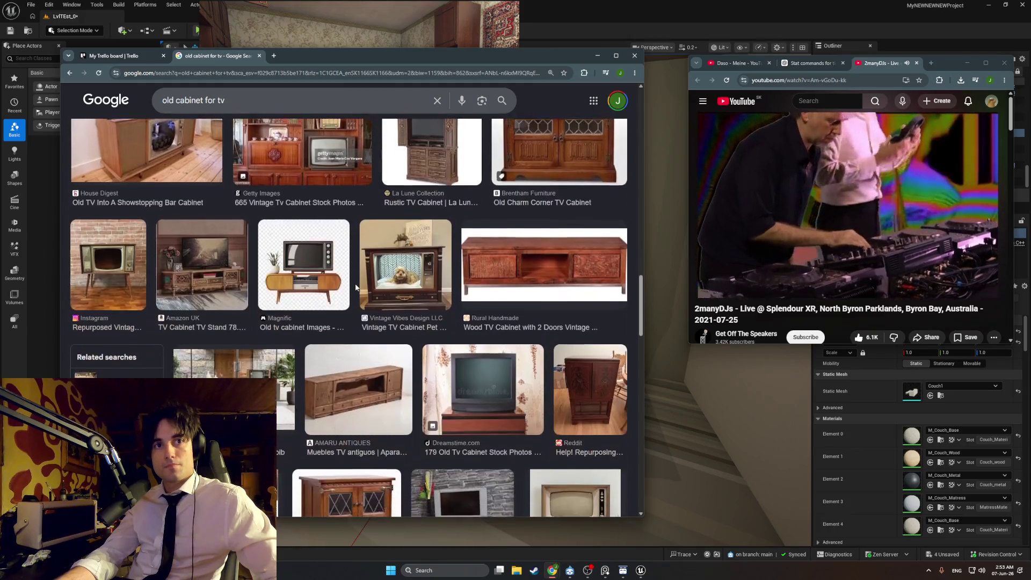
scroll(355, 288, down, 6)
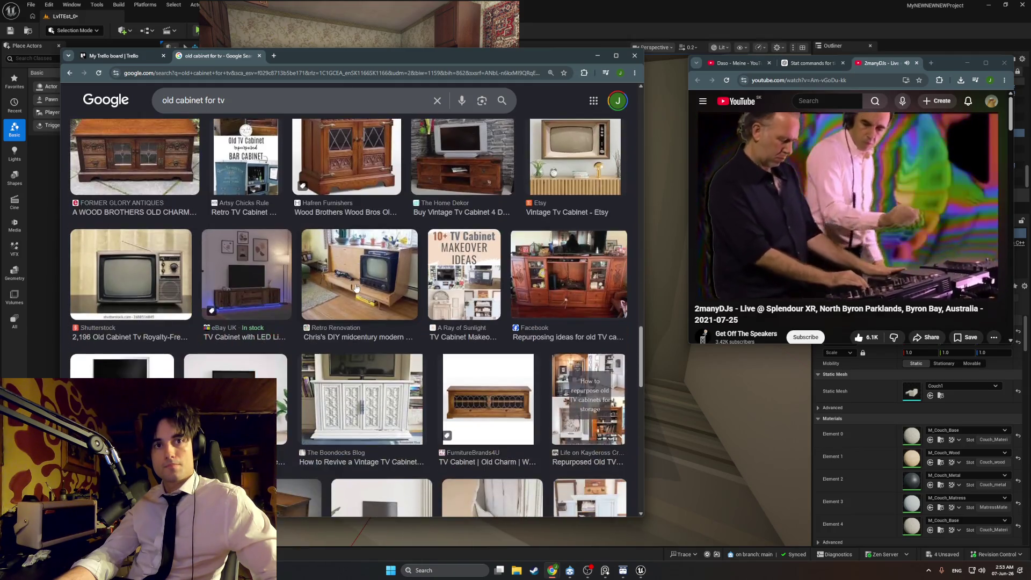
scroll(355, 288, down, 2)
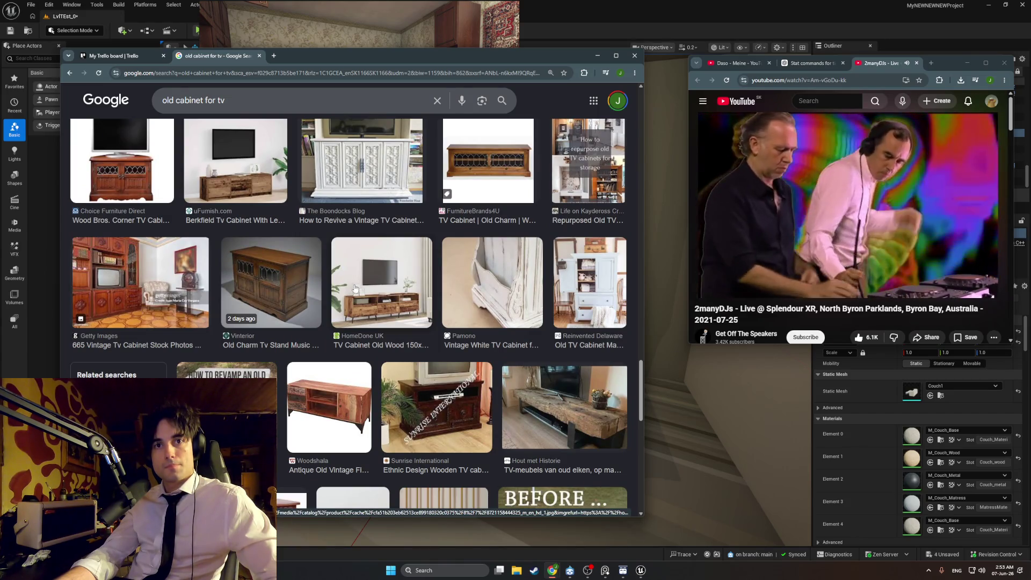
click(318, 387)
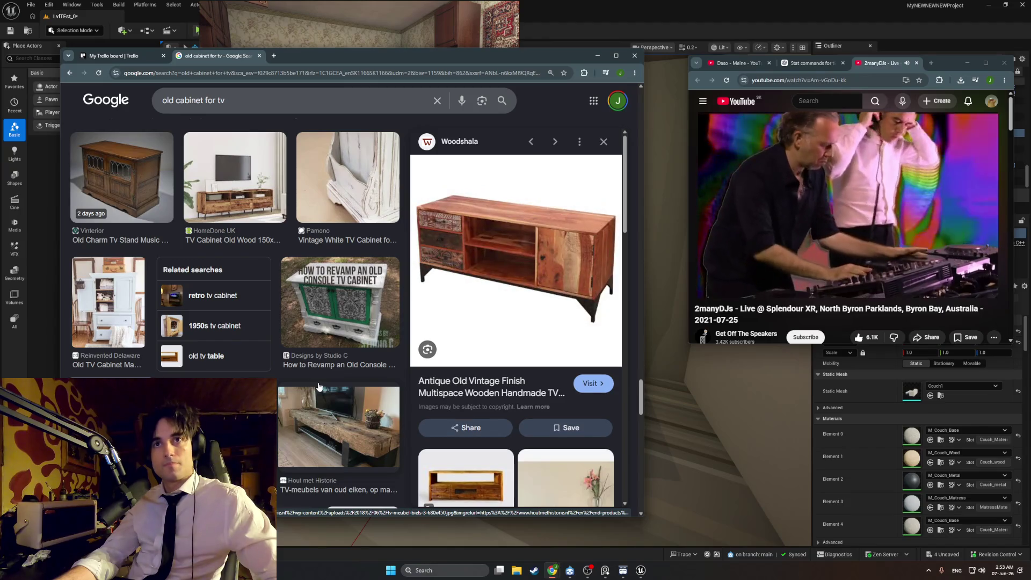
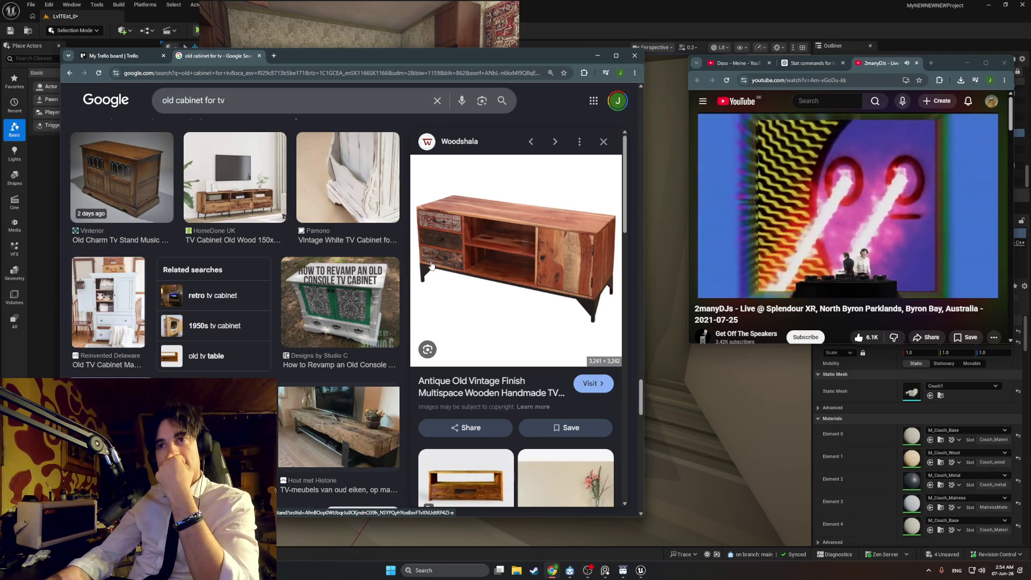
Preview the RaWood Furniture TV stand and browse further down the image results
scroll(431, 265, down, 3)
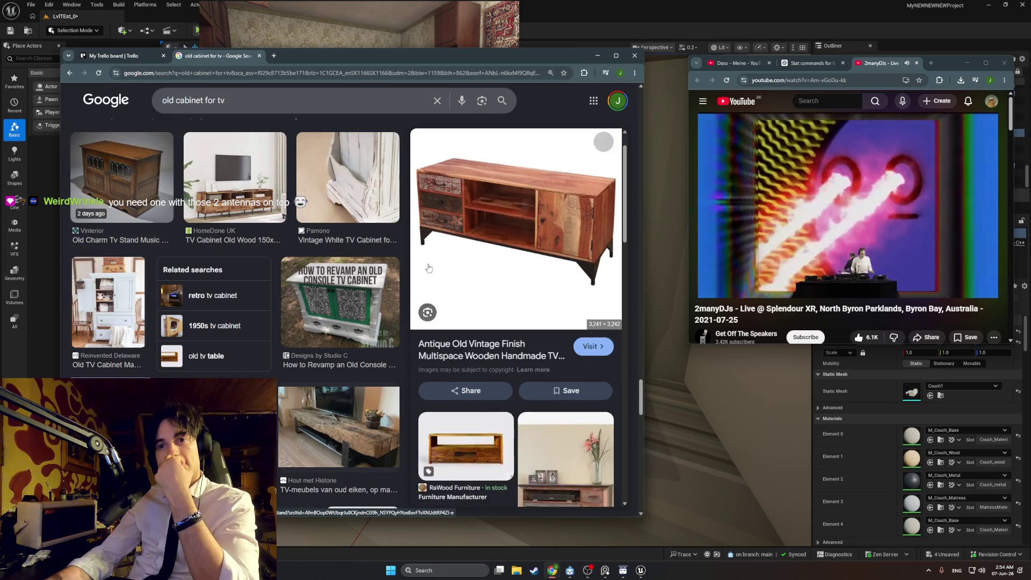
scroll(429, 268, down, 1)
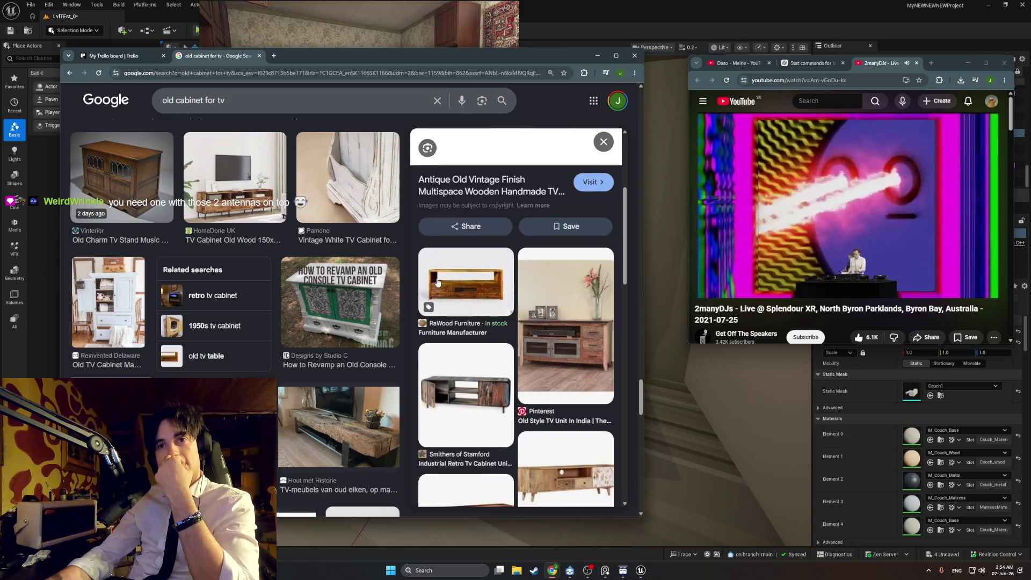
click(438, 283)
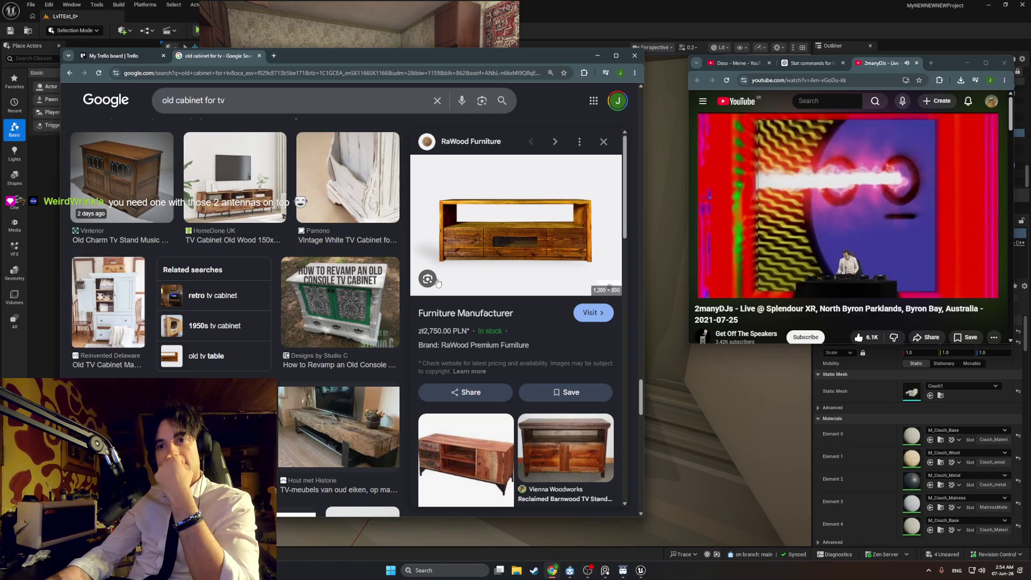
scroll(282, 314, down, 10)
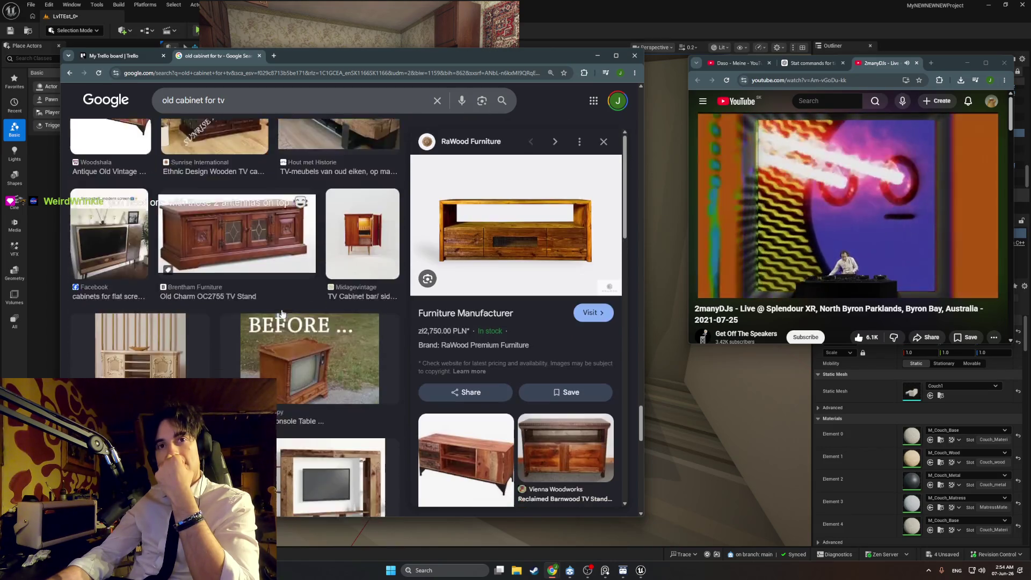
scroll(282, 314, down, 10)
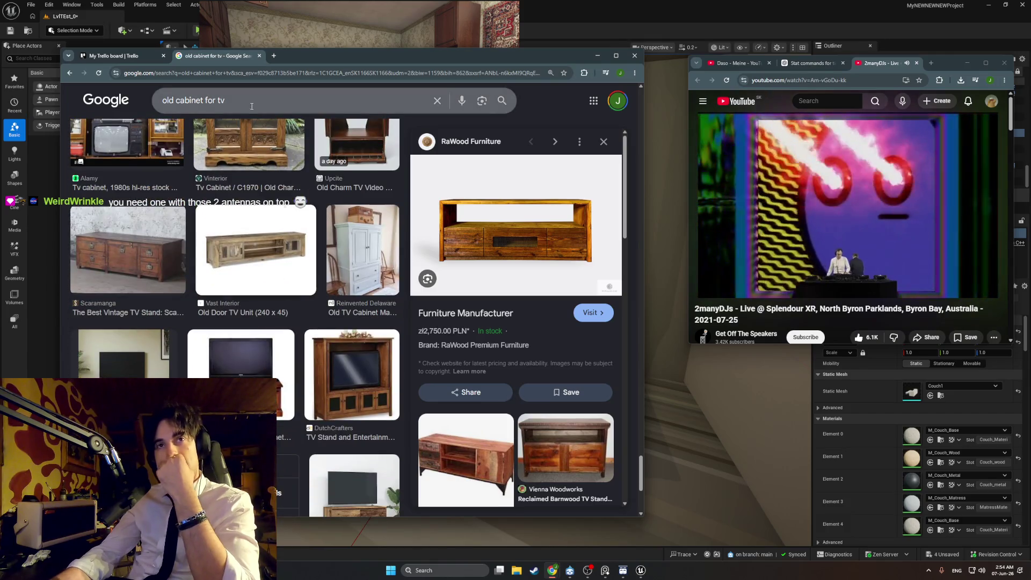
Replace the search with 'small cabinet with no doors'
drag(226, 101, 112, 118)
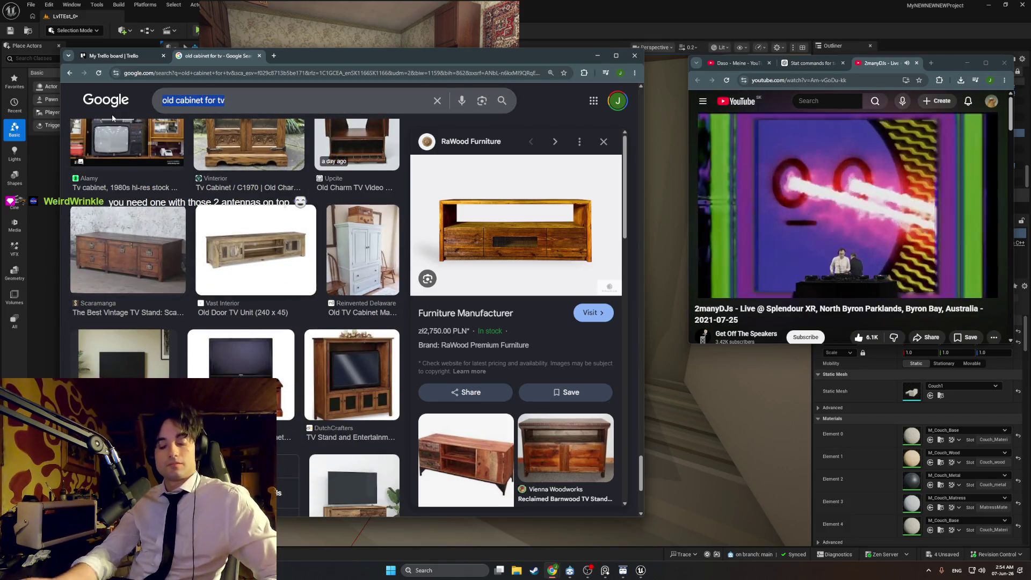
text(small )
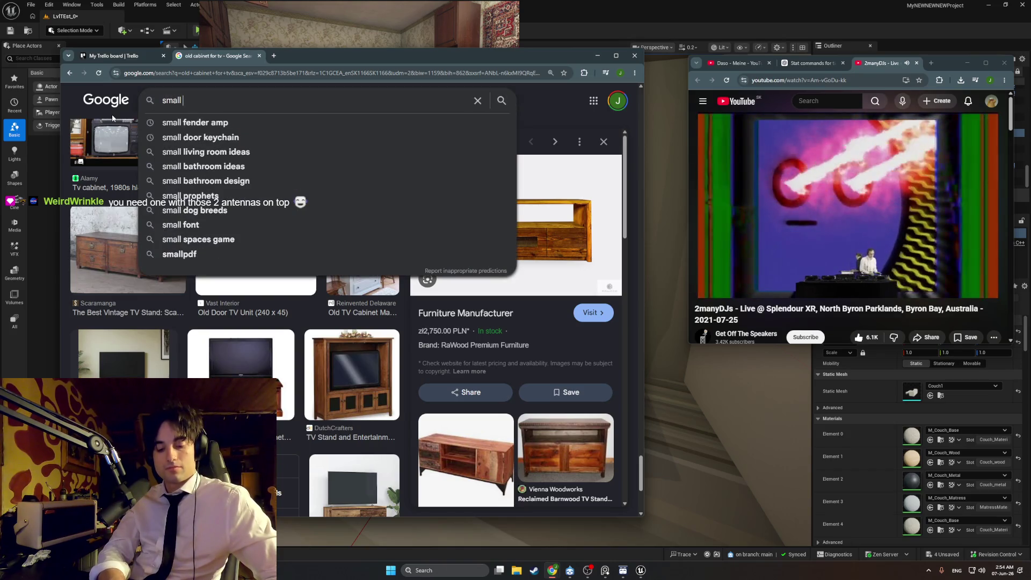
text( cabinet wi)
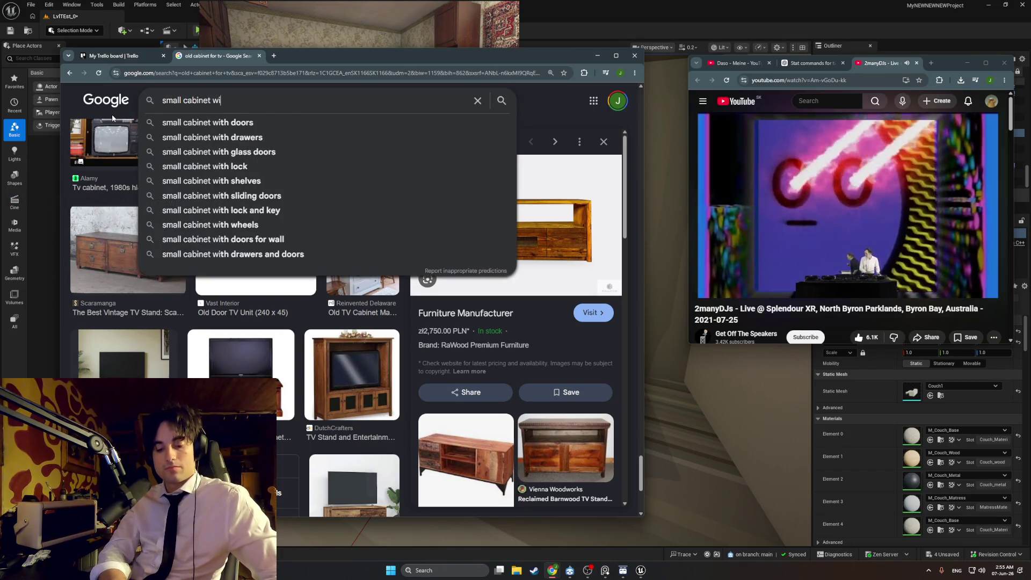
text(th no doors)
key(Return)
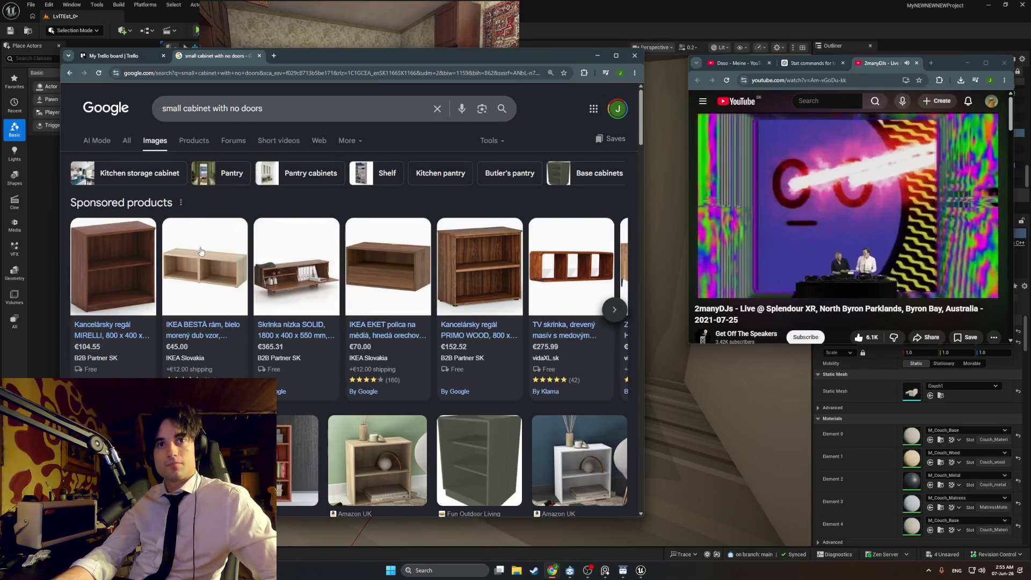
Browse the doorless cabinet results, then search Google Images for '2006 tv'
mouse_move(209, 267)
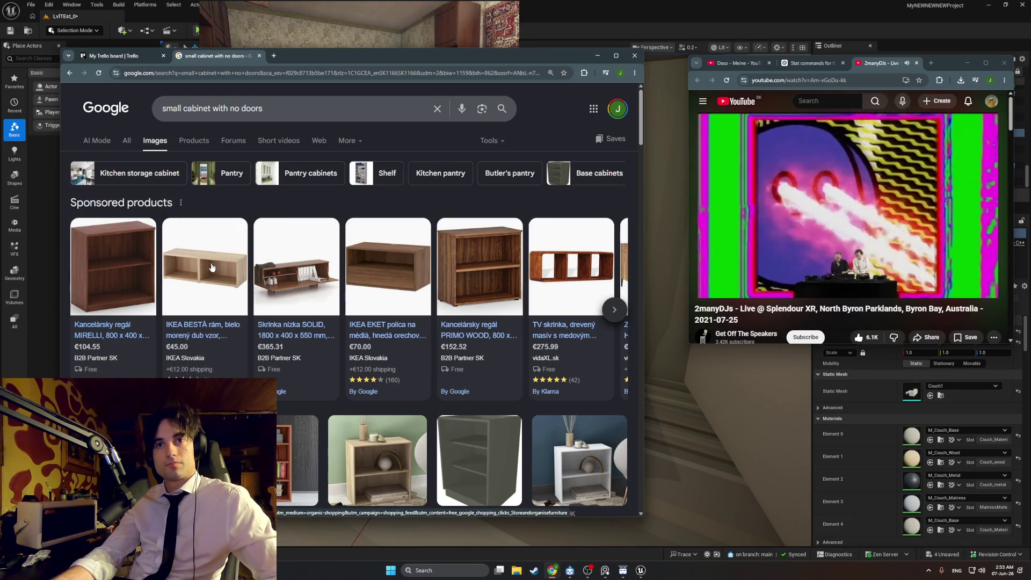
scroll(385, 291, down, 4)
scroll(385, 291, down, 2)
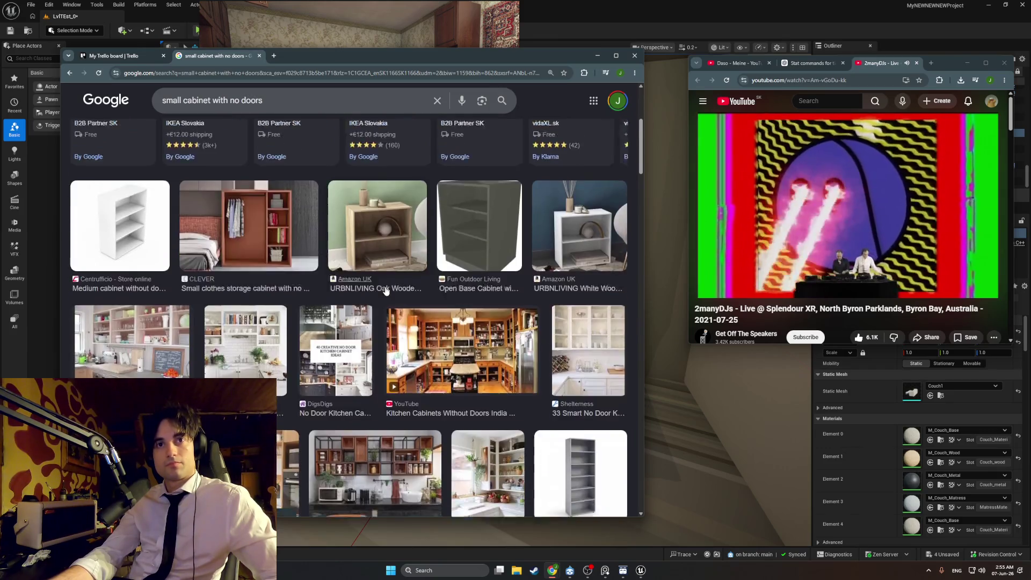
scroll(385, 290, down, 3)
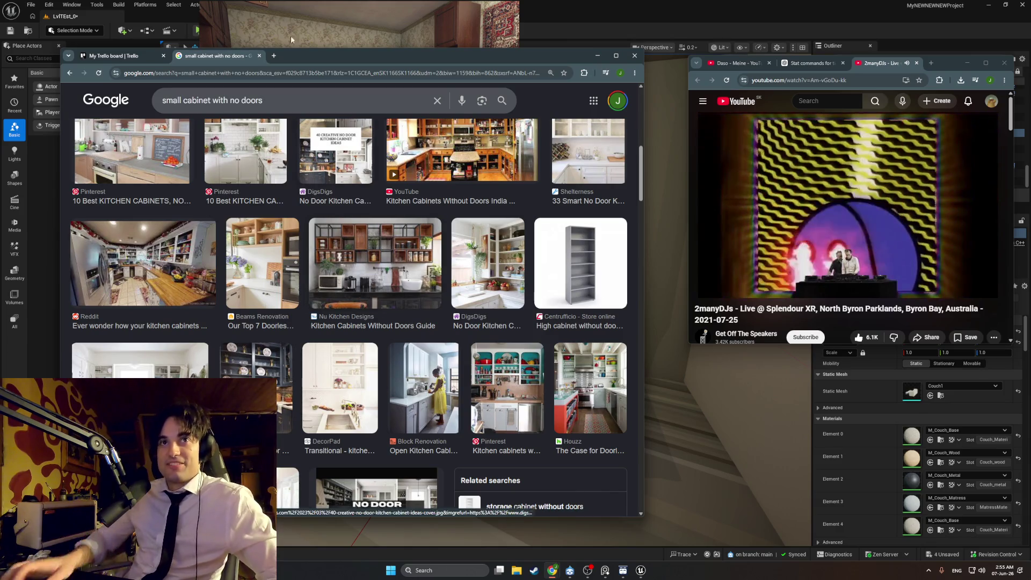
drag(268, 100, 90, 133)
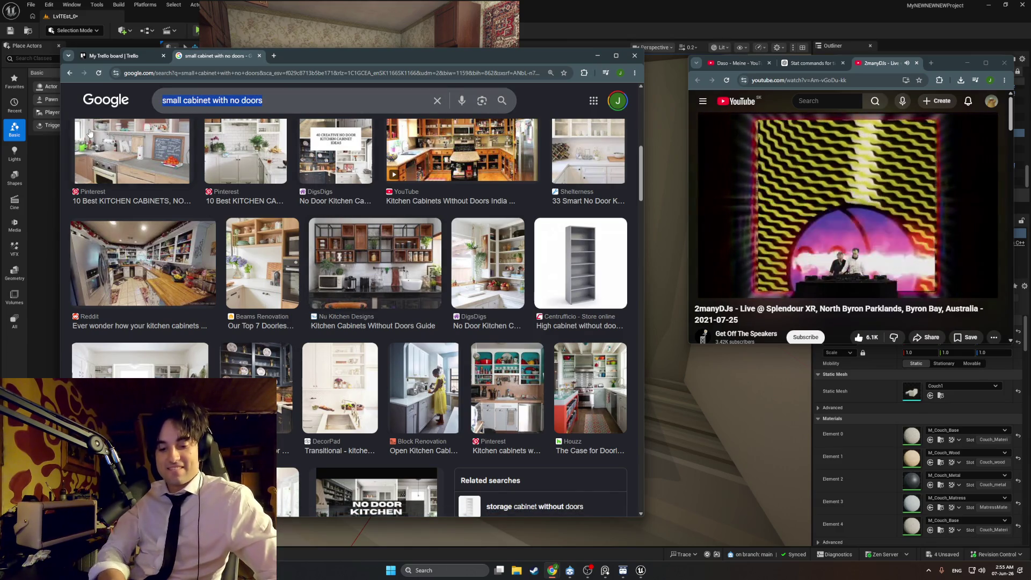
text(2006 tv)
key(Return)
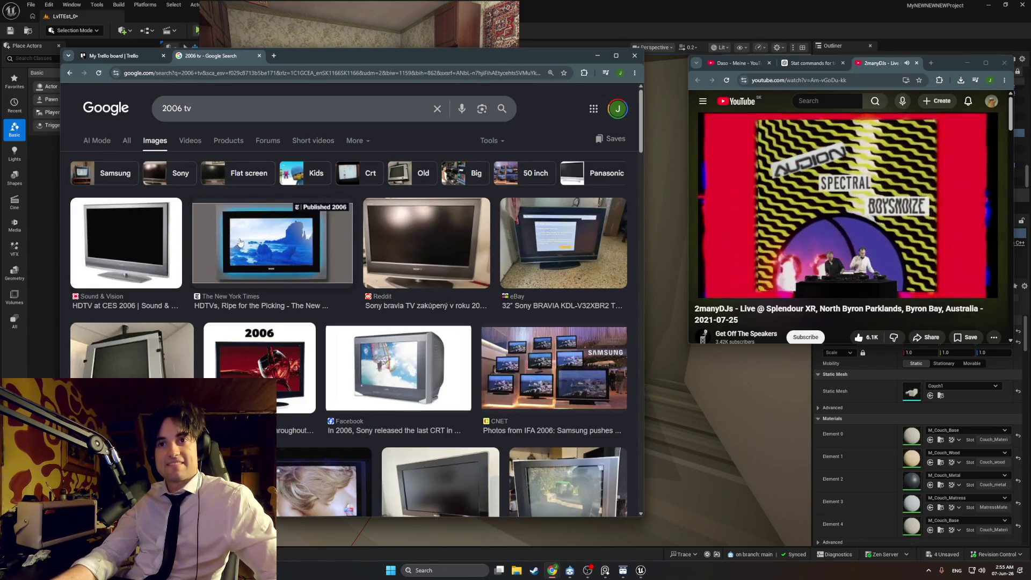
Open the Etsy preview of the vintage 2006 Toshiba silver CRT and browse more TVs
scroll(239, 242, down, 2)
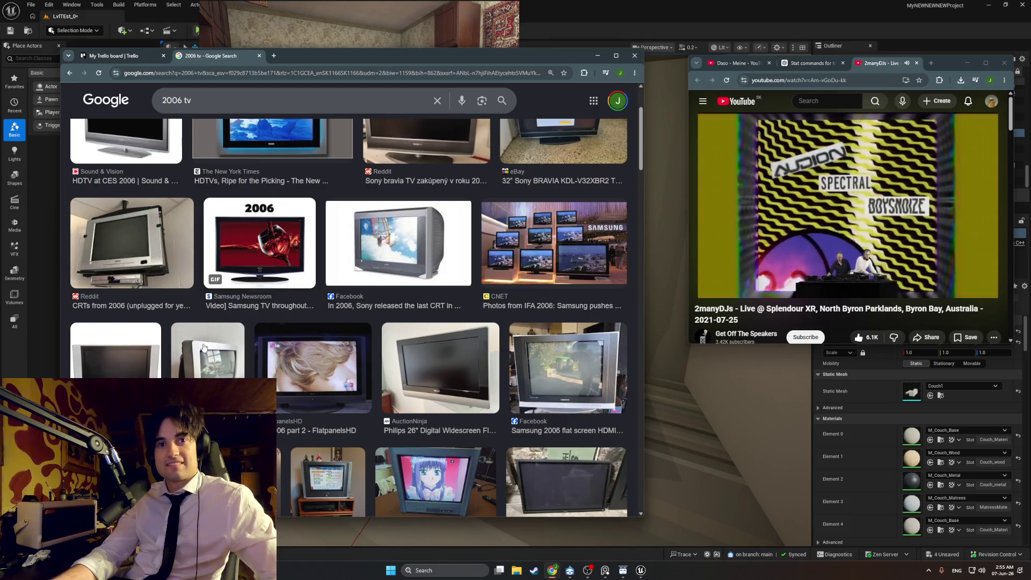
click(204, 347)
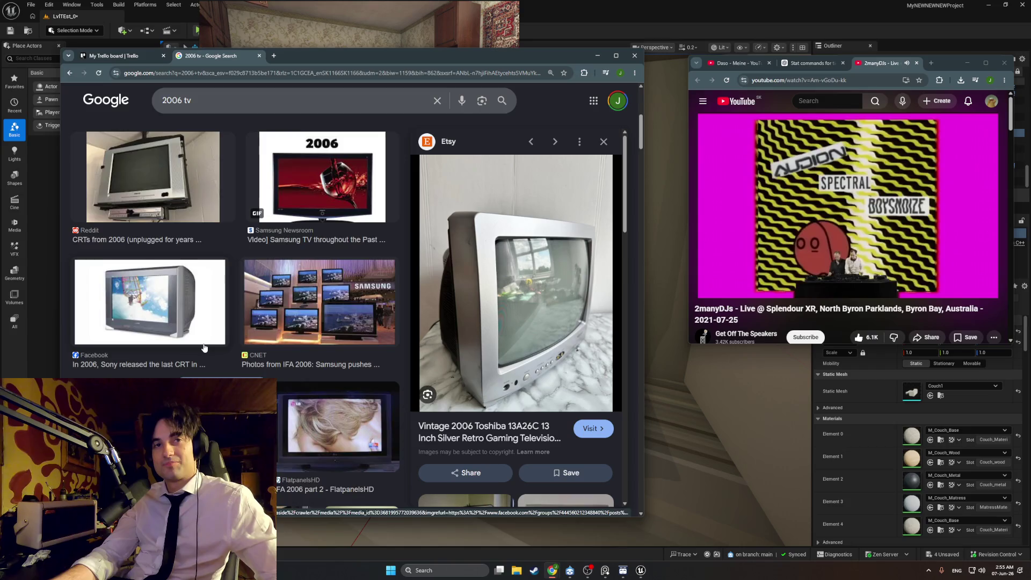
scroll(204, 348, down, 5)
scroll(204, 348, down, 2)
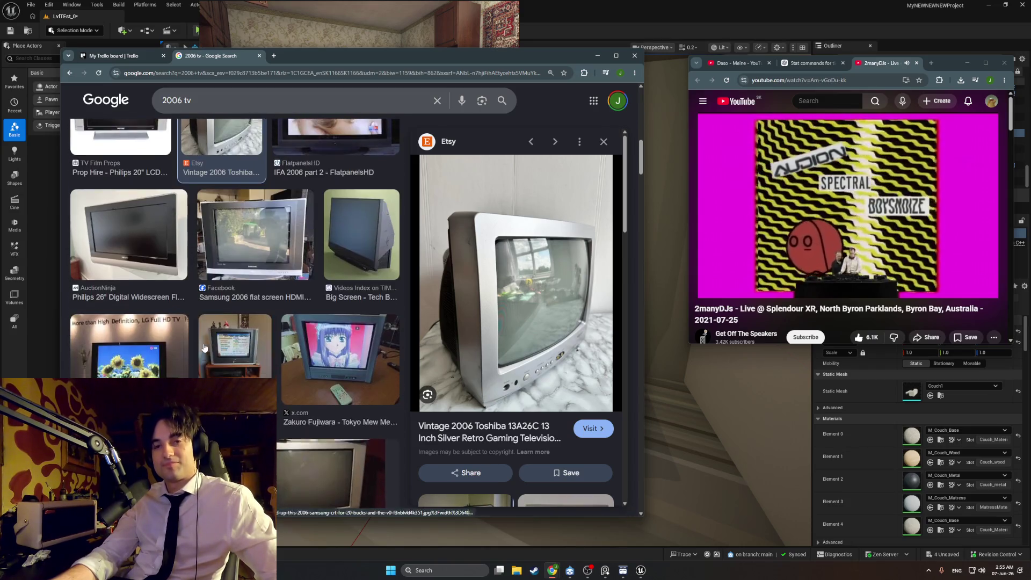
scroll(204, 348, down, 1)
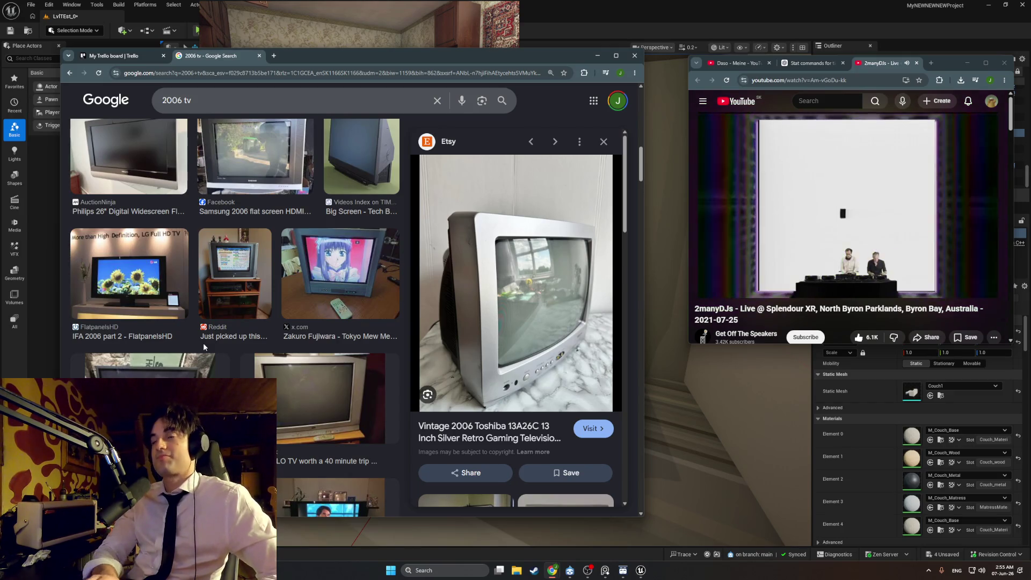
scroll(188, 335, down, 5)
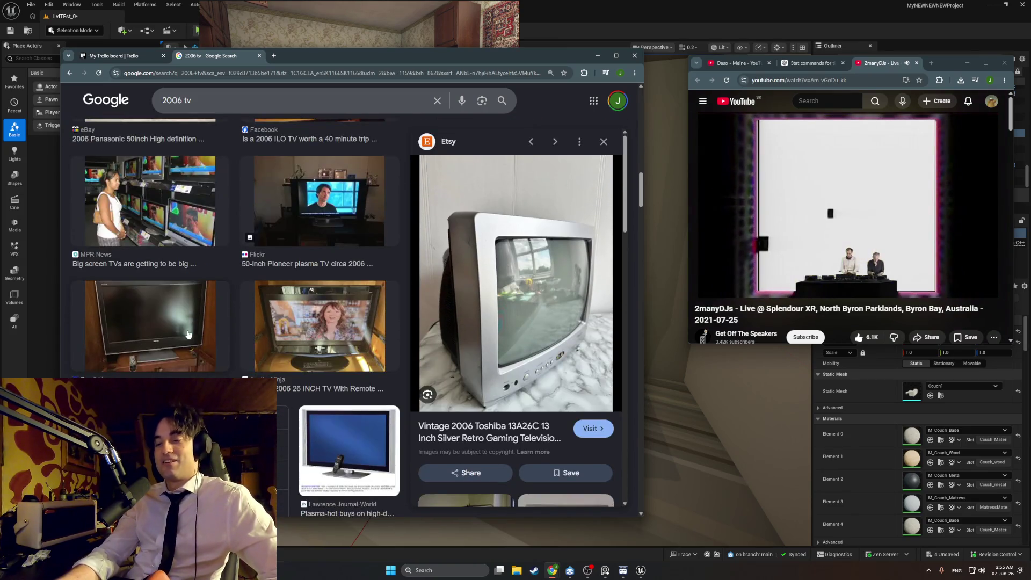
scroll(188, 335, down, 5)
scroll(188, 335, down, 5)
Minimise the browser to get back to the editor
scroll(187, 333, up, 3)
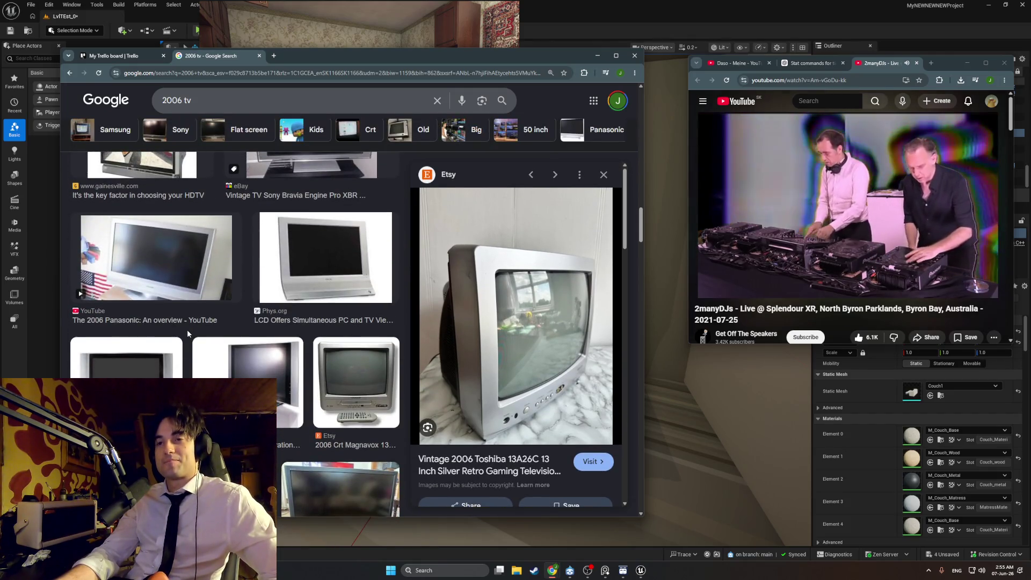
scroll(340, 85, down, 1)
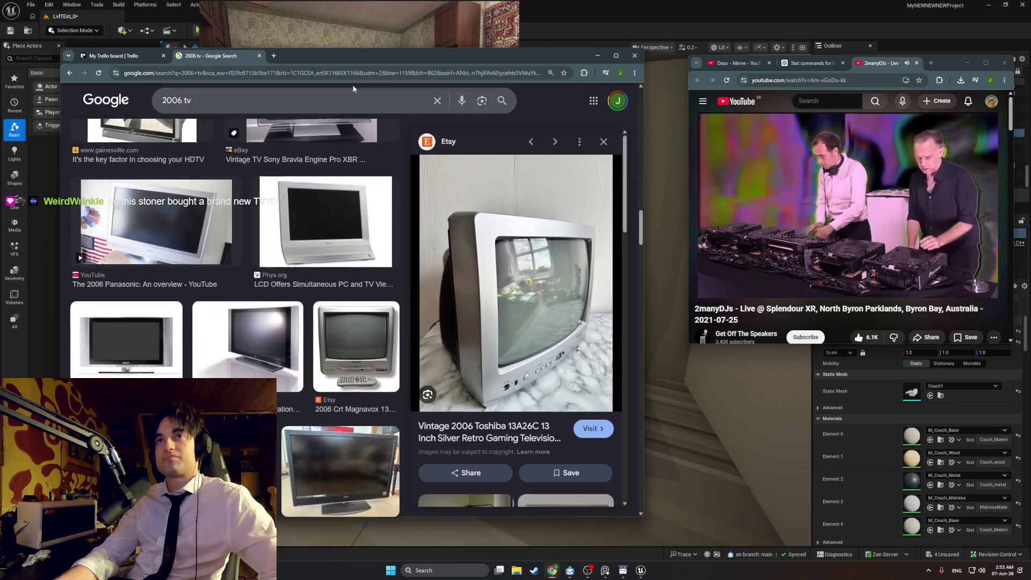
click(598, 55)
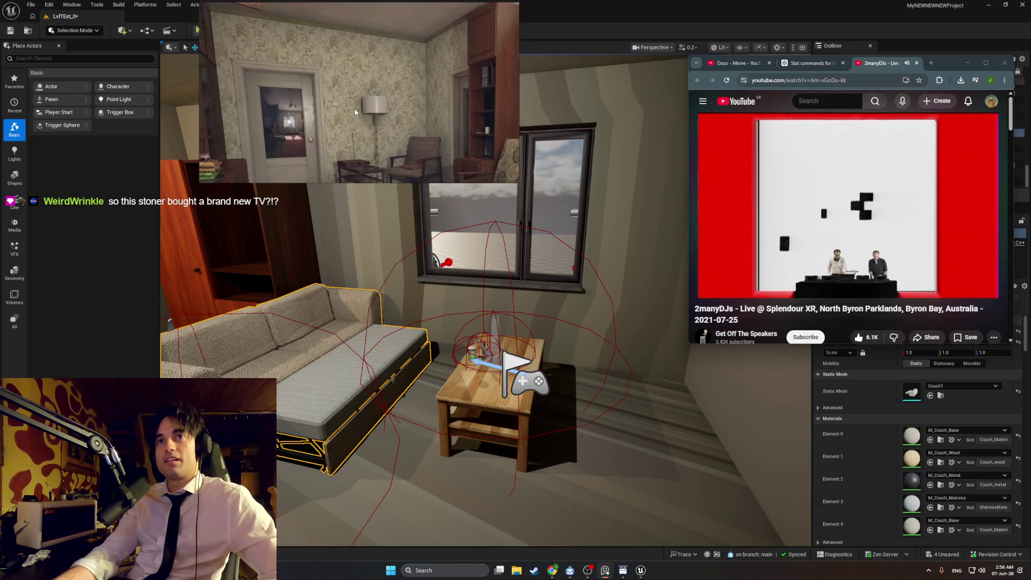
Fly the Unreal viewport camera to frame the cabinet beside the couch
click(366, 320)
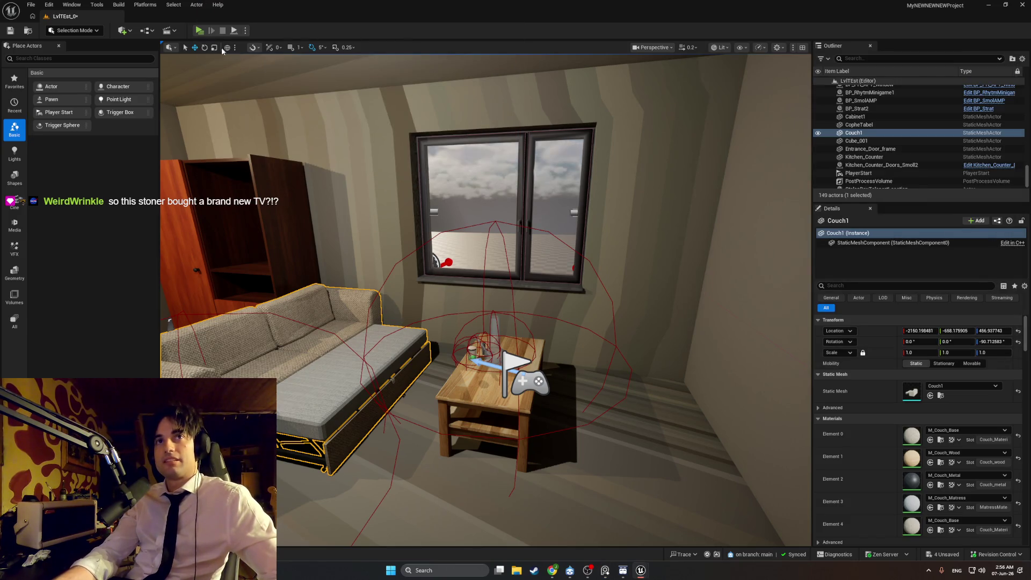
mouse_move(339, 257)
mouse_down()
mouse_move(333, 239)
mouse_move(306, 253)
mouse_move(308, 204)
mouse_up()
mouse_move(386, 333)
mouse_down()
mouse_move(387, 350)
mouse_move(402, 308)
mouse_move(404, 258)
mouse_move(475, 395)
mouse_up()
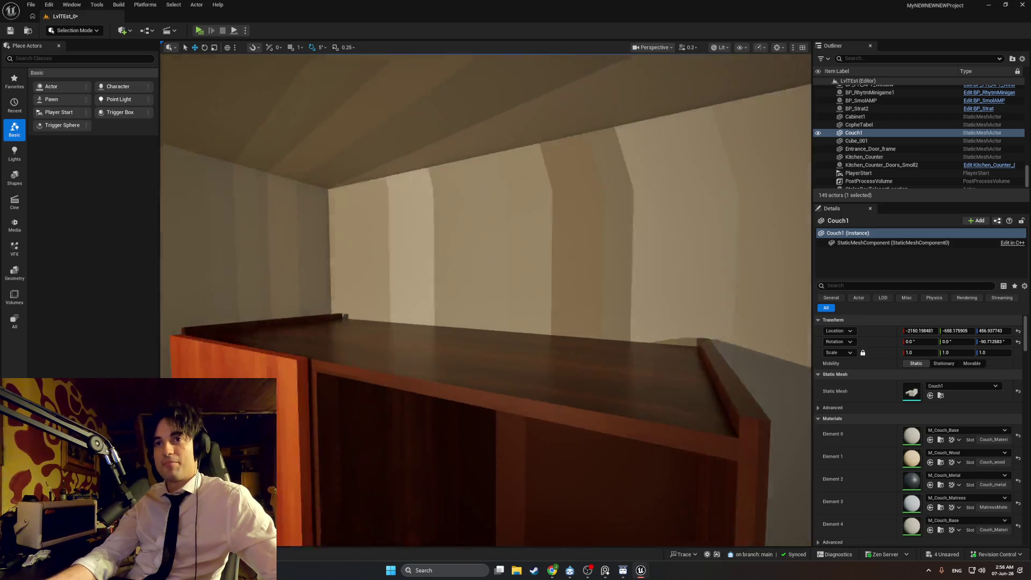
mouse_move(502, 259)
mouse_down()
mouse_move(481, 306)
mouse_move(502, 258)
mouse_move(503, 306)
mouse_move(533, 305)
mouse_move(515, 304)
mouse_up()
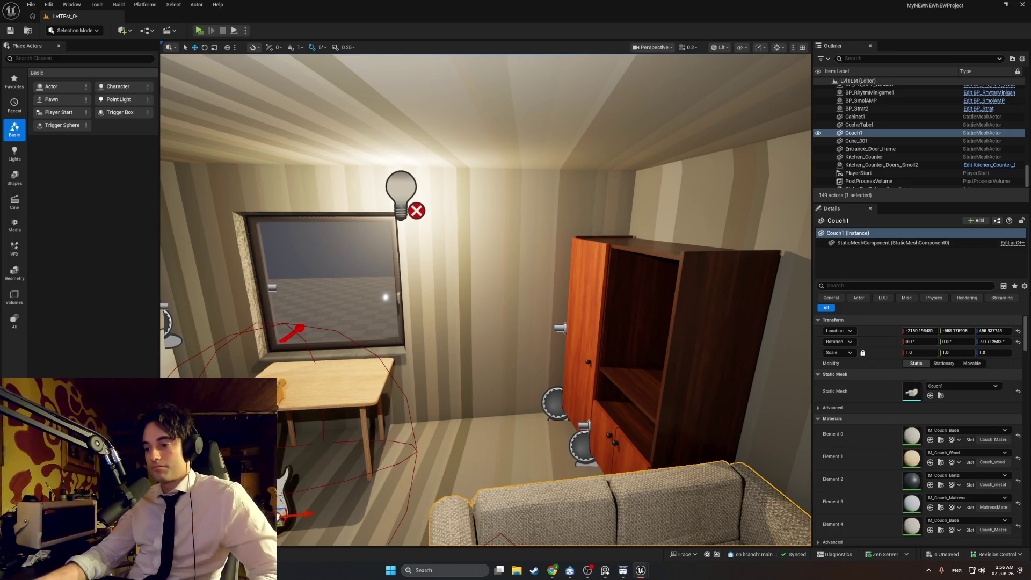
mouse_move(515, 304)
mouse_down()
mouse_move(502, 304)
mouse_move(546, 293)
mouse_move(535, 293)
mouse_move(554, 300)
mouse_move(513, 271)
mouse_move(513, 291)
mouse_move(558, 272)
mouse_move(588, 274)
mouse_up()
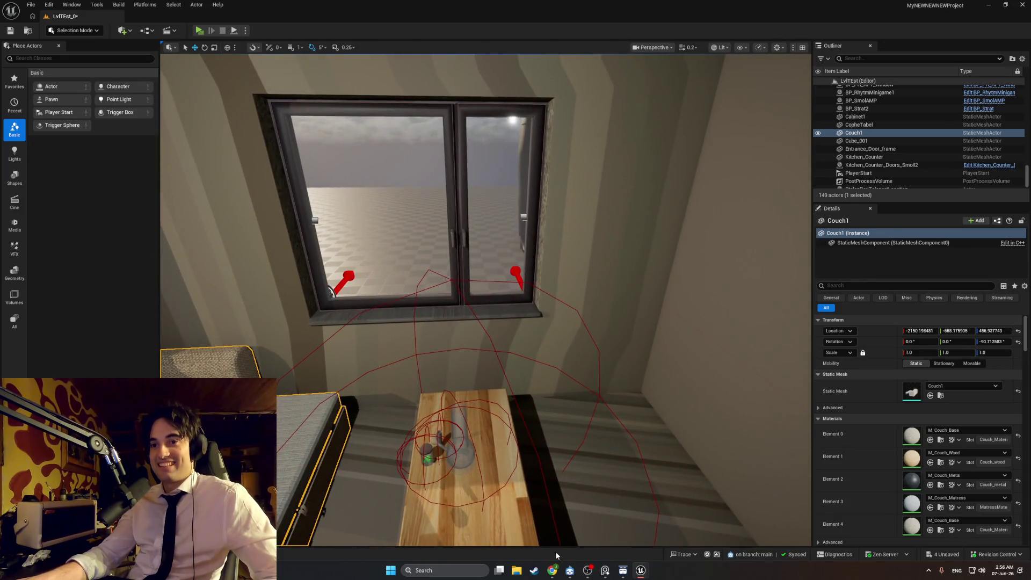
Bring the Chrome '2006 tv' image results back on screen
mouse_move(554, 572)
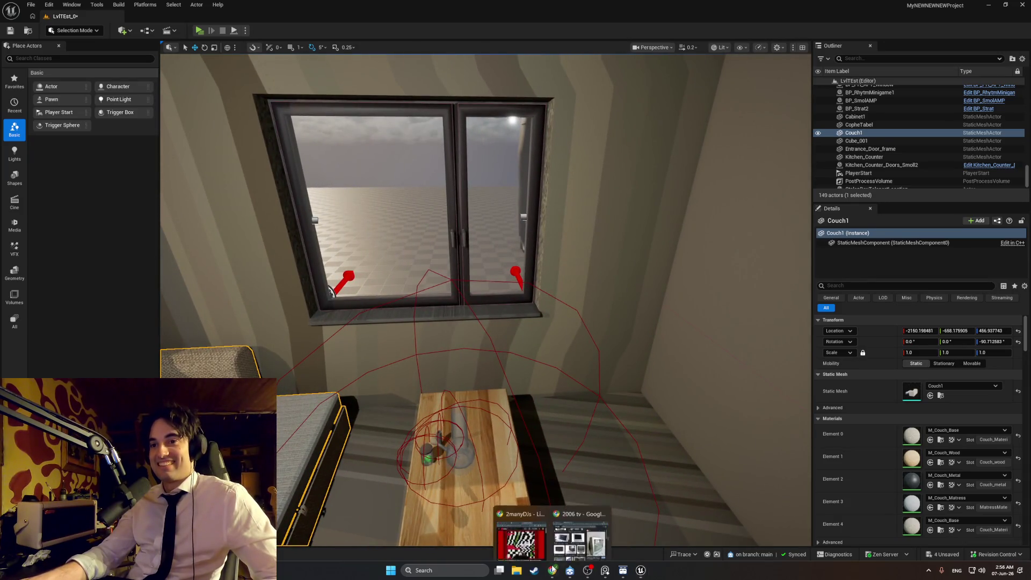
click(580, 542)
scroll(516, 322, down, 3)
scroll(363, 306, up, 2)
scroll(364, 306, up, 5)
Change the query to '2000 tv' and preview the Magnavox color TV from 2000
click(182, 102)
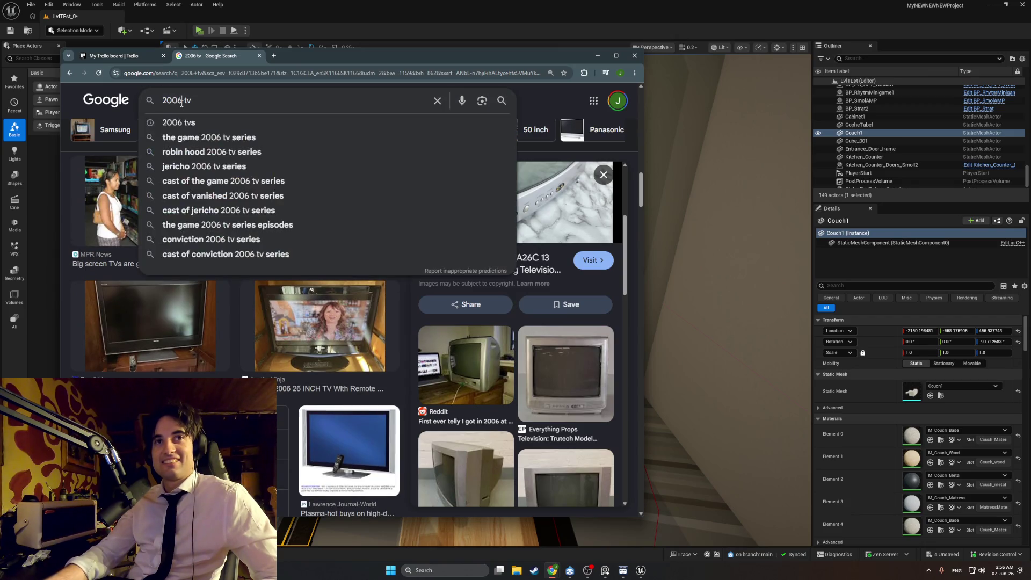
key(BackSpace)
text(0)
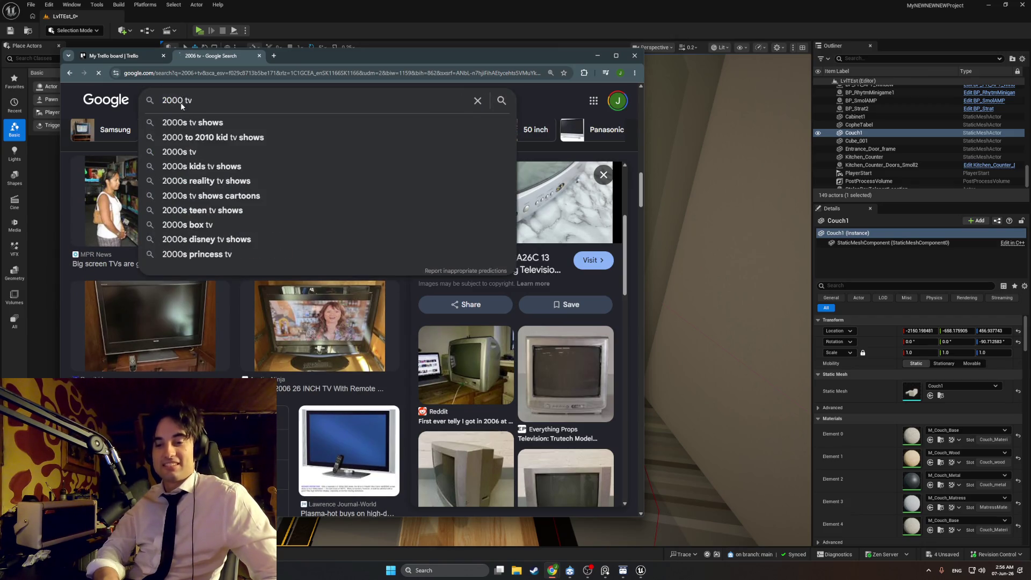
key(Return)
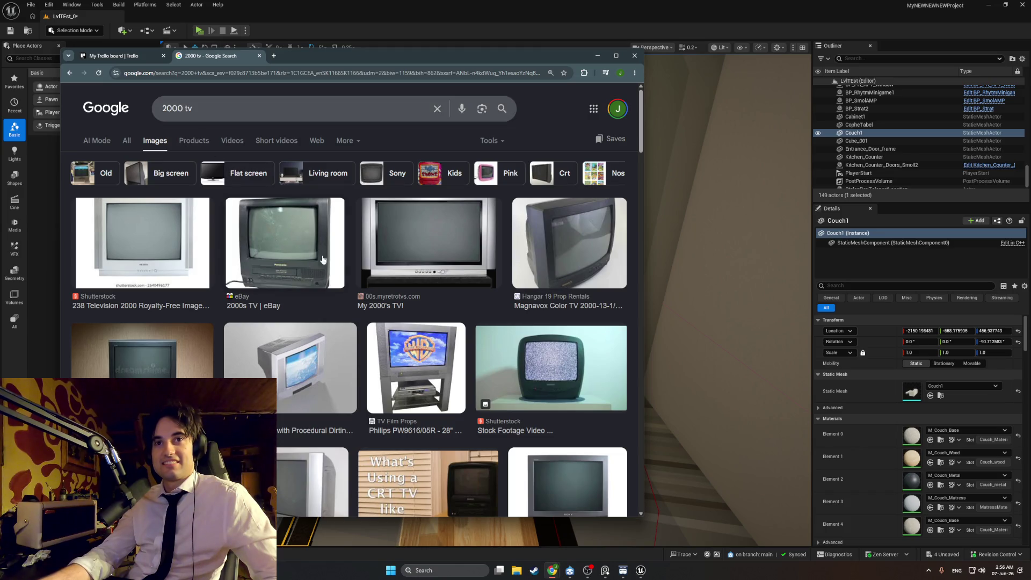
click(514, 253)
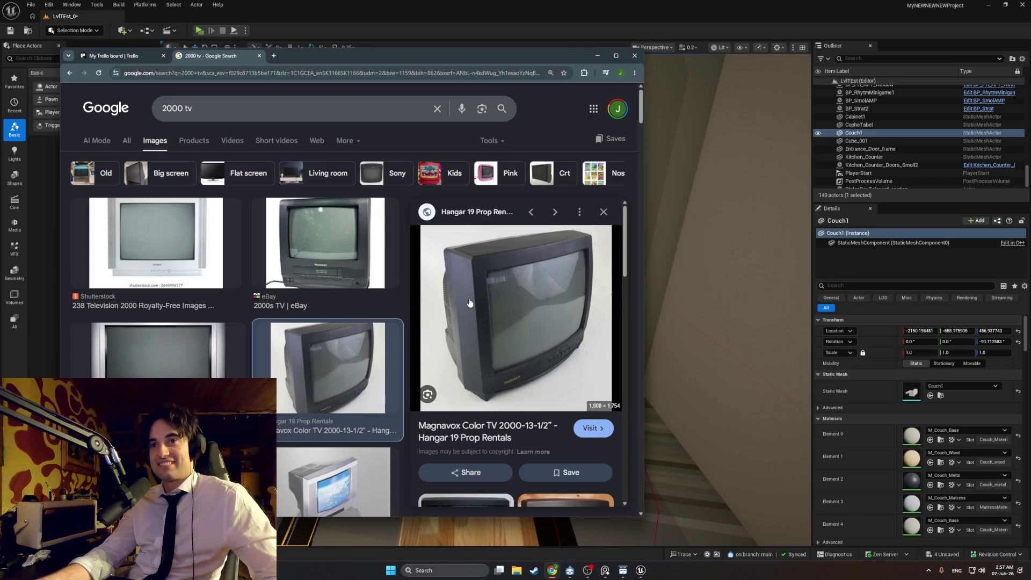
scroll(469, 302, down, 3)
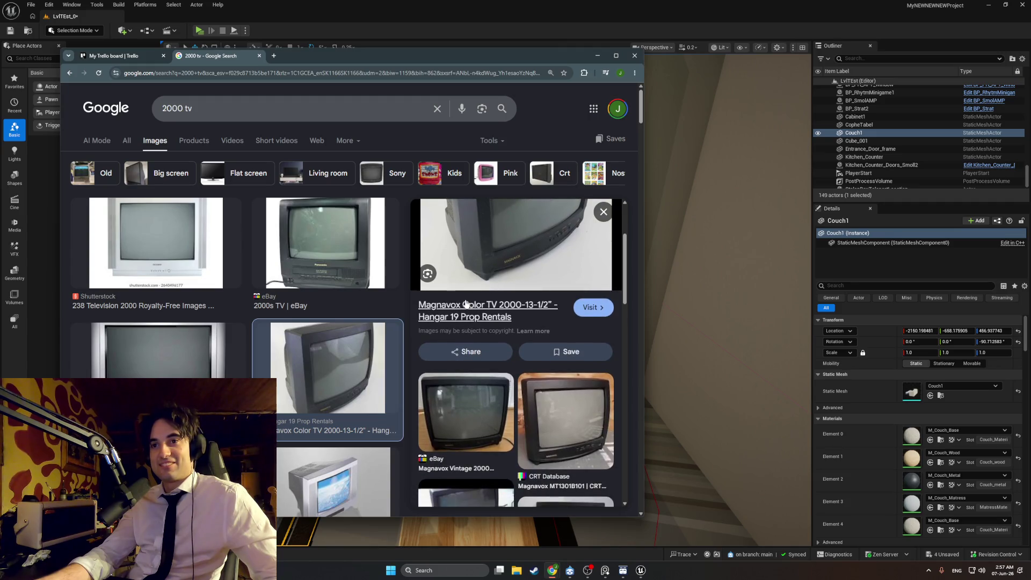
scroll(350, 313, down, 4)
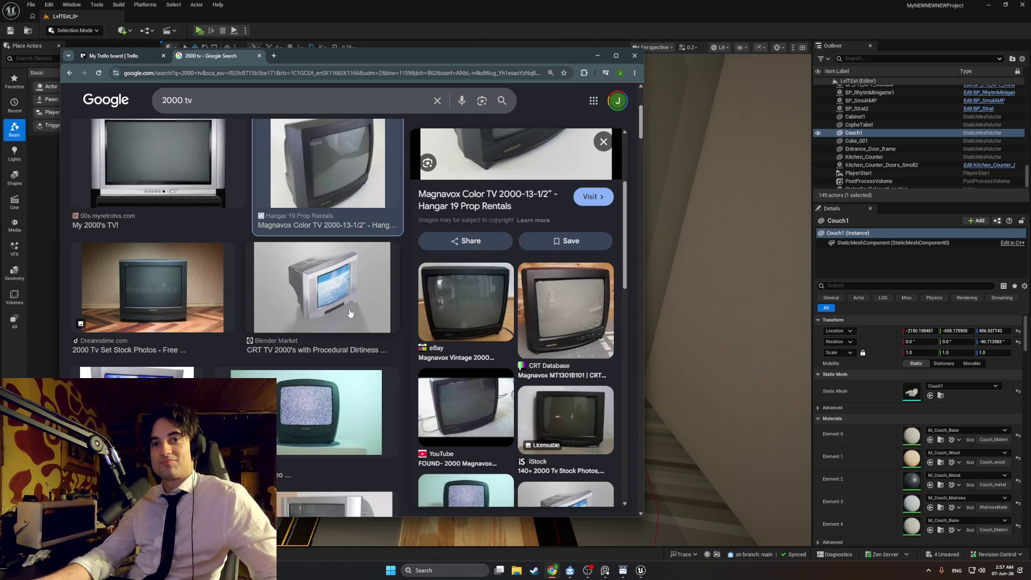
scroll(349, 312, down, 2)
scroll(499, 236, up, 3)
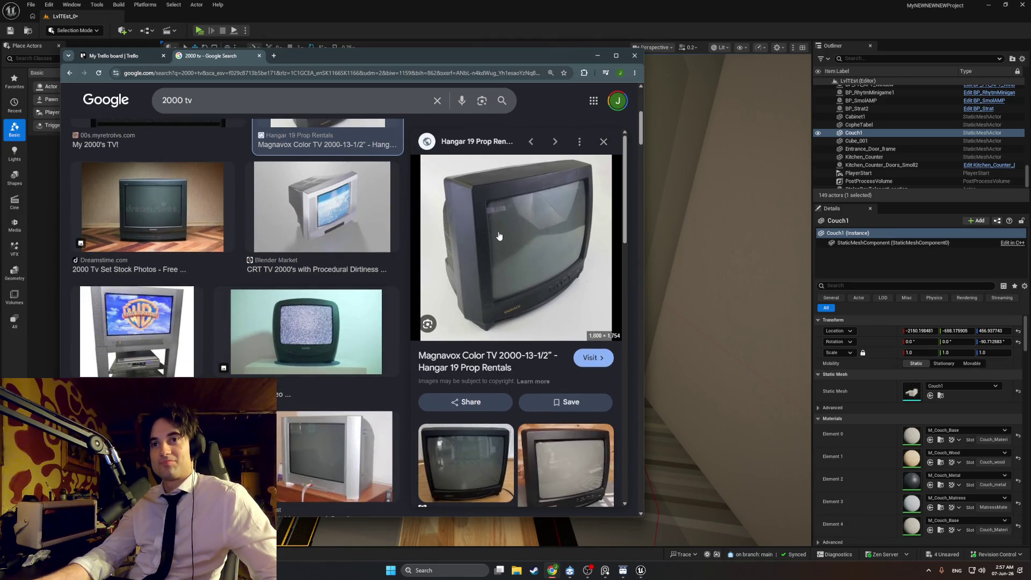
Bring the Unreal editor to the front and pull the view back over the apartment
click(684, 229)
click(334, 101)
mouse_move(271, 162)
mouse_down()
mouse_move(226, 199)
mouse_move(167, 210)
mouse_move(376, 268)
mouse_move(349, 280)
mouse_move(462, 478)
mouse_up()
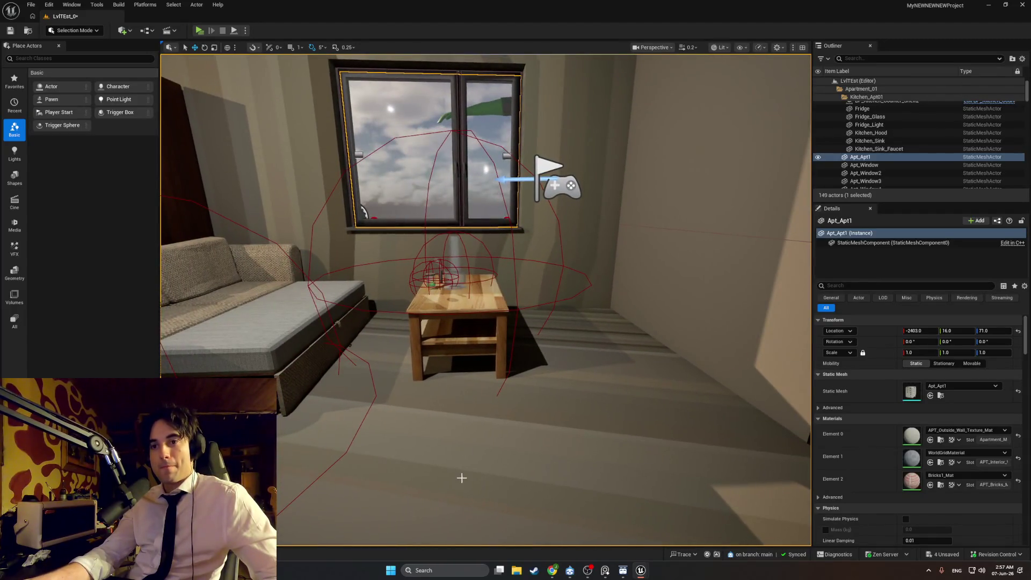
Launch Blender by searching 'blender' in the Windows search
click(431, 565)
text(blender)
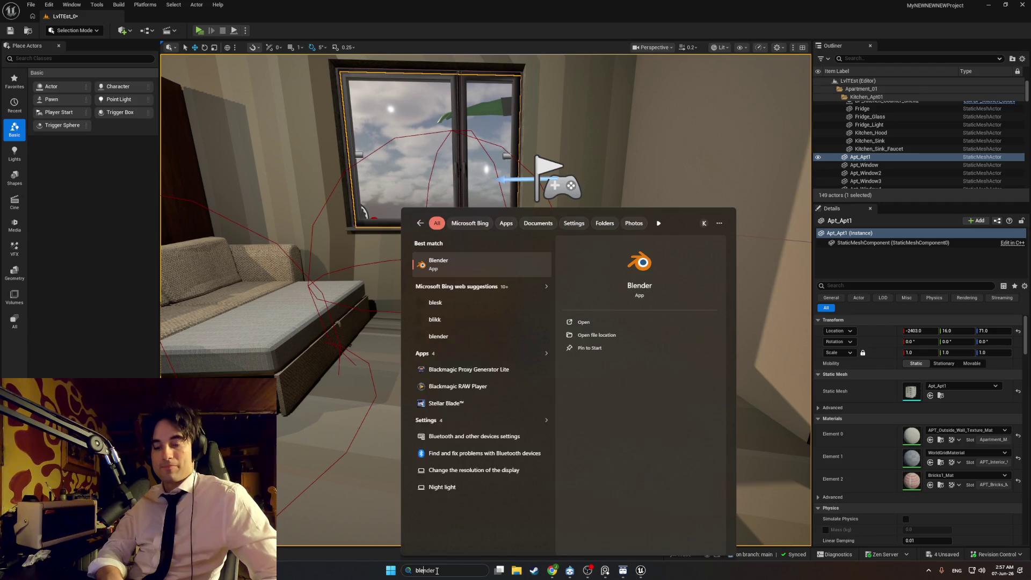
key(Return)
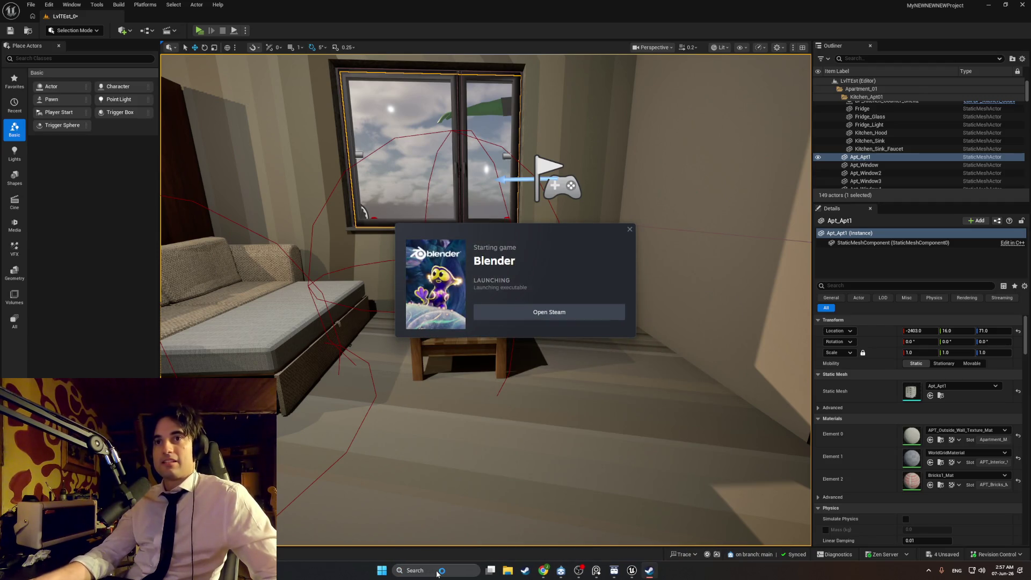
mouse_move(614, 571)
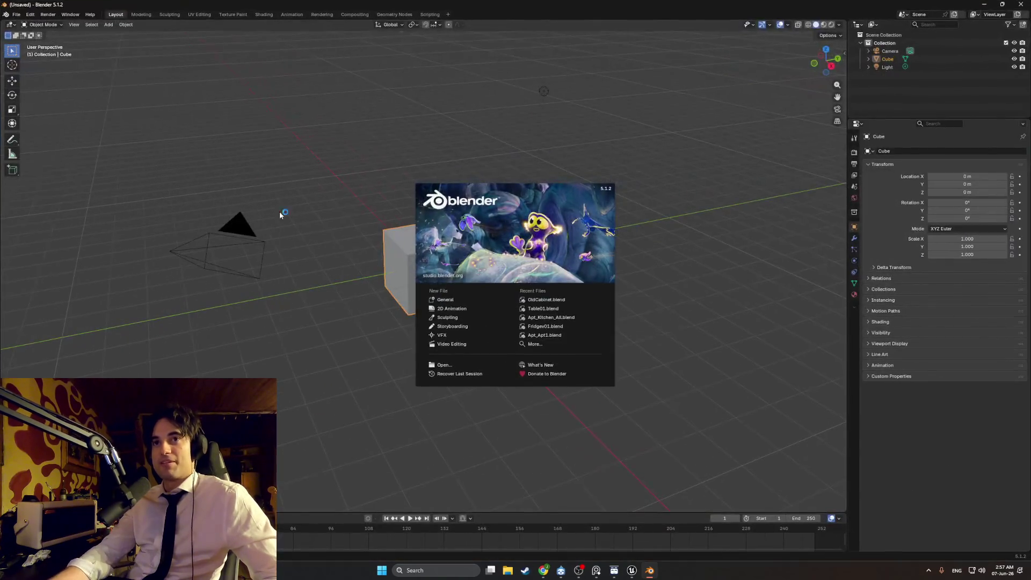
Delete the default Camera and Light from the Outliner
mouse_move(449, 284)
mouse_down()
mouse_move(437, 277)
mouse_move(486, 285)
mouse_move(486, 306)
mouse_move(448, 311)
mouse_up()
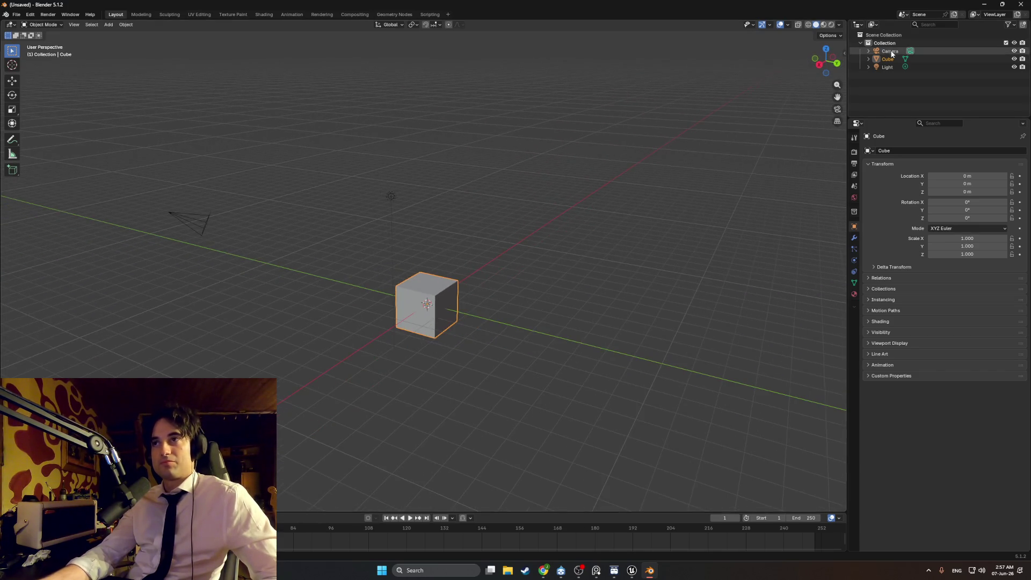
click(891, 51)
key(Delete)
click(885, 59)
key(Delete)
In Edit Mode, extrude the cube's top face downward to flatten it into a slab
click(430, 301)
scroll(438, 284, up, 3)
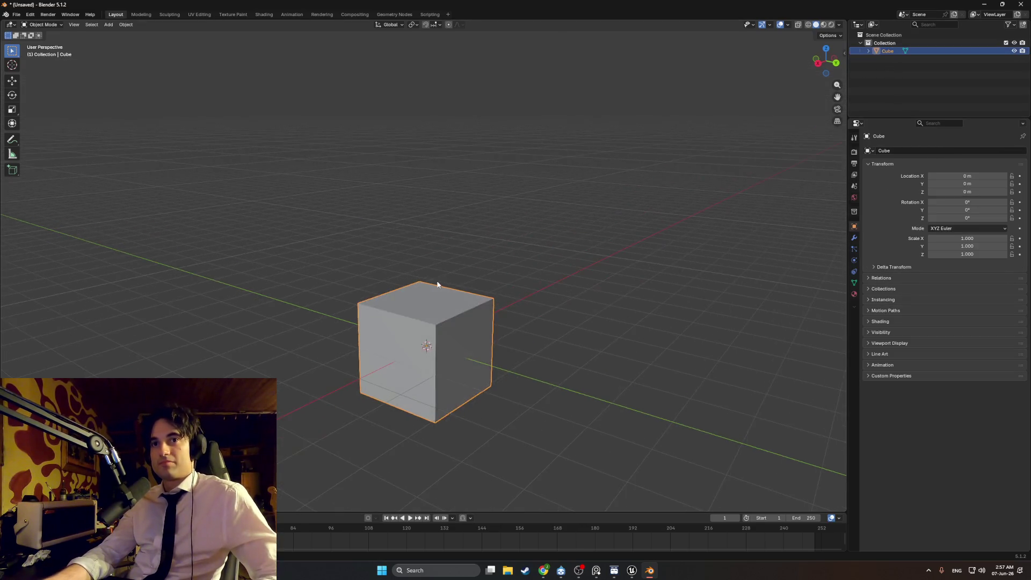
key(Tab)
scroll(429, 288, down, 3)
click(420, 291)
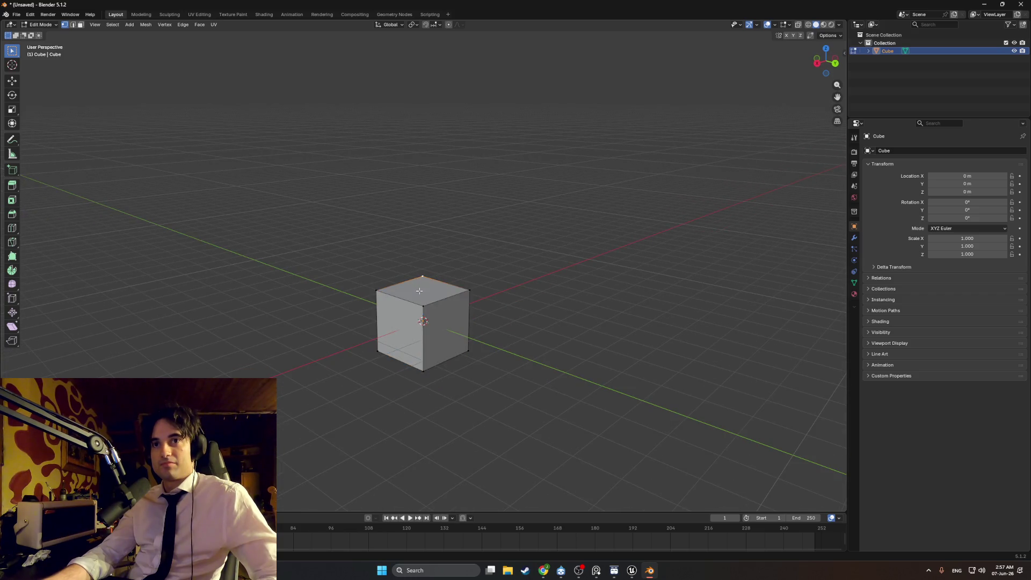
key(e)
key(Escape)
key(e)
key(Escape)
key(alt+a)
click(427, 303)
key(e)
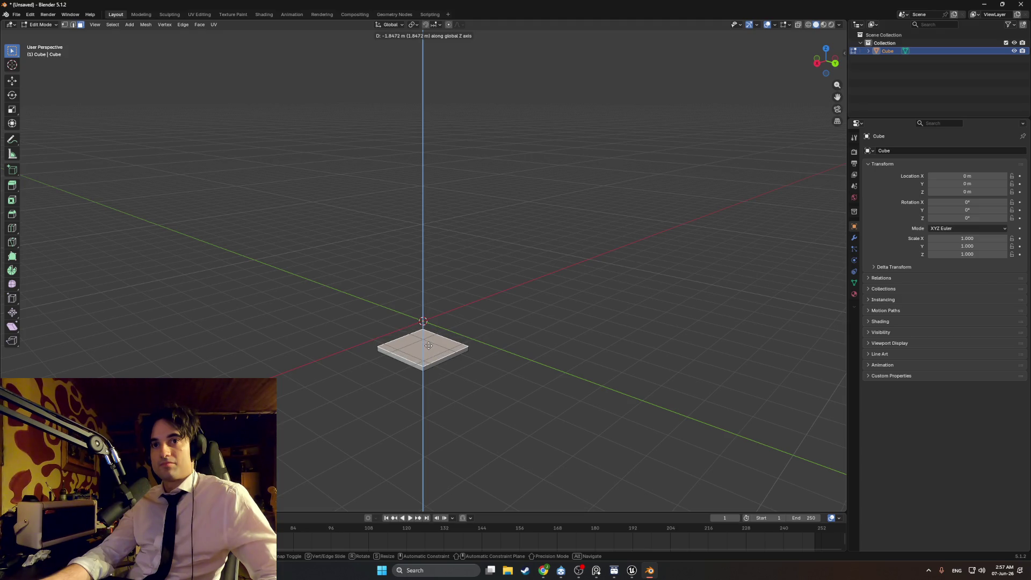
click(429, 345)
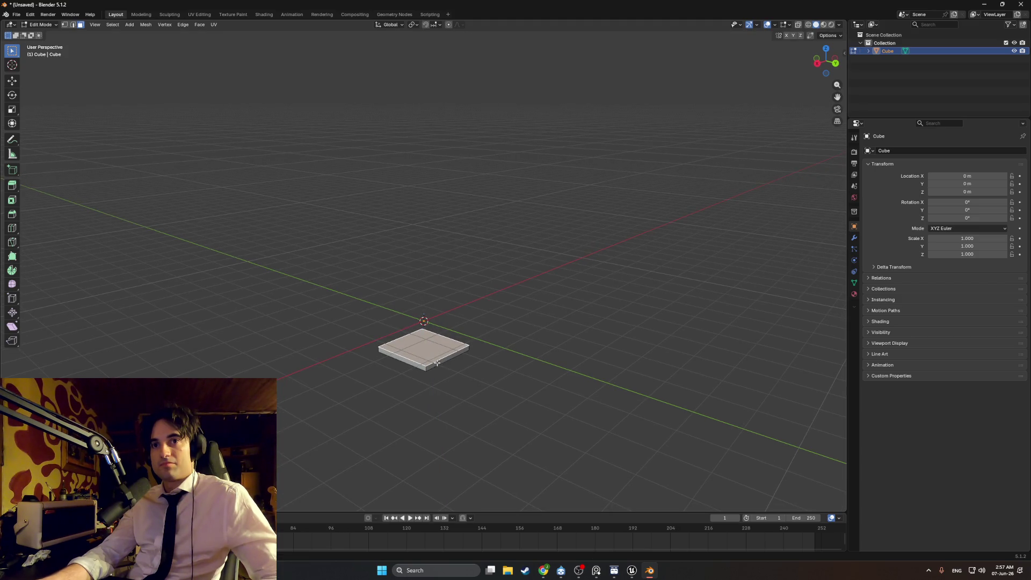
Extrude a side face along Y to stretch the slab into a long board
click(436, 363)
key(e)
key(y)
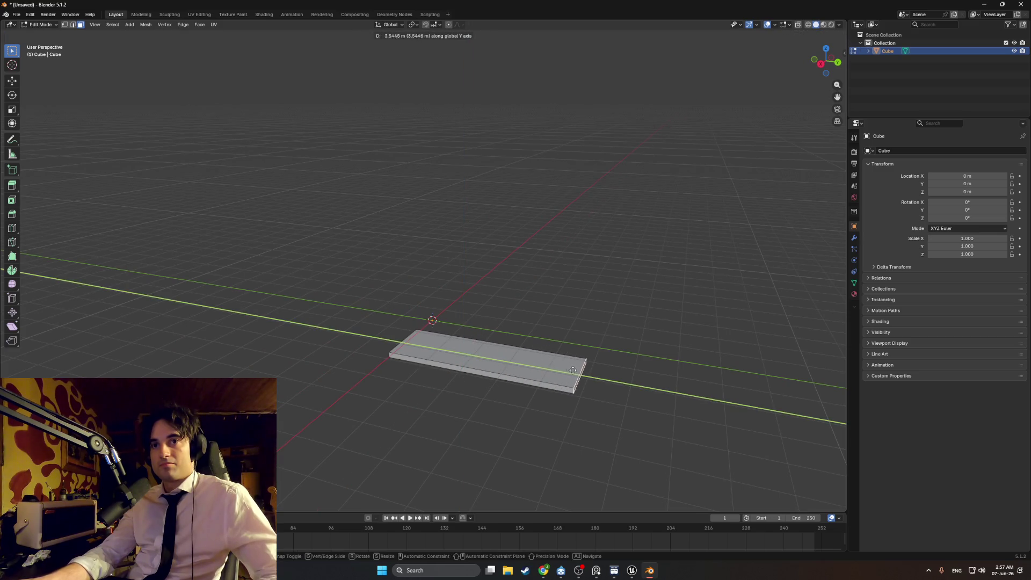
click(570, 370)
scroll(408, 361, up, 3)
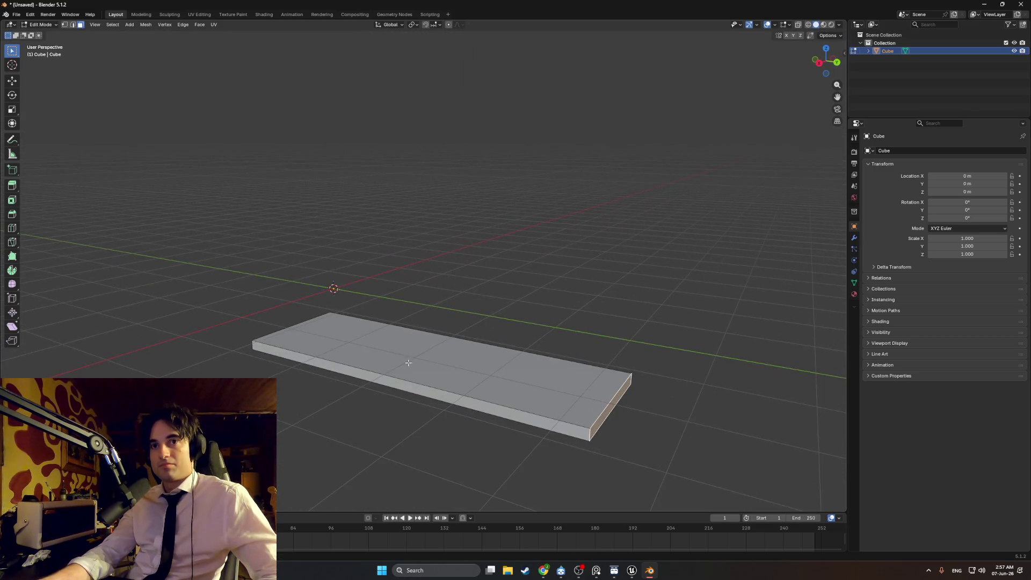
Move the board's top face along Z to set its thickness, then select the whole board
key(1)
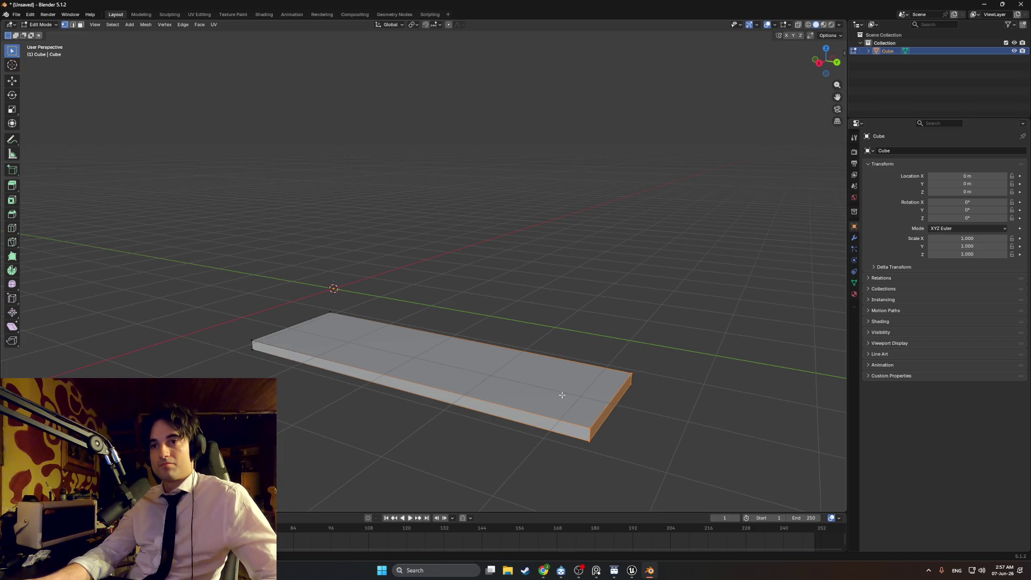
key(2)
click(561, 395)
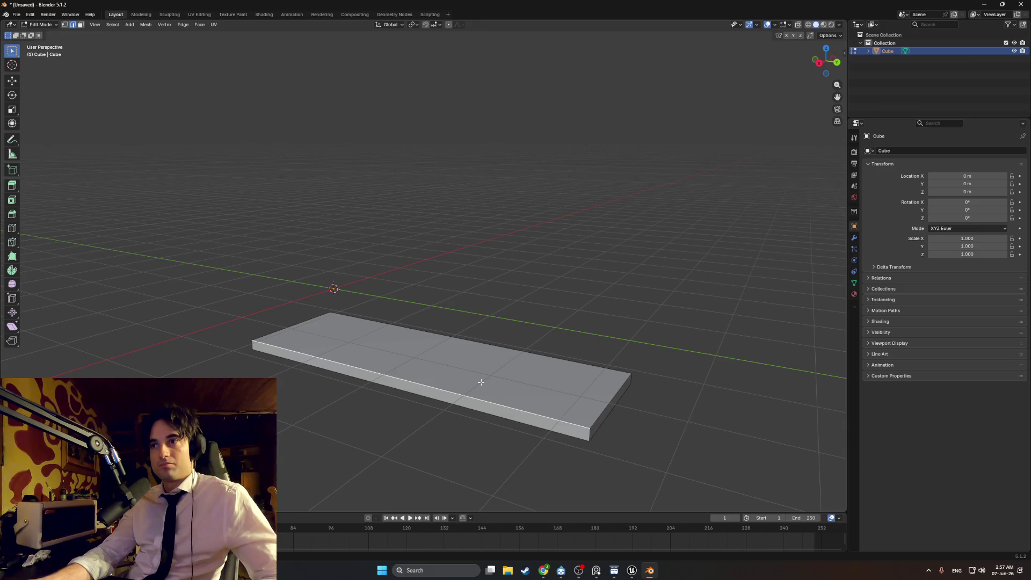
key(3)
click(471, 377)
key(g)
key(z)
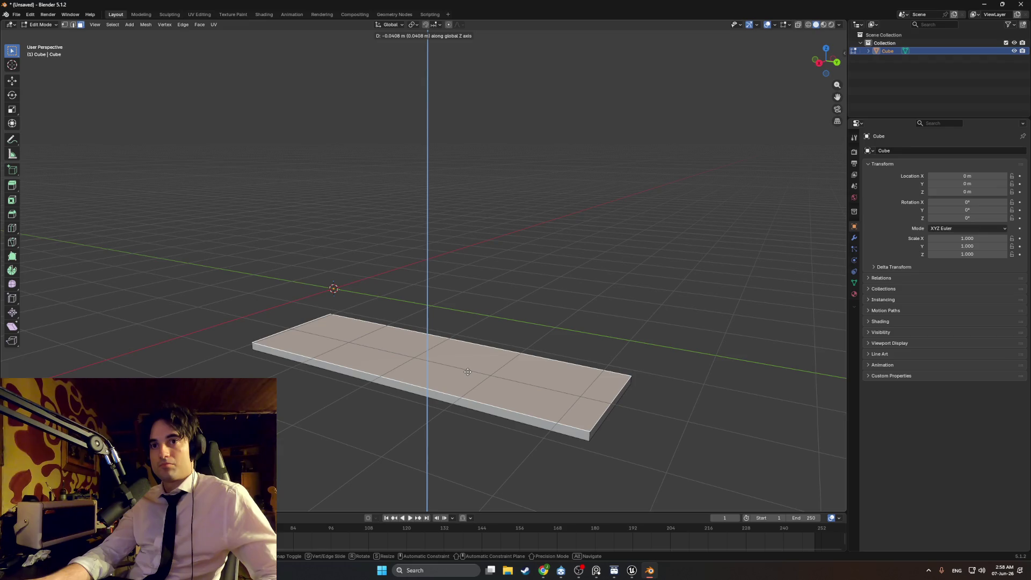
click(467, 371)
key(alt+a)
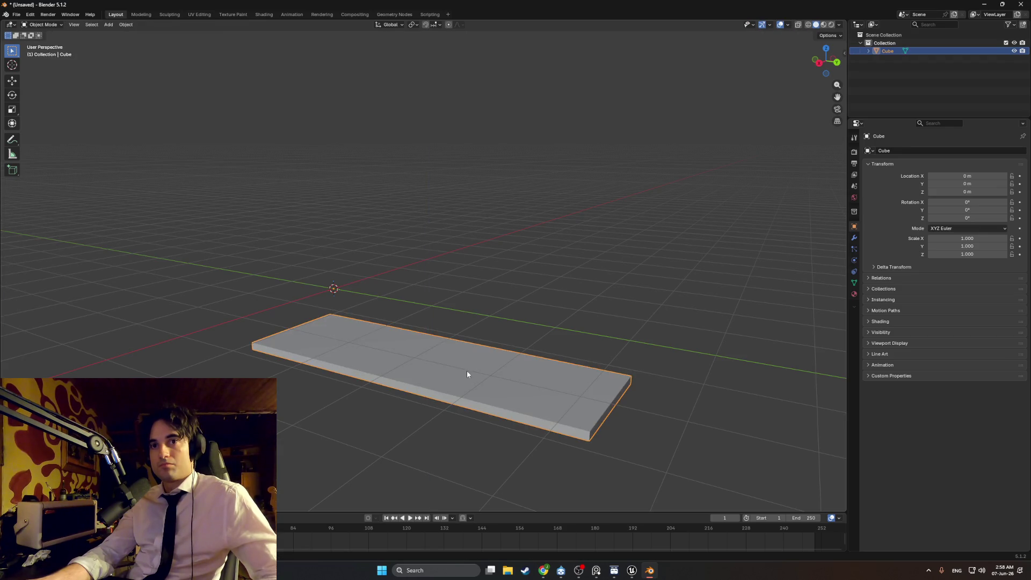
click(466, 372)
Place a copy of the board straight above the first on Z
key(g)
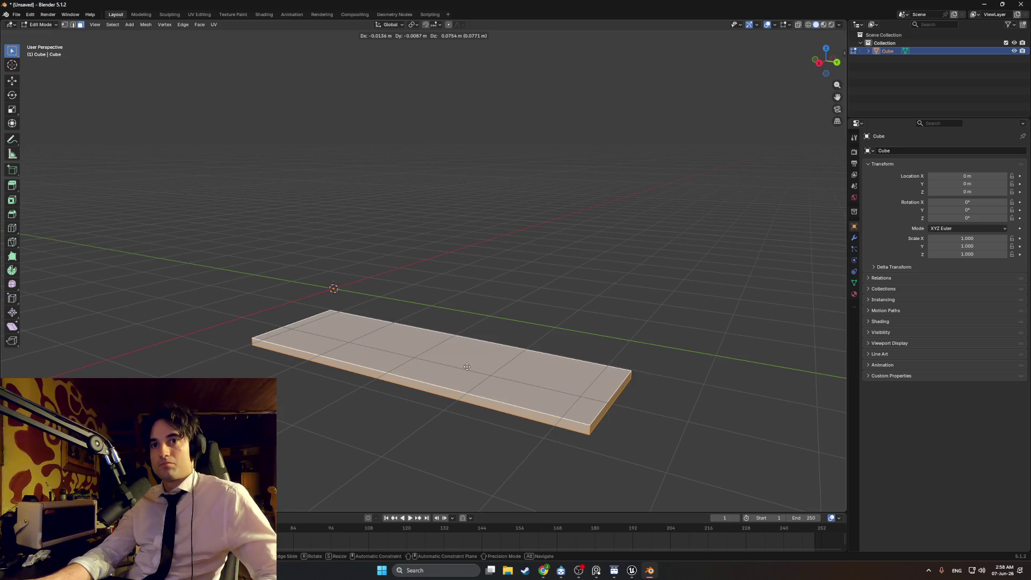
key(z)
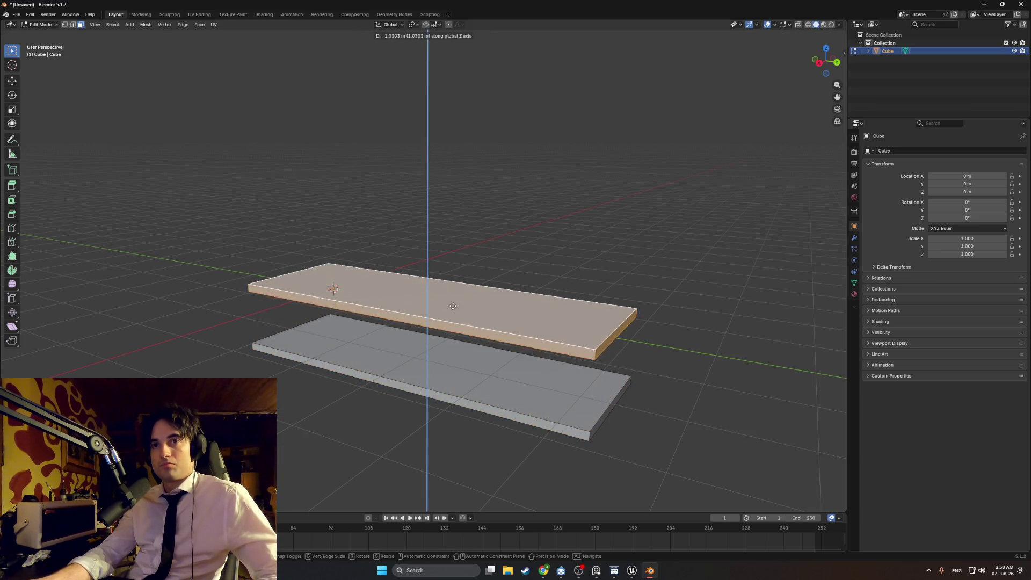
click(505, 291)
drag(505, 291, 517, 303)
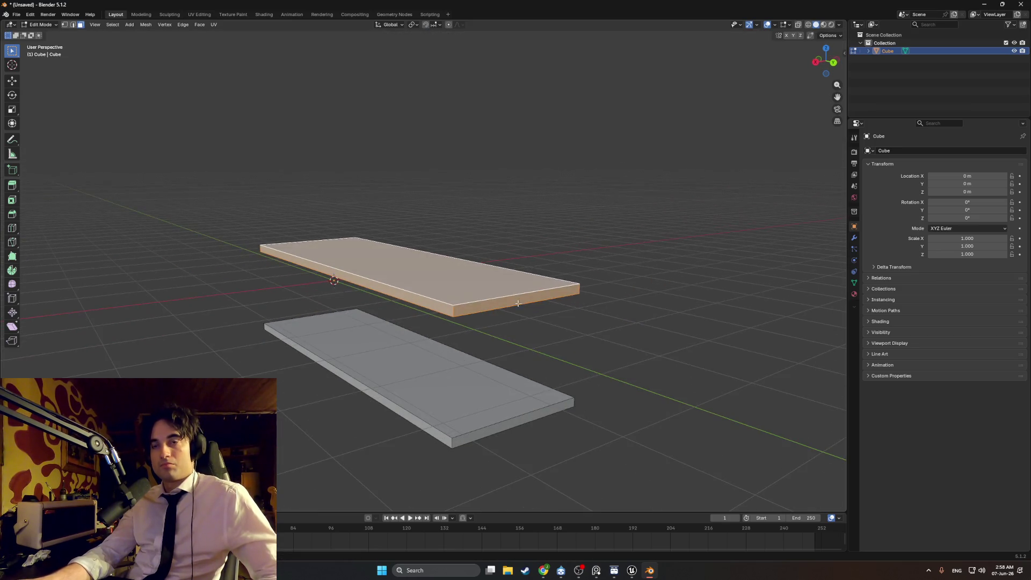
Delete the right-end face of the lower and upper boards
double_click(510, 416)
scroll(513, 403, down, 2)
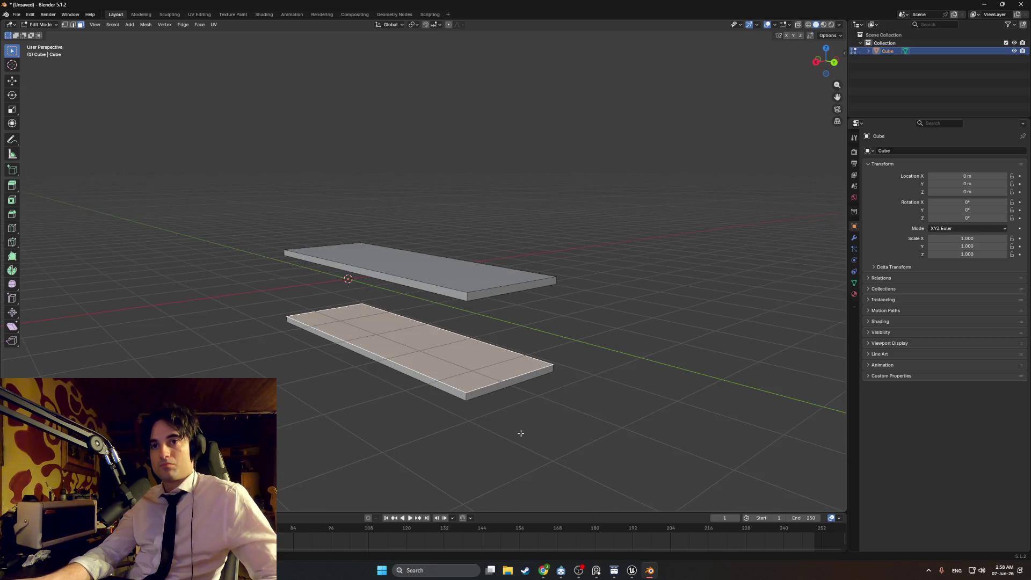
click(488, 397)
drag(488, 397, 509, 387)
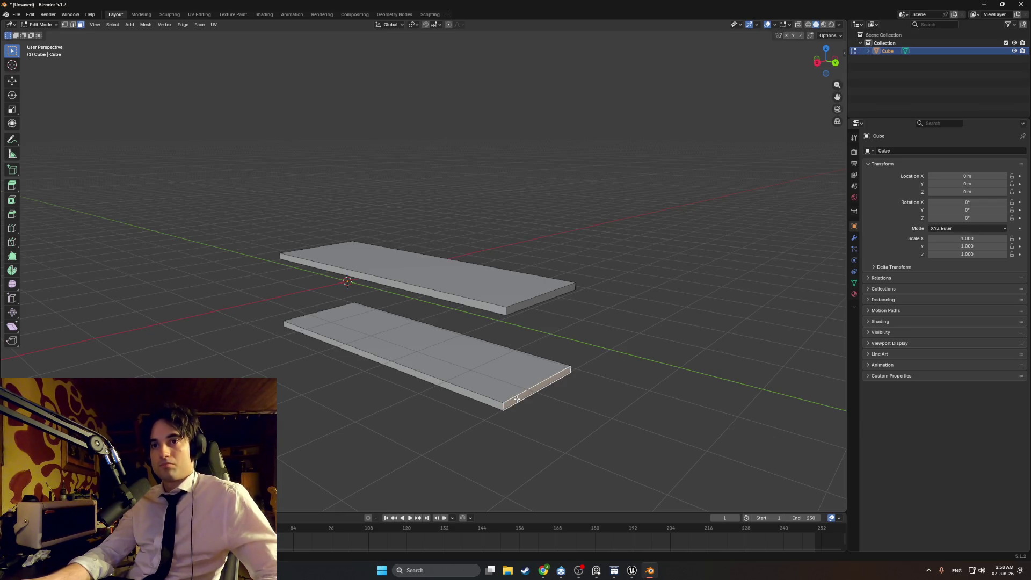
key(x)
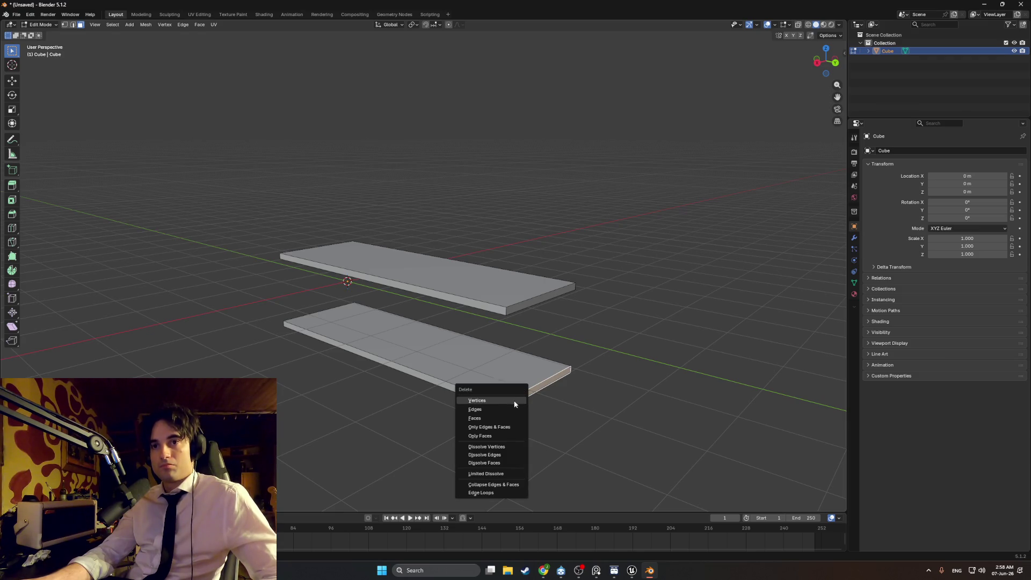
click(500, 418)
key(x)
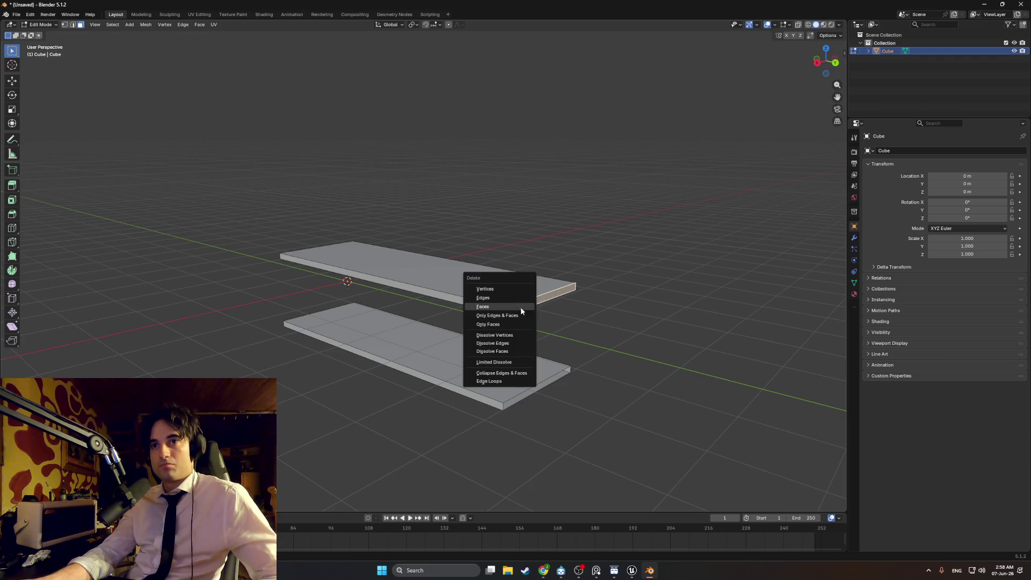
click(500, 307)
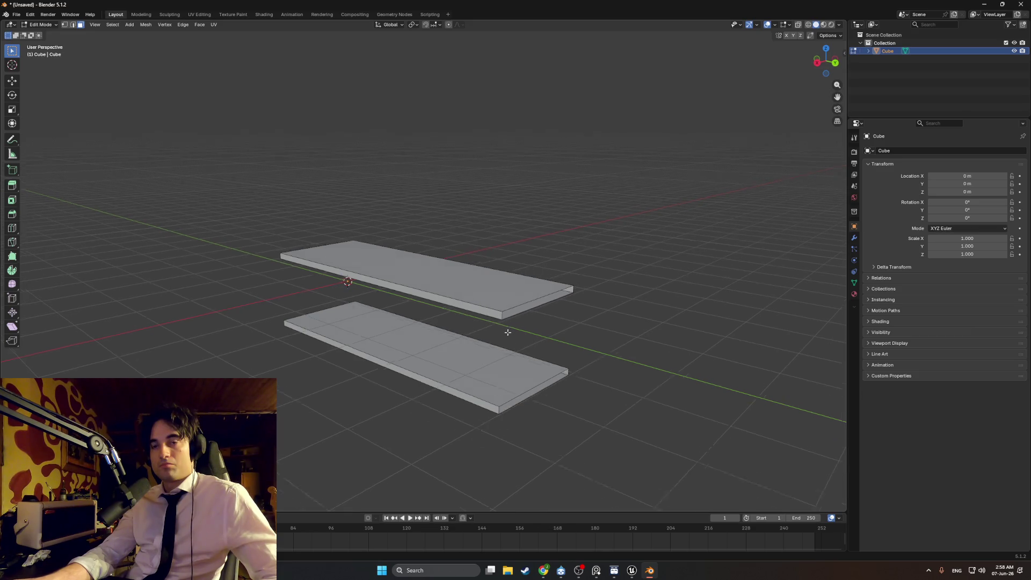
drag(490, 367, 509, 364)
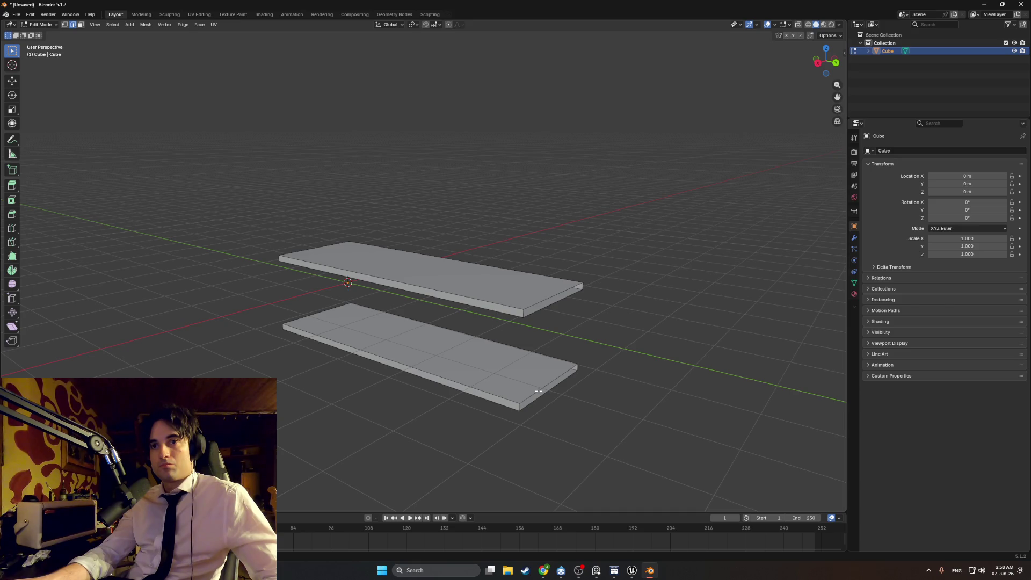
mouse_move(546, 380)
mouse_down()
mouse_move(537, 372)
mouse_move(576, 373)
mouse_up()
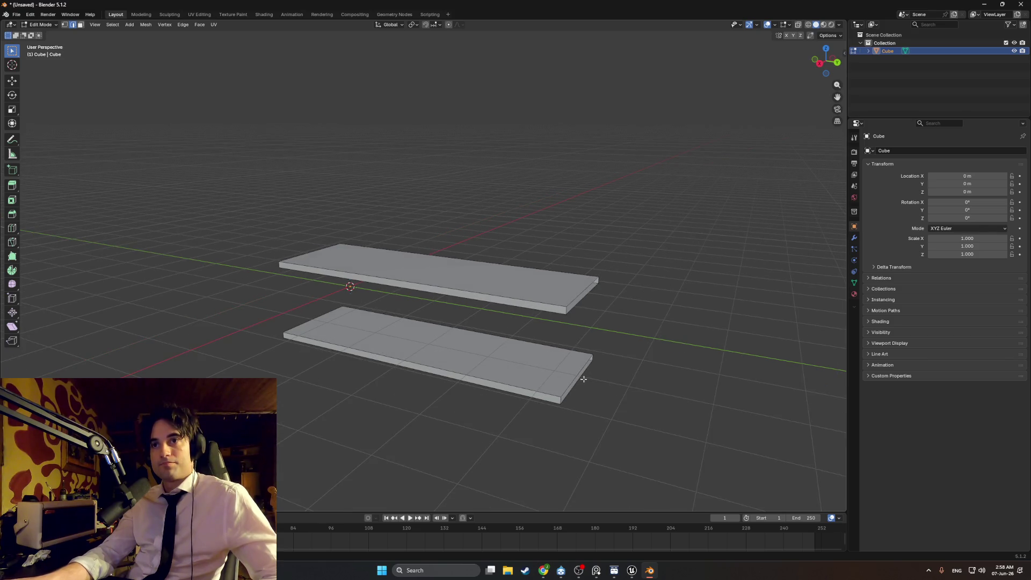
Add a new cube and slide it along Y to the boards' end
key(shift+a)
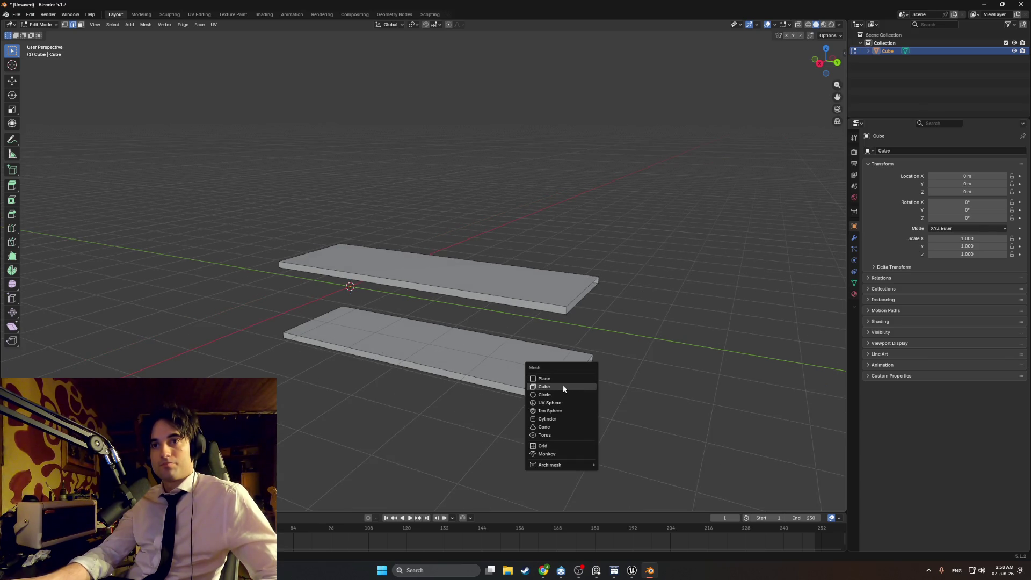
click(562, 385)
scroll(345, 288, down, 1)
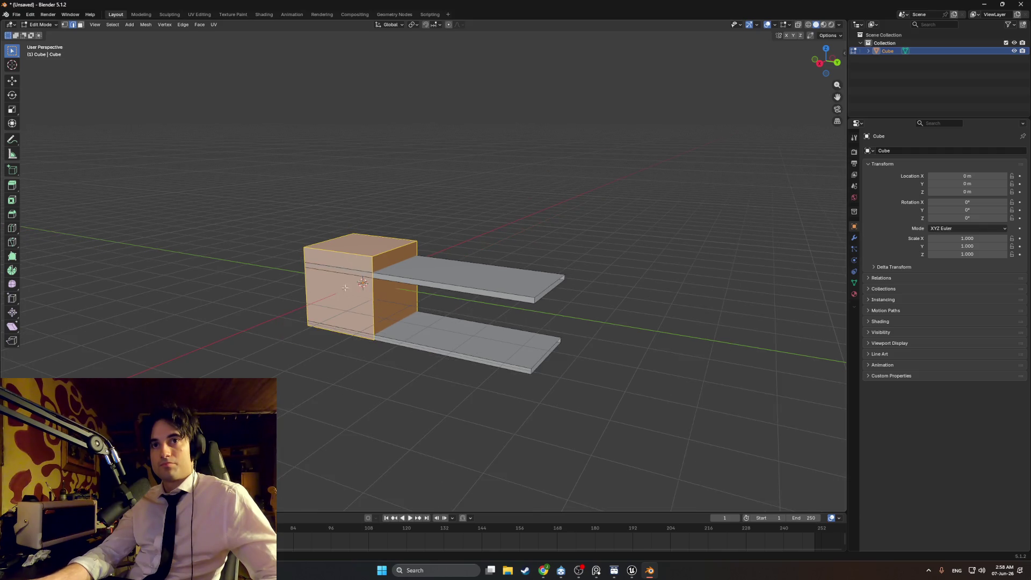
key(g)
key(y)
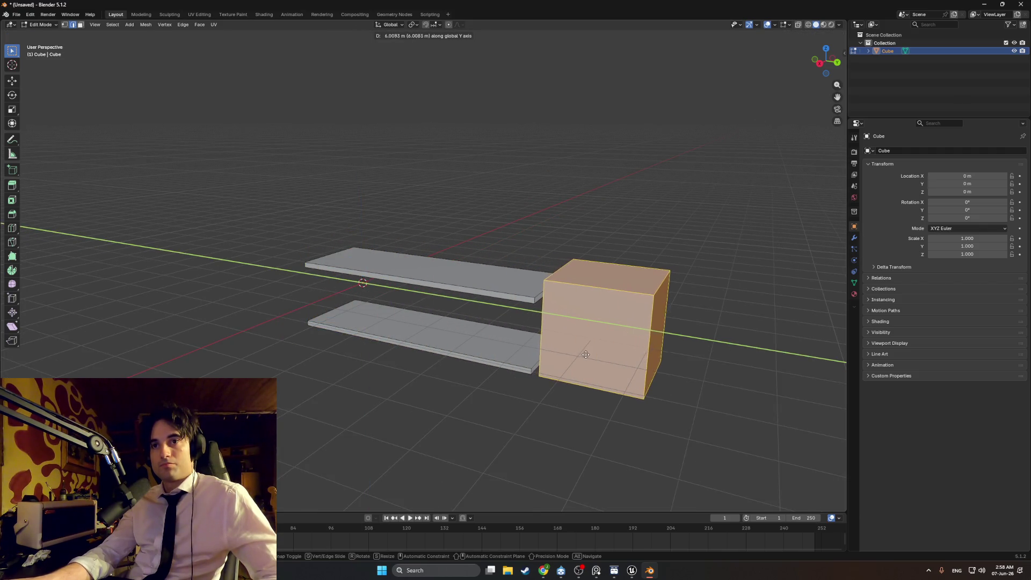
click(418, 97)
key(alt+a)
Set the snapping target to Edge instead of Increment
click(440, 25)
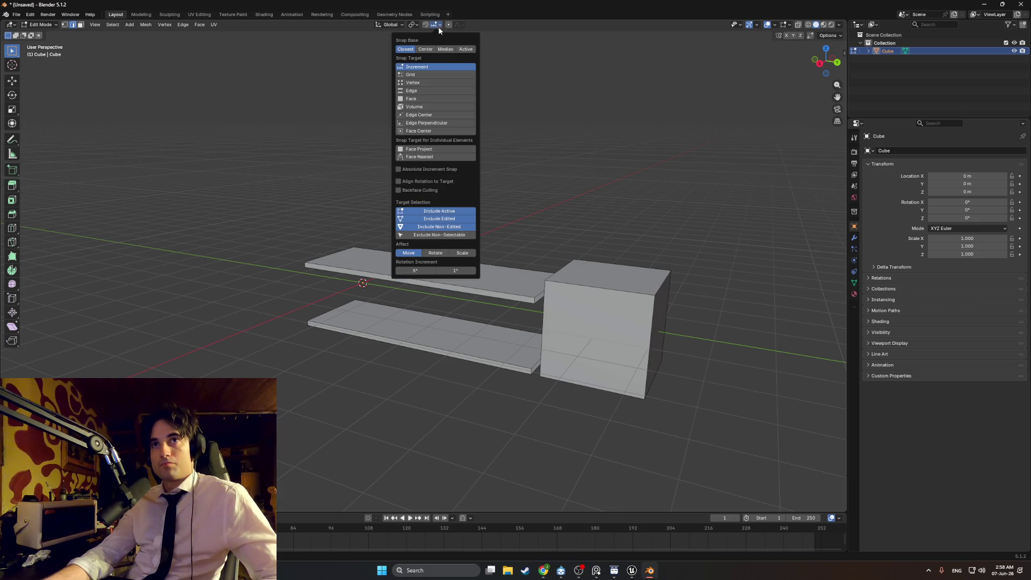
click(430, 89)
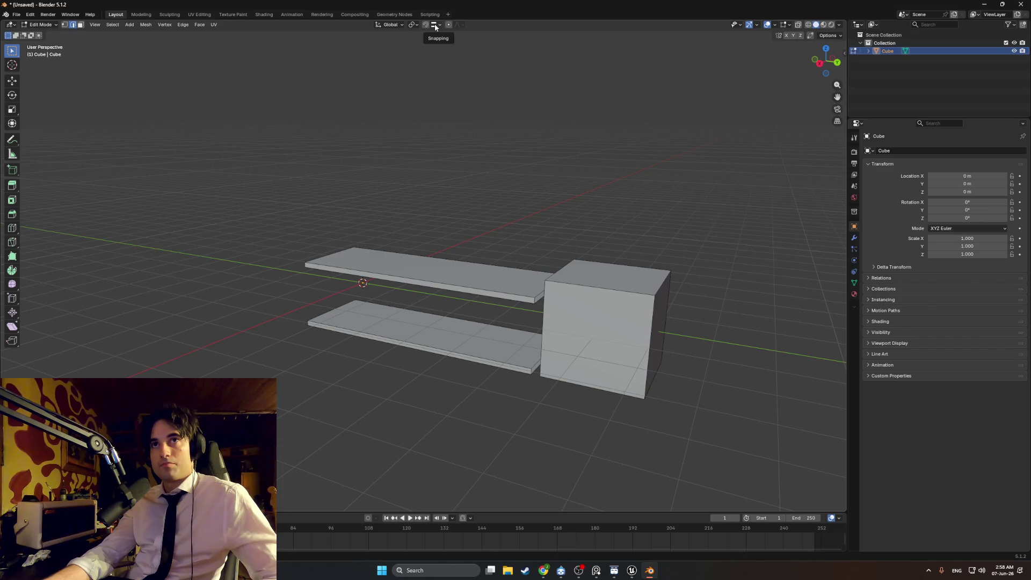
scroll(546, 169, up, 3)
mouse_move(602, 219)
mouse_down()
mouse_move(643, 226)
mouse_move(675, 253)
mouse_move(664, 259)
mouse_move(602, 215)
mouse_move(441, 57)
mouse_up()
Lower the cube's top face on Z to sit level with the top board
click(664, 259)
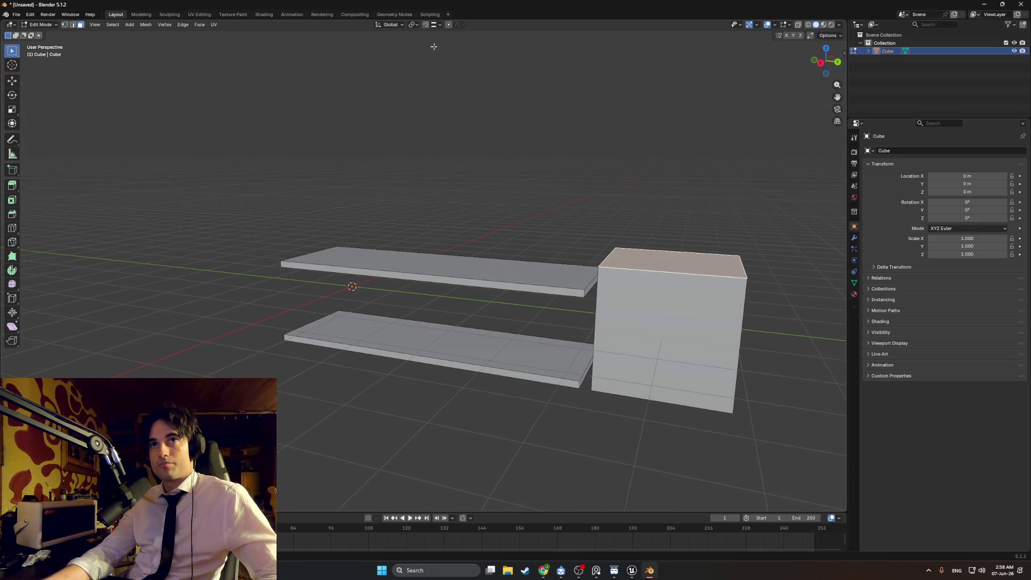
key(g)
key(z)
key(z)
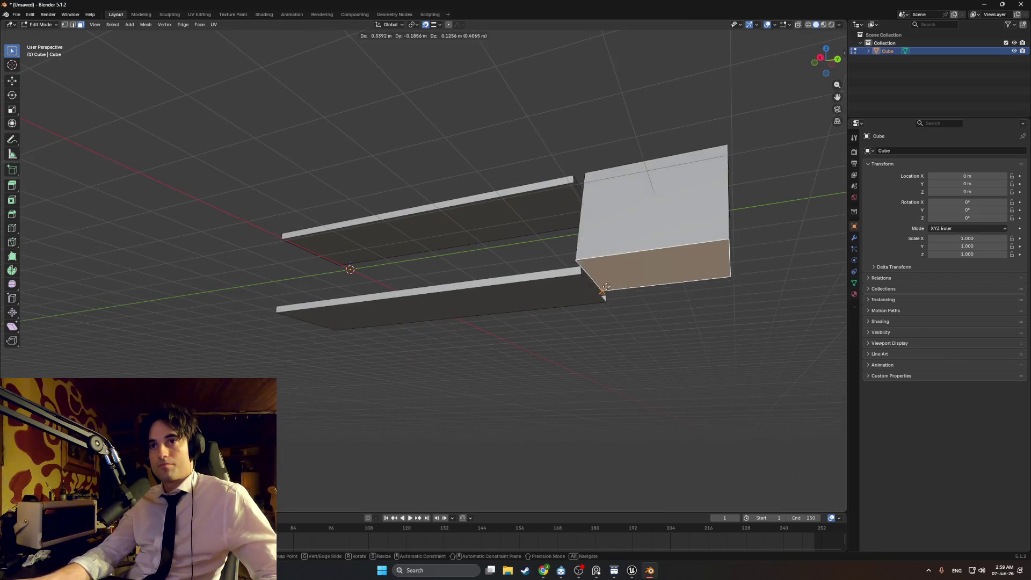
key(z)
click(603, 290)
Move the cube's side faces along Y to thin it into an end panel against the shelves
click(626, 292)
key(g)
key(y)
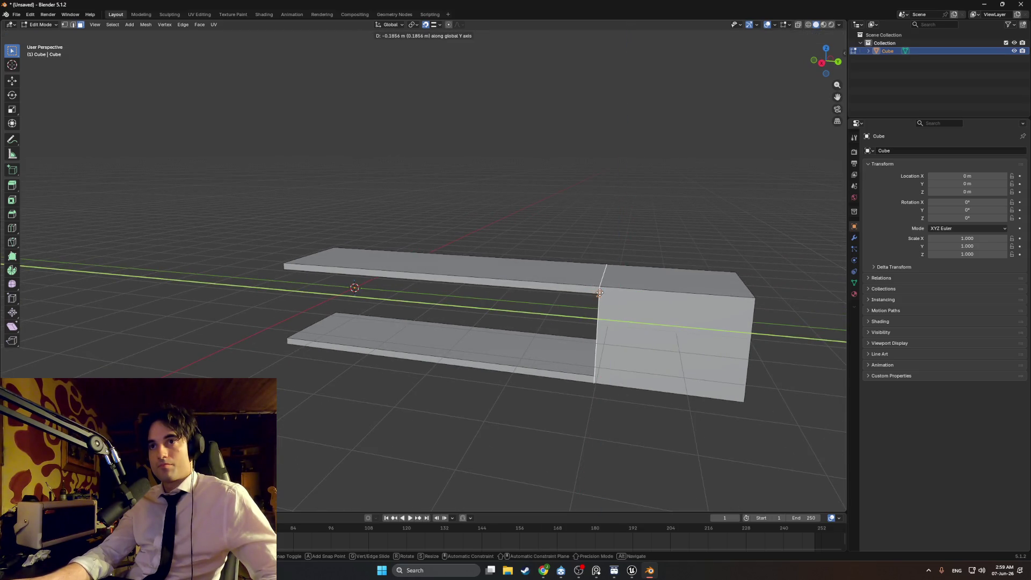
click(711, 329)
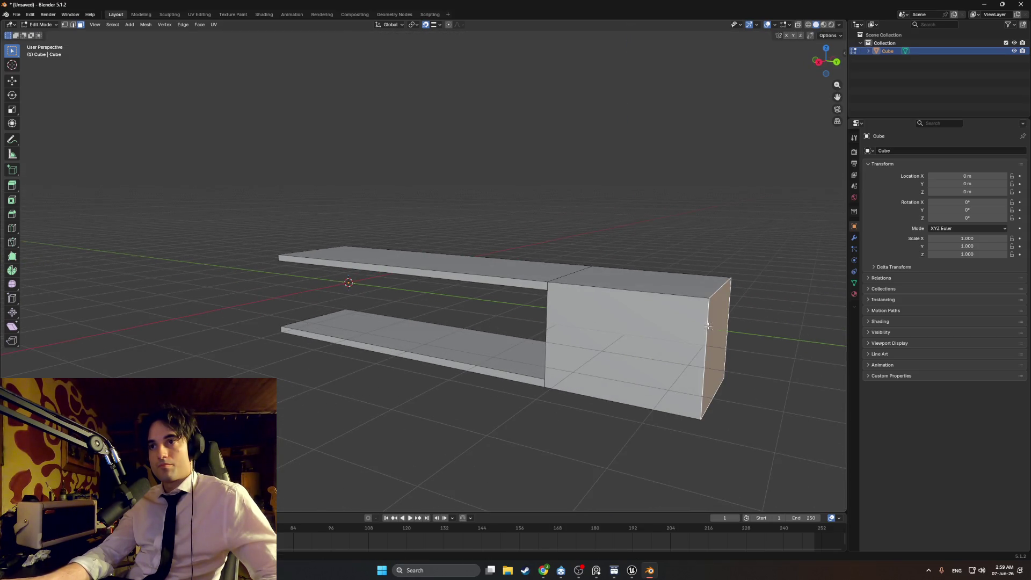
key(g)
key(y)
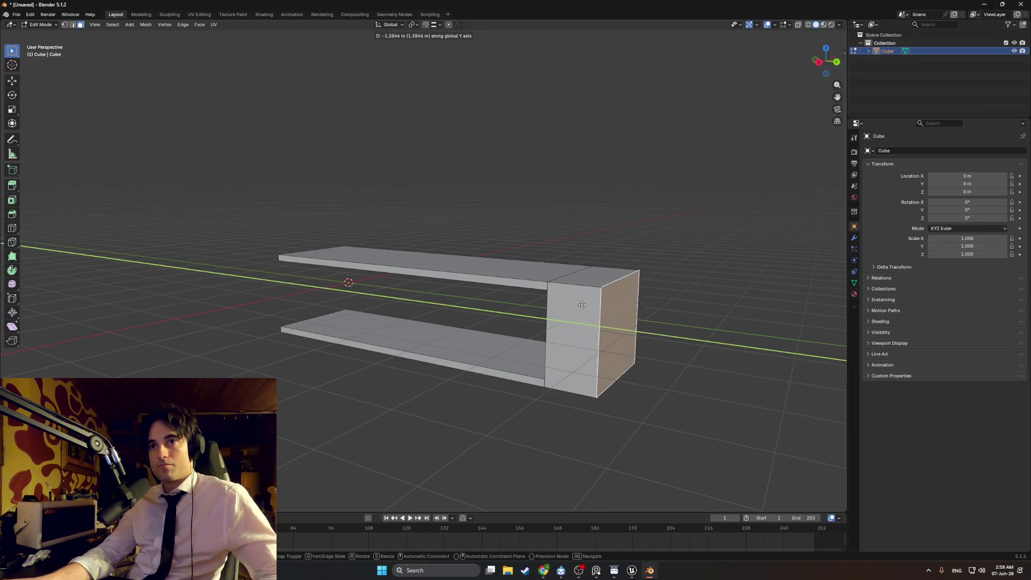
click(544, 302)
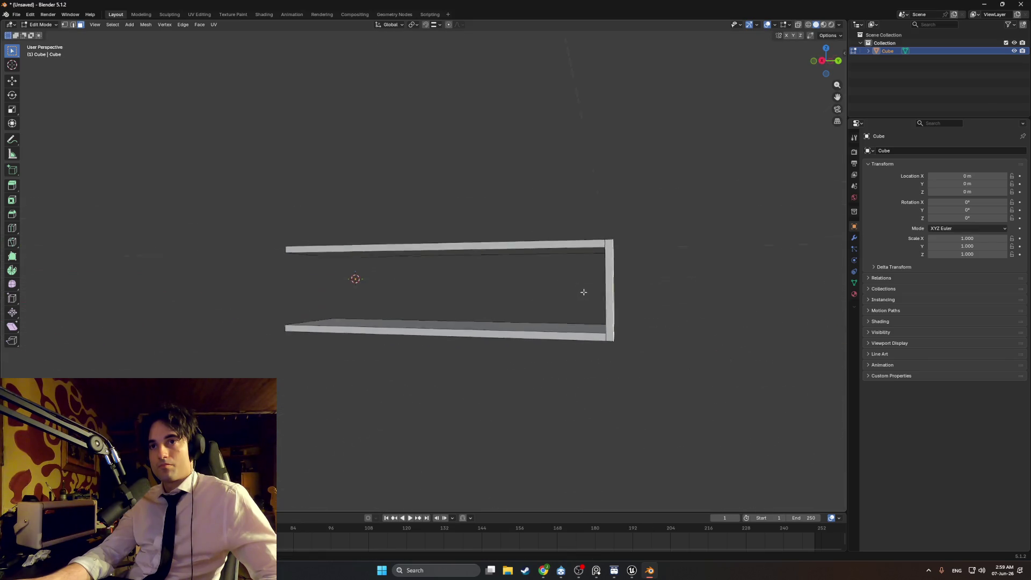
mouse_move(584, 293)
mouse_down()
mouse_move(576, 307)
mouse_move(603, 313)
mouse_move(608, 235)
mouse_move(542, 237)
mouse_move(389, 288)
mouse_up()
click(610, 307)
Slide the end face along Y with snapping on until it meets the shelves' left end
drag(269, 279, 530, 281)
key(g)
key(y)
click(230, 313)
drag(230, 314, 315, 294)
key(shift+Tab)
key(g)
key(y)
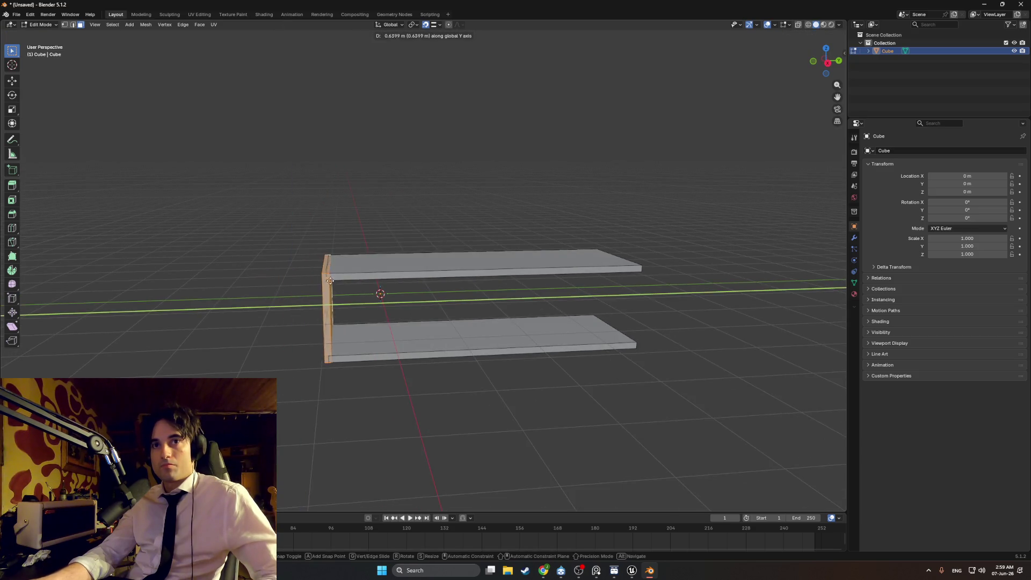
click(324, 268)
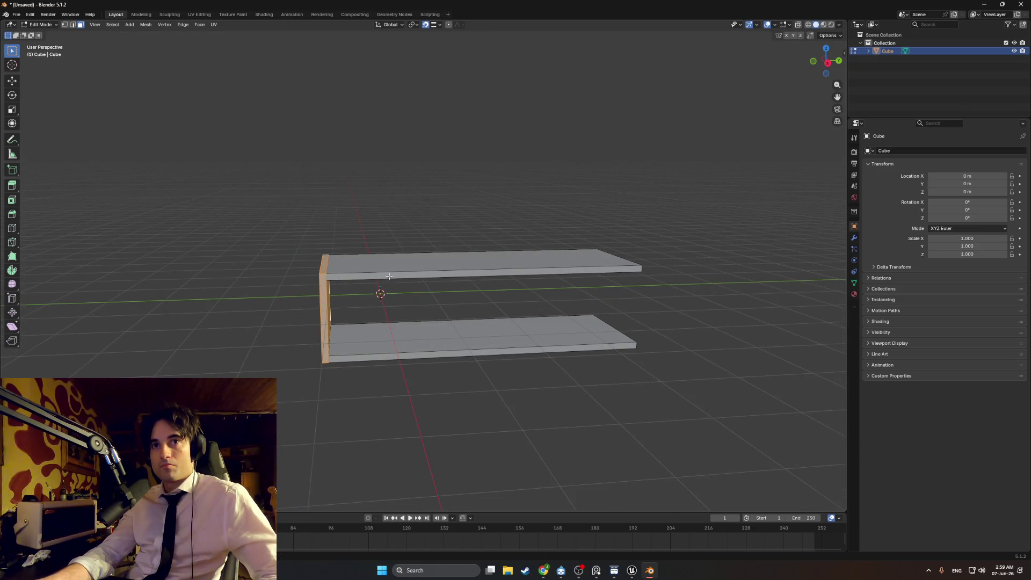
drag(391, 278, 390, 265)
key(ctrl+z)
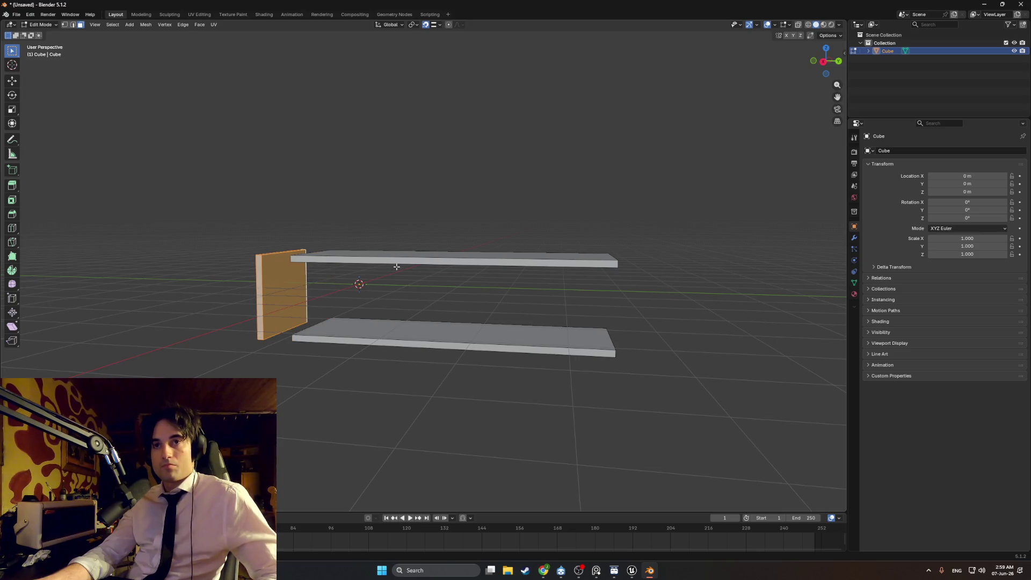
key(g)
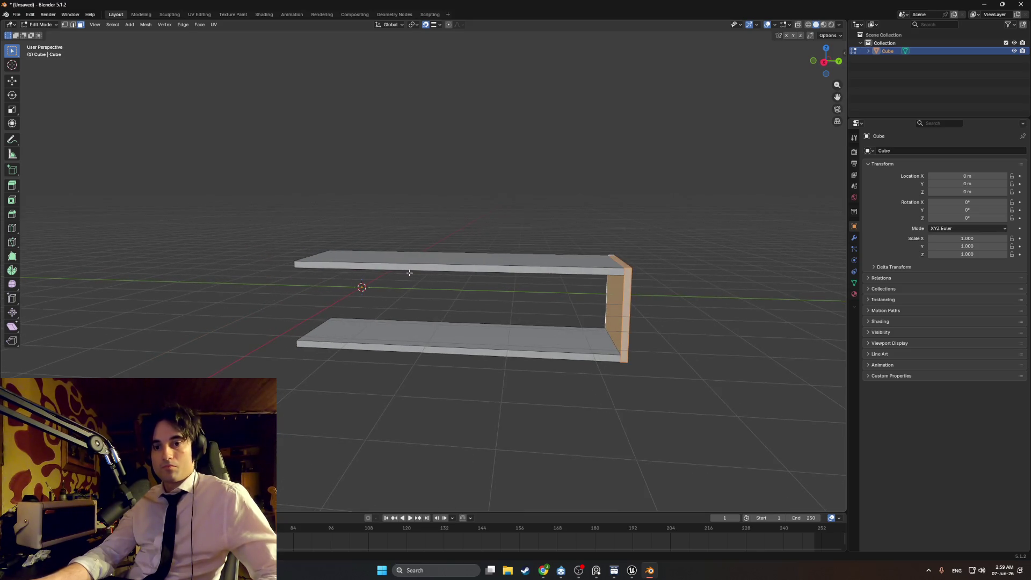
click(304, 281)
Turn on X-ray see-through display and select the box's bottom face
mouse_move(303, 280)
mouse_down()
mouse_move(451, 311)
mouse_move(442, 309)
mouse_move(455, 338)
mouse_move(418, 334)
mouse_up()
click(440, 346)
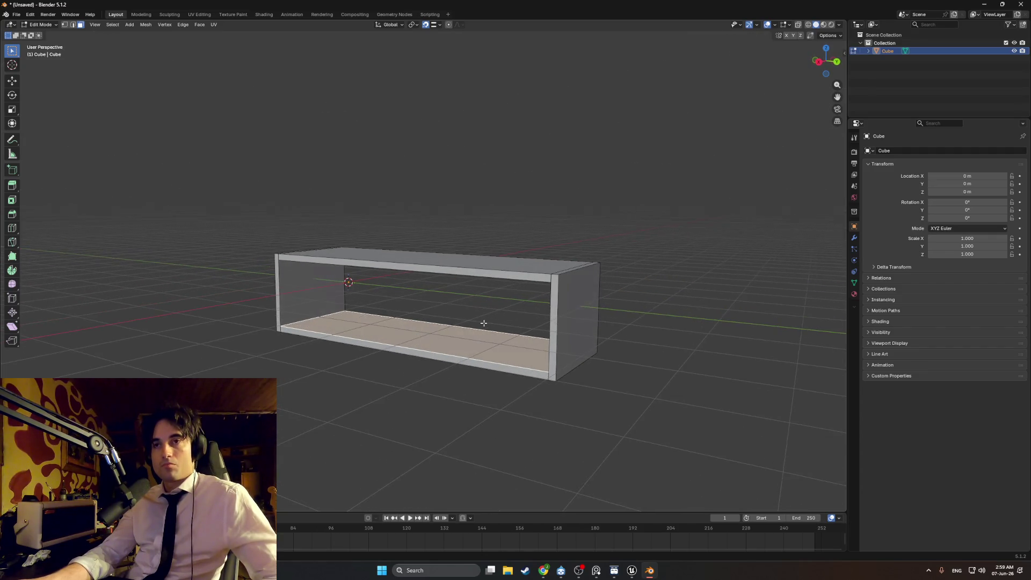
mouse_move(490, 318)
mouse_down()
mouse_move(402, 323)
mouse_move(488, 328)
mouse_move(458, 329)
mouse_up()
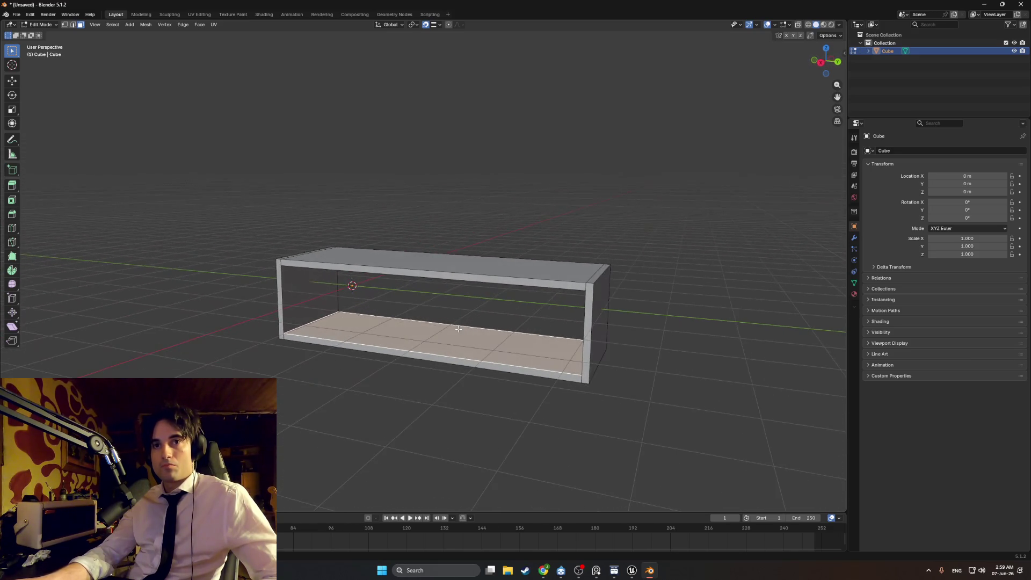
key(alt+z)
mouse_move(465, 335)
mouse_down()
mouse_move(392, 310)
mouse_move(425, 344)
mouse_up()
Delete the box's bottom and top front edge faces
click(388, 345)
shift+click(382, 263)
key(x)
click(377, 275)
Raise the bottom faces along Z into an interior shelf
mouse_move(377, 275)
mouse_down()
mouse_move(460, 415)
mouse_move(421, 346)
mouse_move(349, 317)
mouse_up()
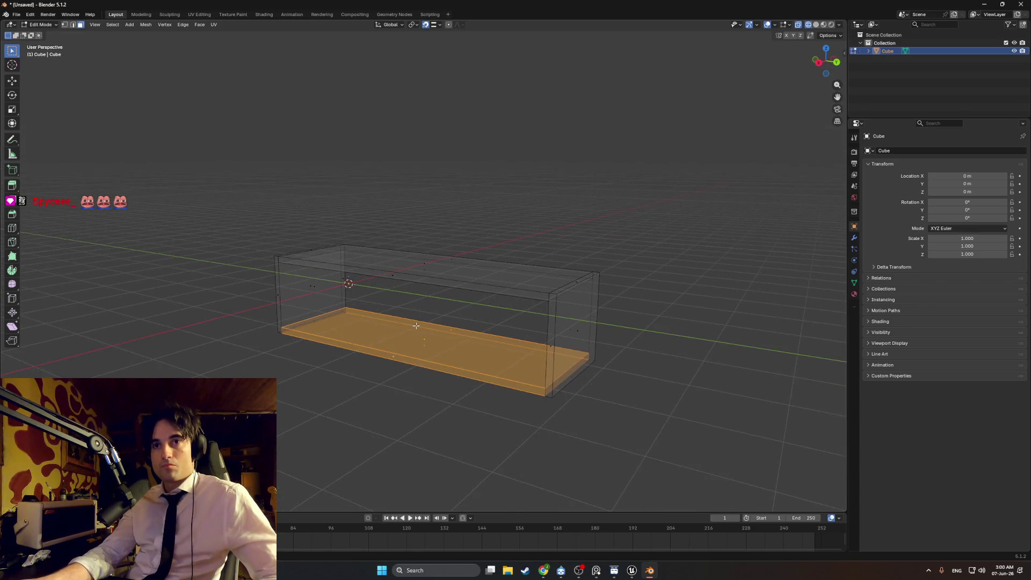
key(g)
key(z)
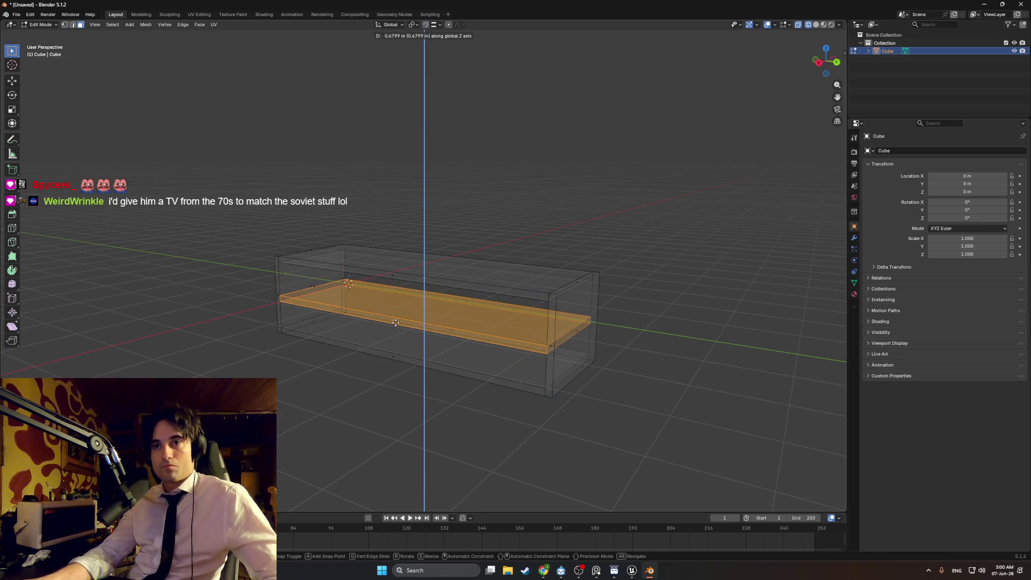
click(396, 323)
Push the right end edge and end panel inward along Y inside the box
click(556, 348)
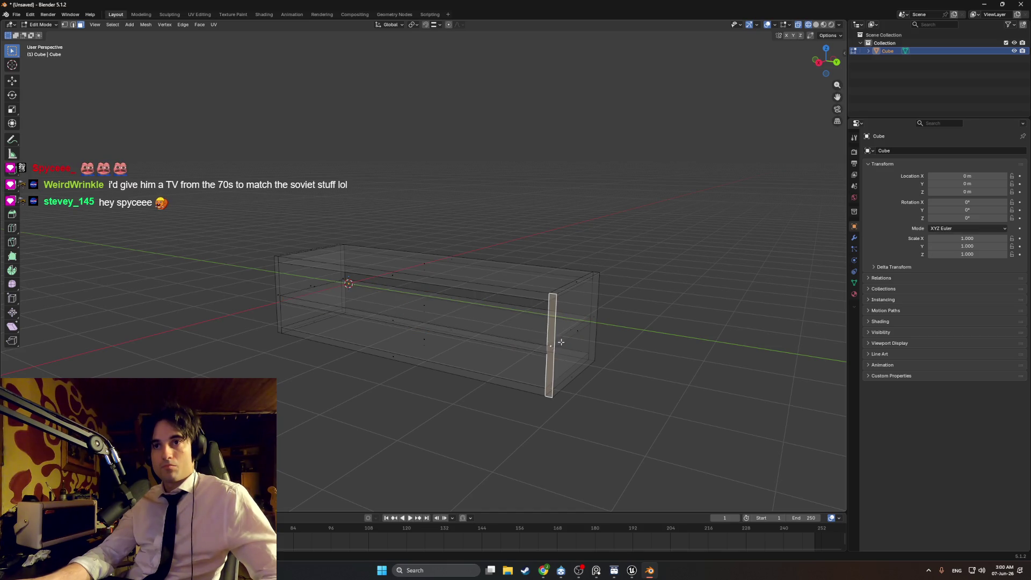
click(562, 335)
key(2)
click(568, 331)
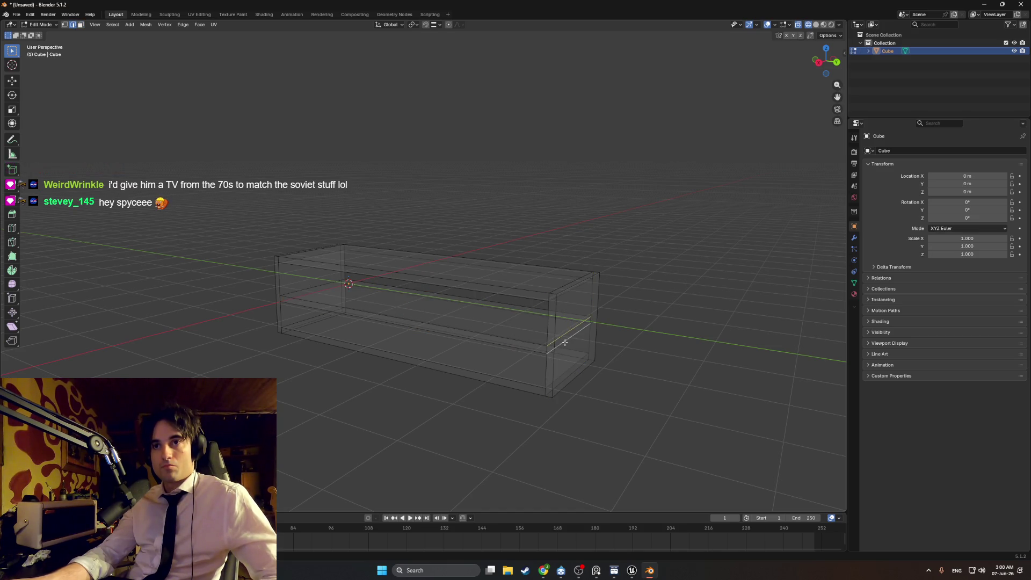
key(g)
key(y)
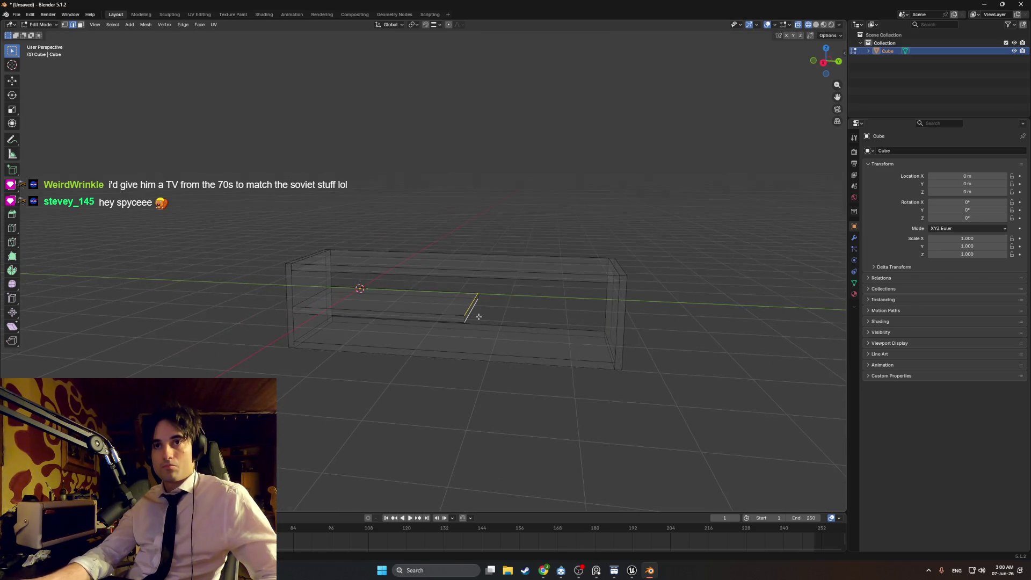
click(505, 324)
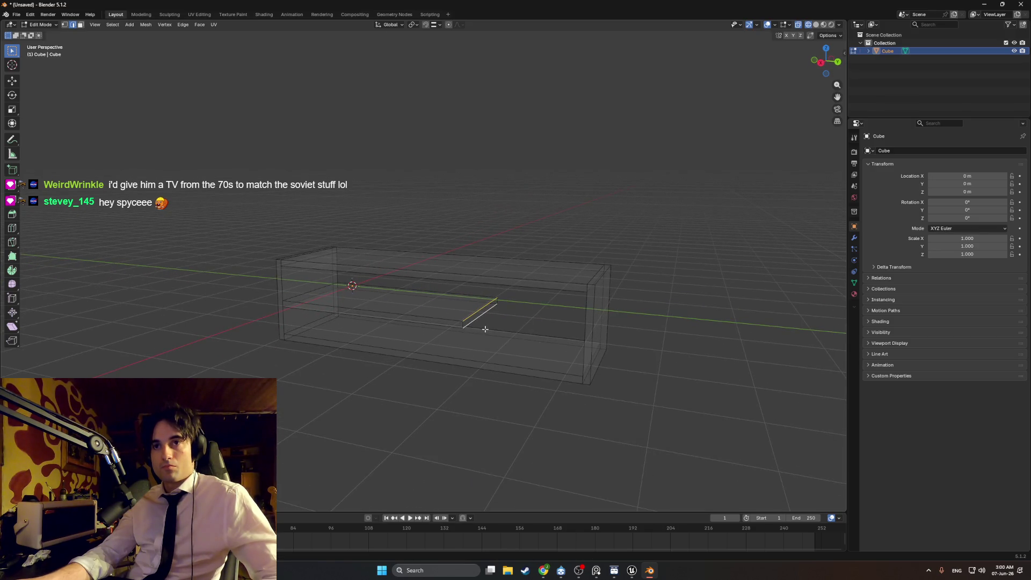
mouse_move(595, 310)
mouse_down()
mouse_move(565, 329)
mouse_move(571, 349)
mouse_move(608, 342)
mouse_up()
mouse_move(595, 269)
mouse_down()
mouse_move(680, 396)
mouse_move(607, 326)
mouse_move(532, 284)
mouse_move(504, 338)
mouse_move(539, 314)
mouse_move(537, 282)
mouse_move(519, 273)
mouse_move(552, 335)
mouse_up()
key(g)
key(y)
click(546, 321)
Move a single panel face vertically along Z
click(530, 282)
key(g)
key(z)
click(502, 346)
Select the whole divider panel, slide it along Y, and return to solid shading
click(528, 316)
click(540, 279)
right_click(519, 272)
click(515, 272)
click(553, 335)
key(ctrl+l)
key(g)
key(y)
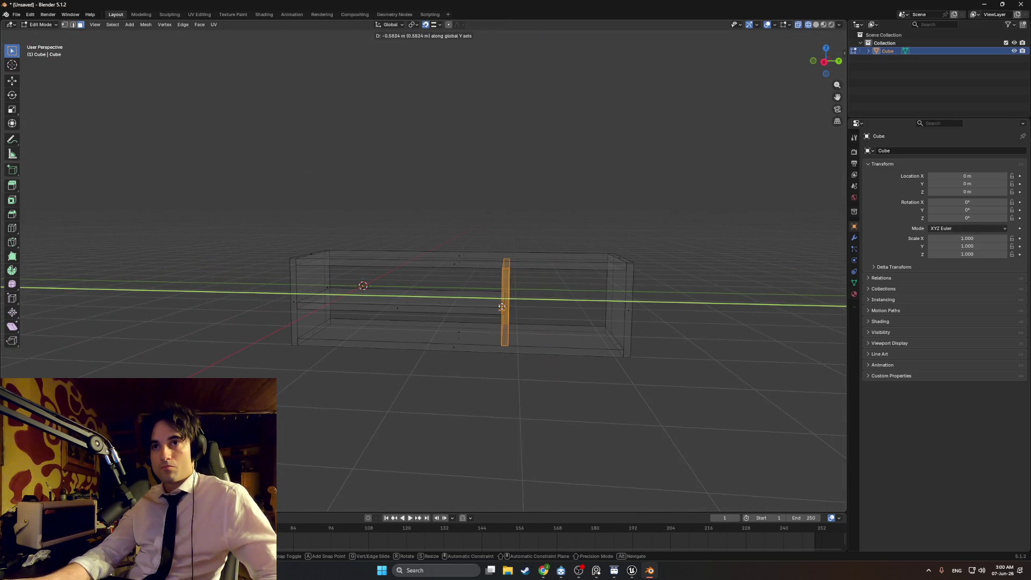
click(509, 312)
key(z)
click(576, 258)
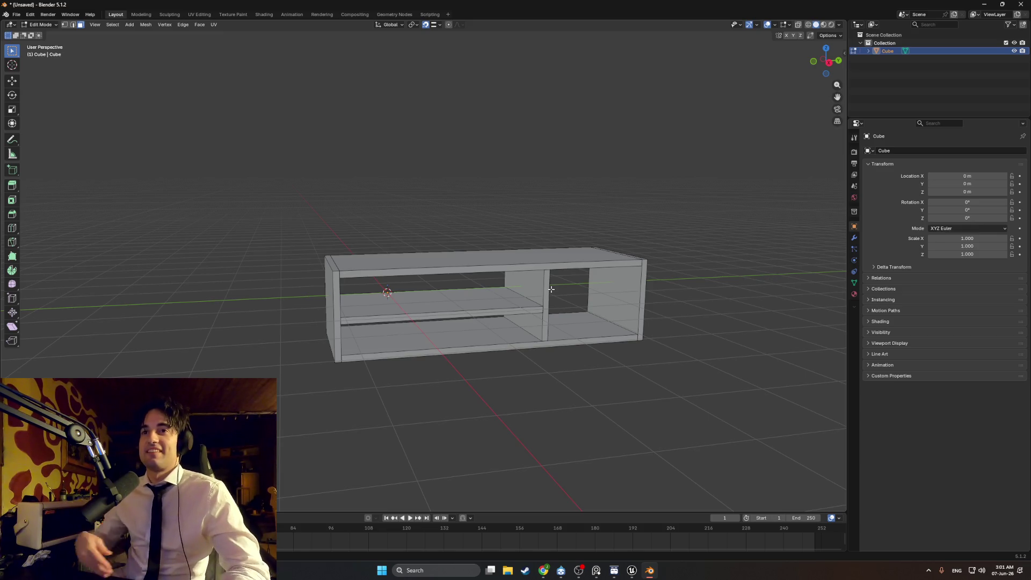
Zoom to review the cabinet, then add a cube mesh with Shift+A
scroll(551, 289, down, 2)
scroll(537, 296, up, 4)
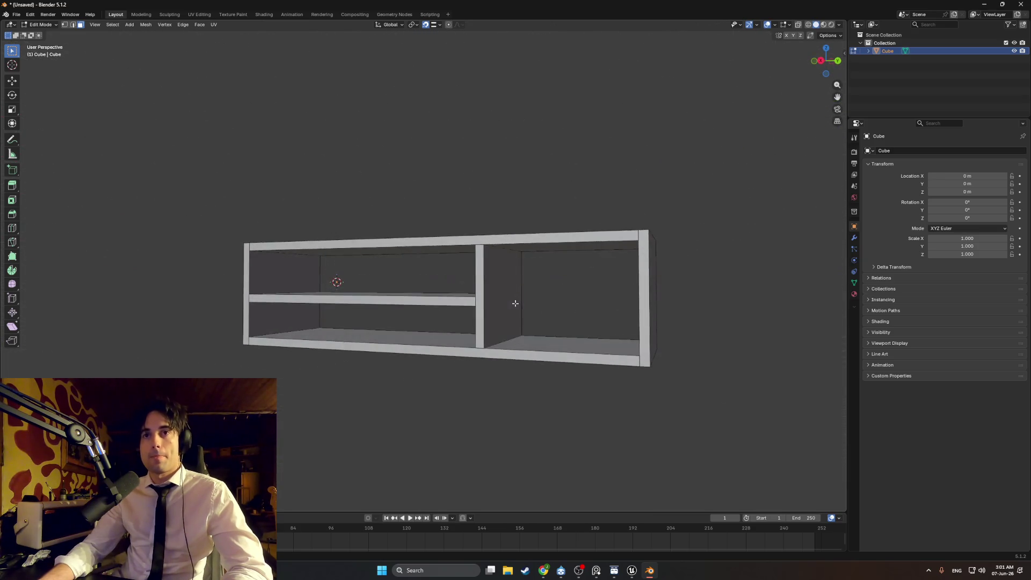
key(shift+a)
click(507, 301)
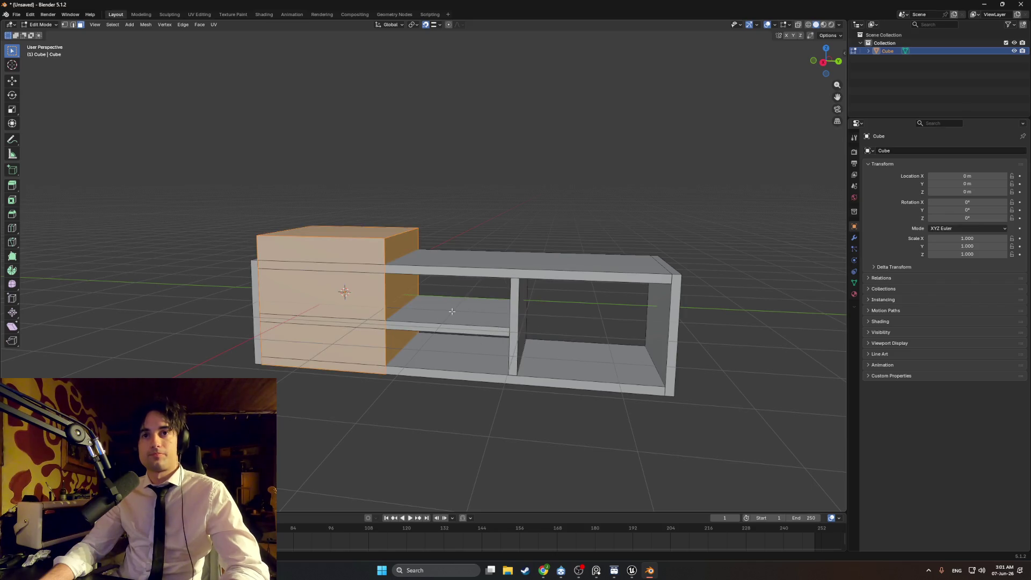
Move the new cube to the cabinet's right end, shrink it, and lower it beneath the cabinet
key(g)
key(y)
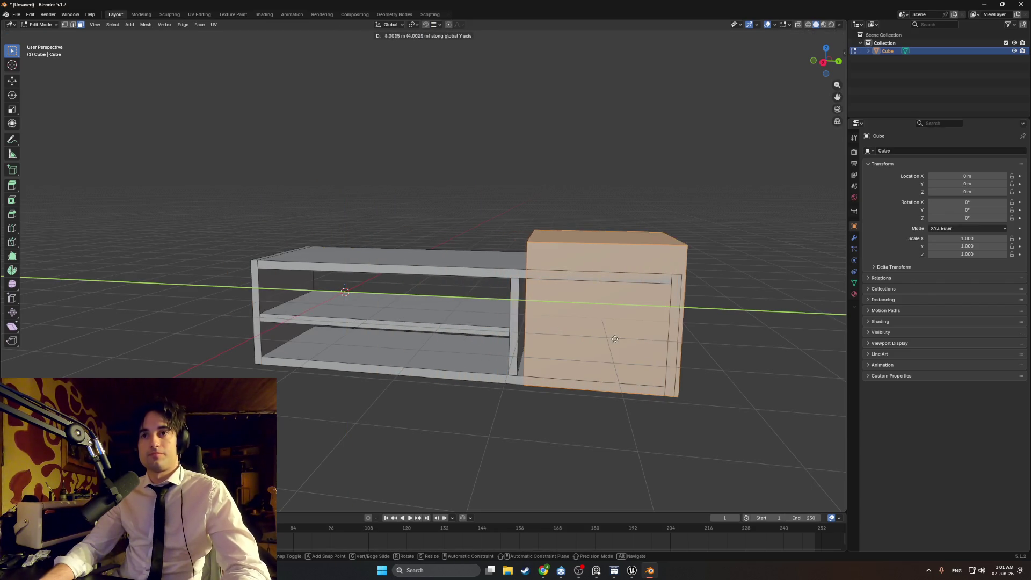
click(614, 328)
key(s)
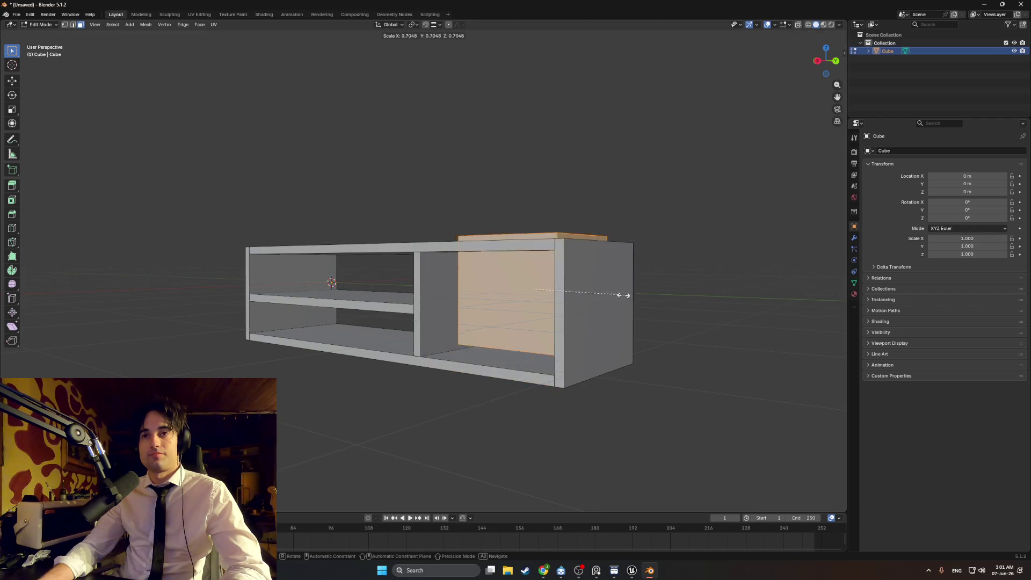
click(559, 292)
key(g)
key(z)
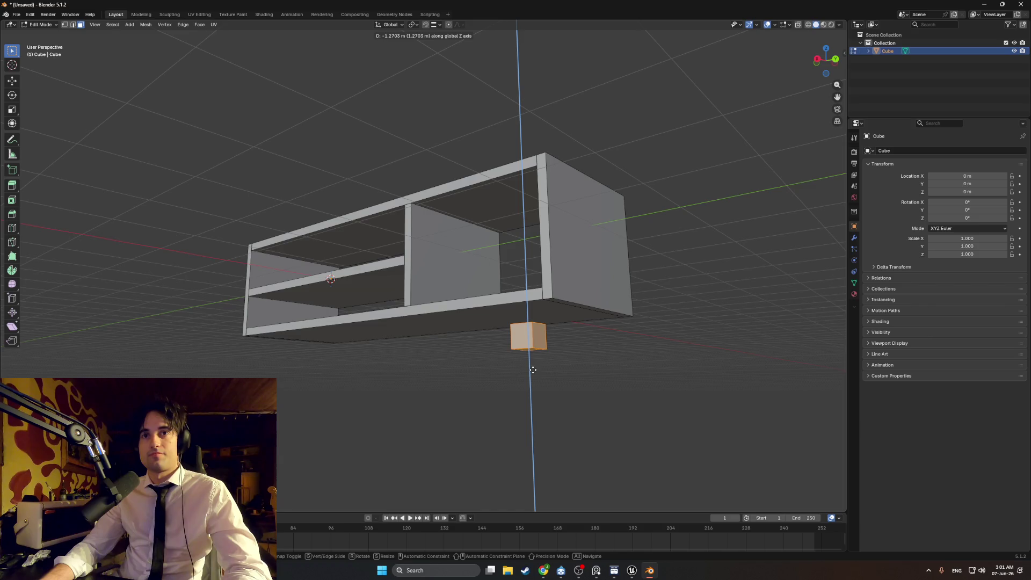
click(533, 372)
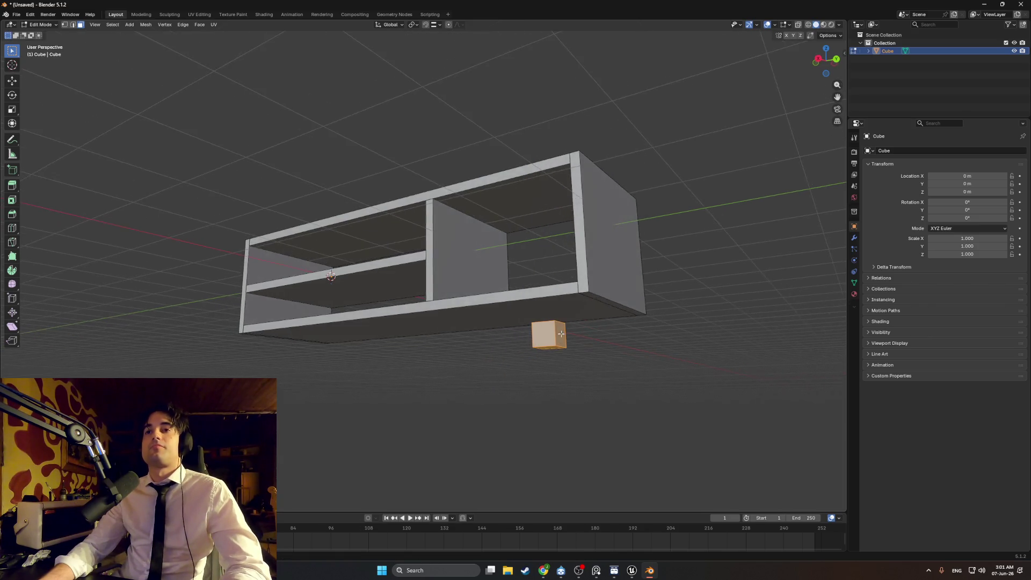
mouse_move(533, 265)
mouse_down()
mouse_move(472, 272)
mouse_move(467, 292)
mouse_up()
key(g)
key(z)
click(492, 256)
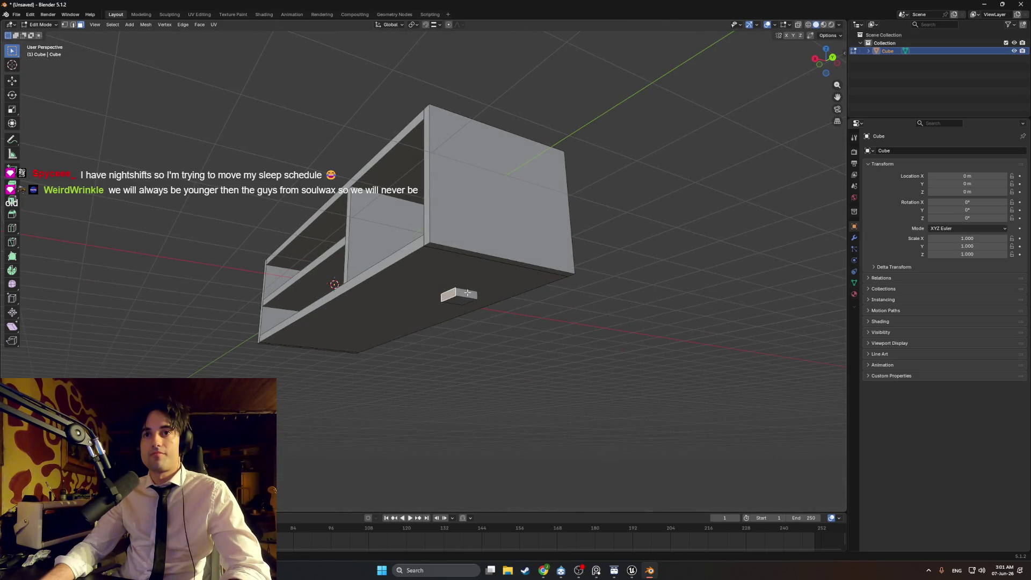
In wireframe, isolate the small cube, shrink it further, and shift it right along X
scroll(479, 304, up, 3)
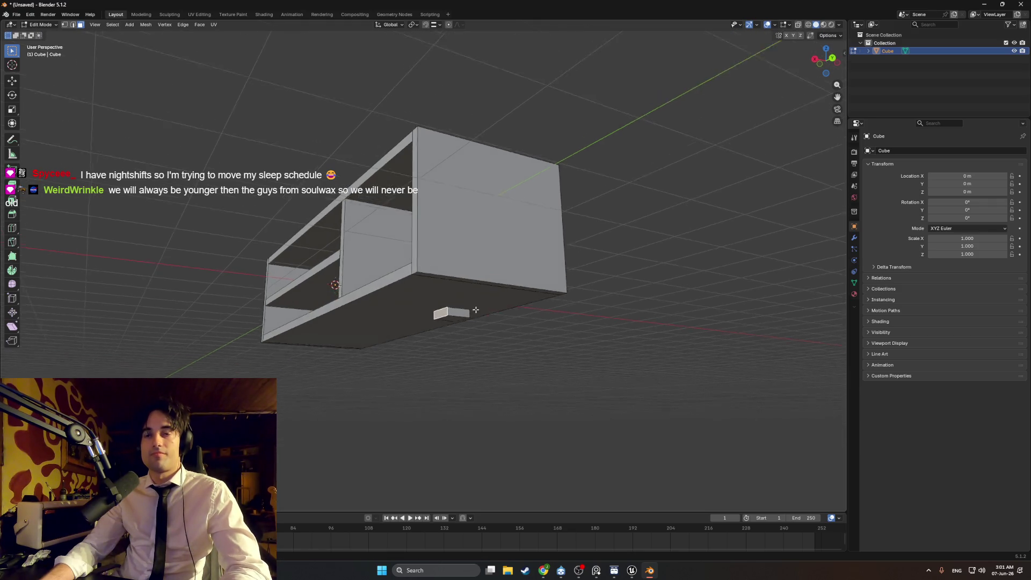
key(a)
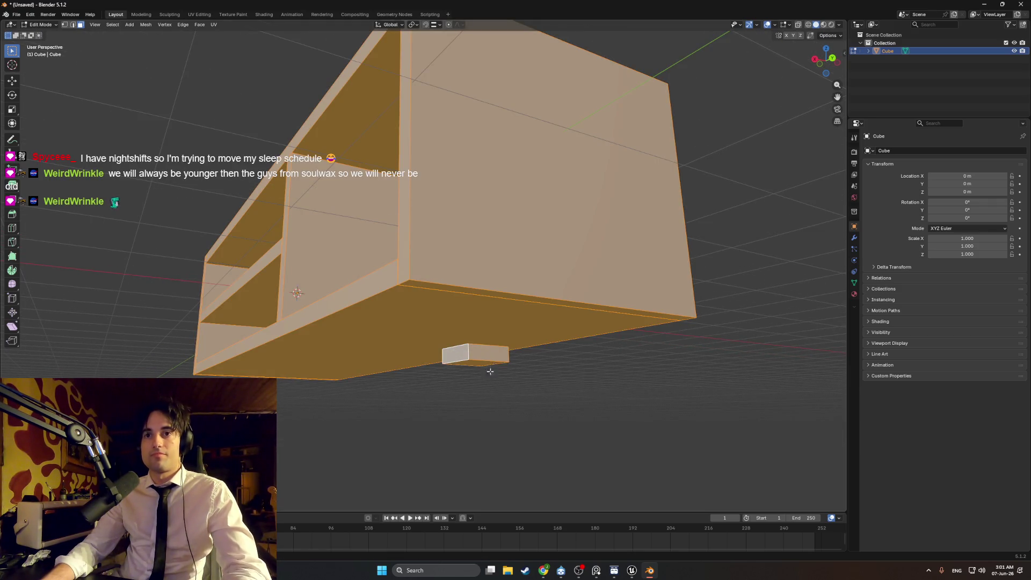
drag(534, 378, 514, 392)
key(z)
click(424, 396)
mouse_move(424, 396)
mouse_down()
mouse_move(323, 428)
mouse_move(324, 418)
mouse_move(555, 386)
mouse_up()
key(s)
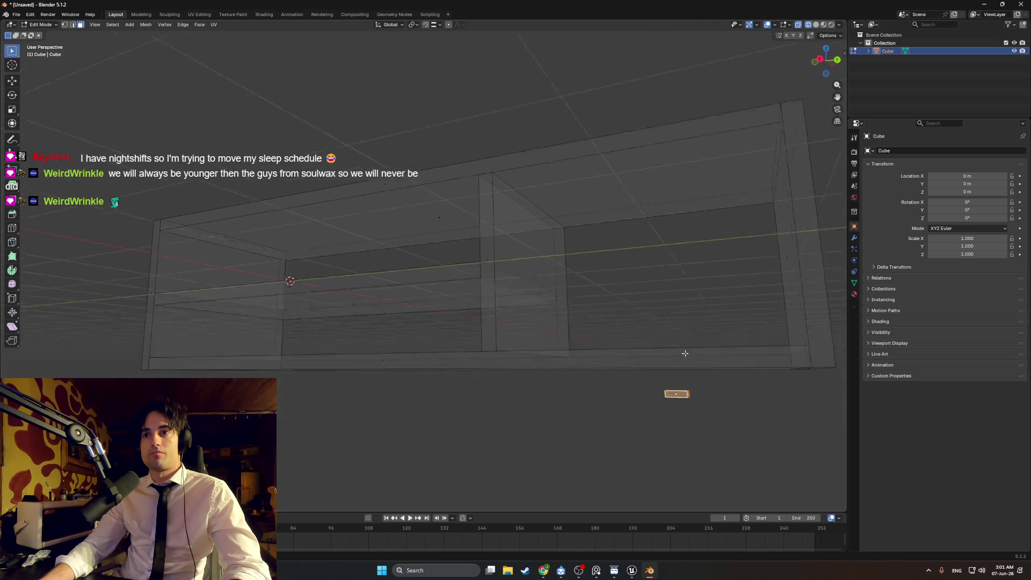
click(540, 355)
key(g)
key(x)
click(647, 354)
Reposition the small cube along X, then switch back to solid shading
key(g)
key(z)
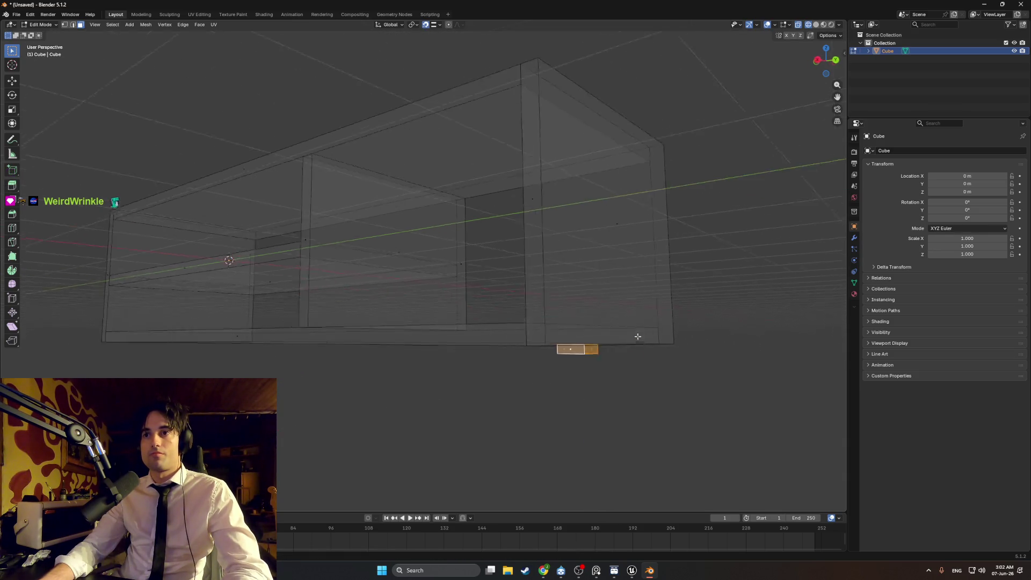
key(x)
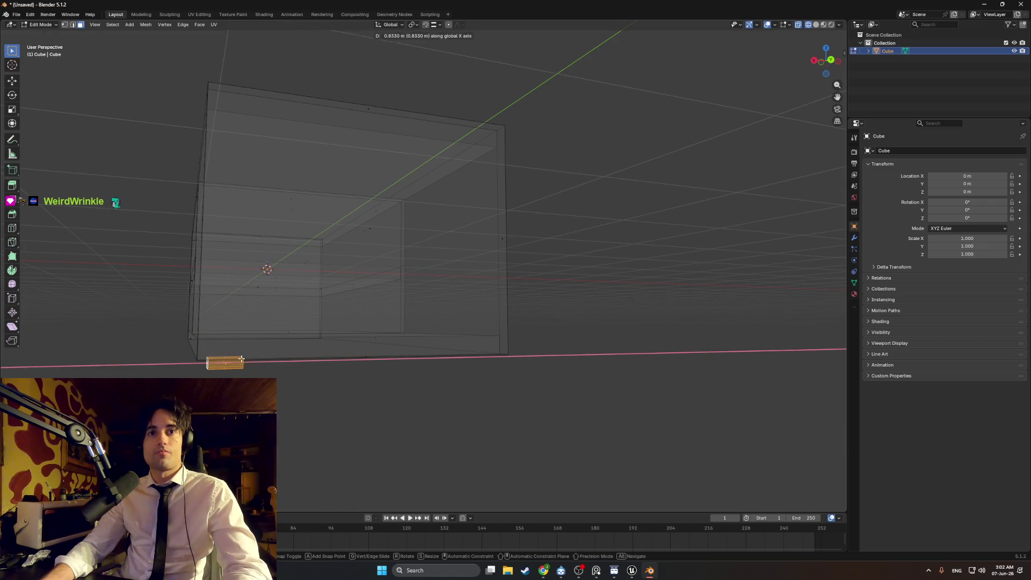
click(241, 359)
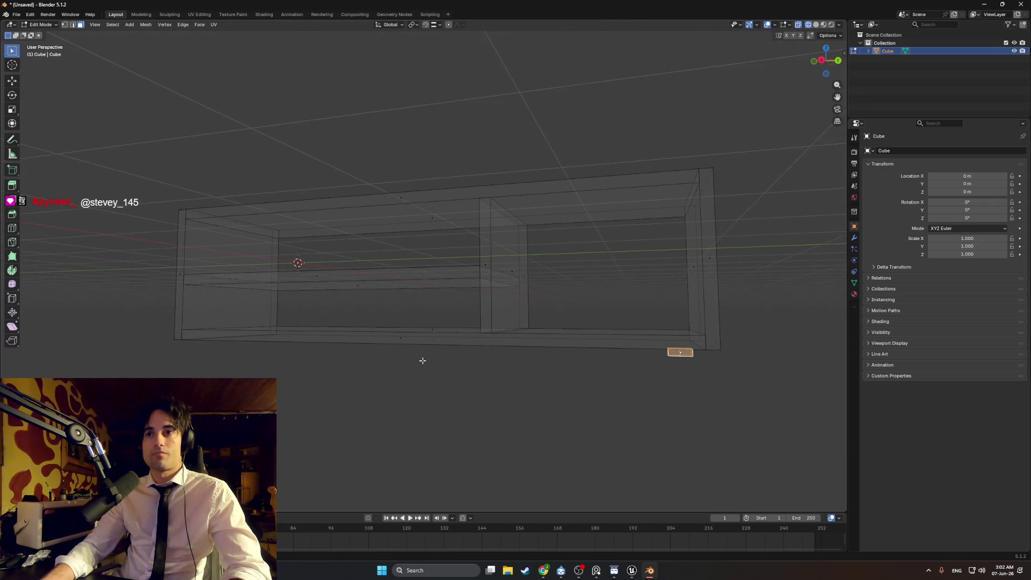
key(g)
key(y)
key(Escape)
key(z)
click(481, 288)
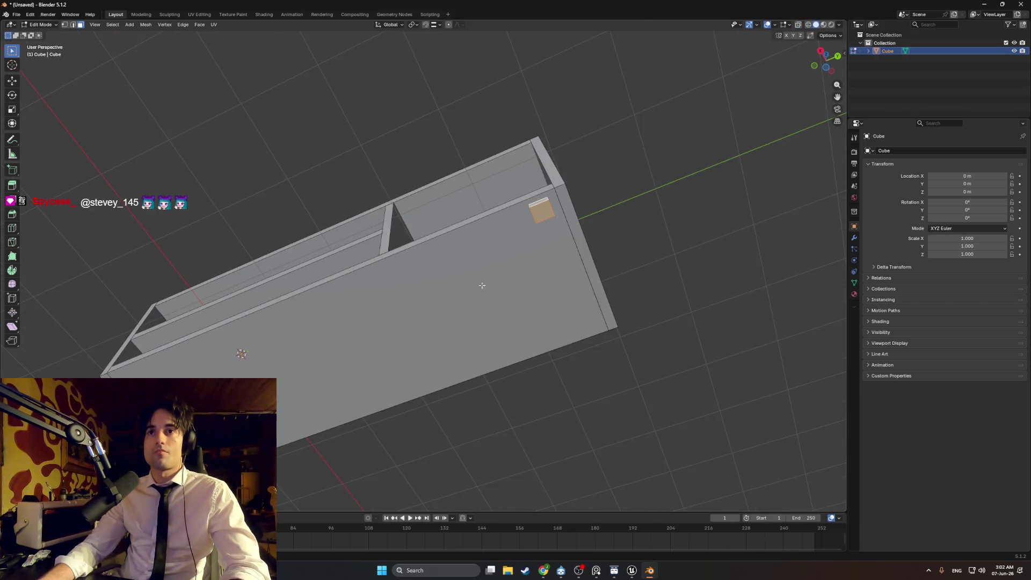
From a wireframe bottom view, slide the foot along Y into the base corner
mouse_move(506, 277)
mouse_down()
mouse_move(594, 202)
mouse_move(543, 249)
mouse_move(519, 124)
mouse_move(346, 300)
mouse_up()
key(z)
click(301, 371)
scroll(453, 242, up, 3)
scroll(318, 344, up, 2)
key(g)
key(y)
click(378, 331)
key(g)
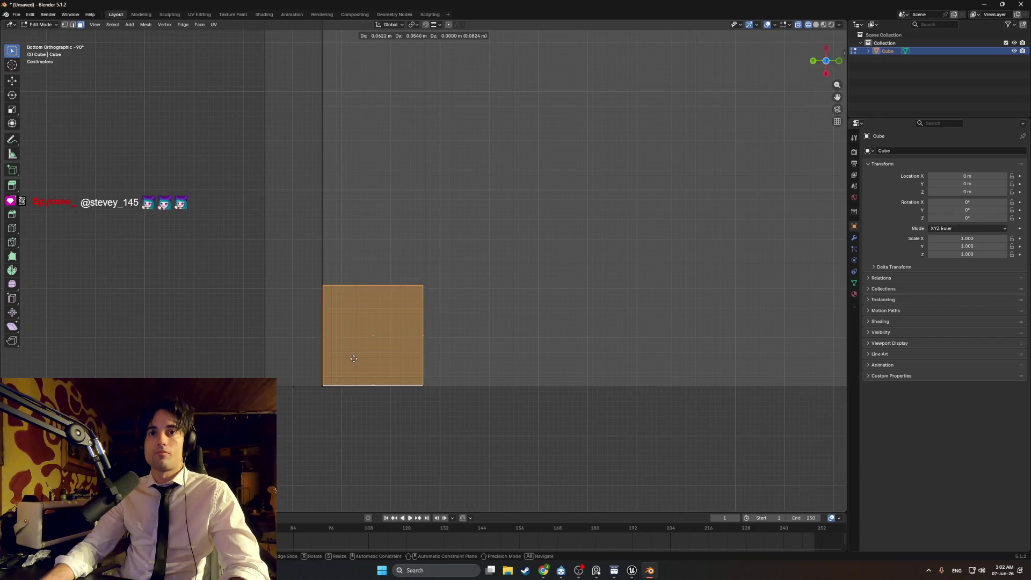
click(374, 338)
scroll(446, 249, down, 6)
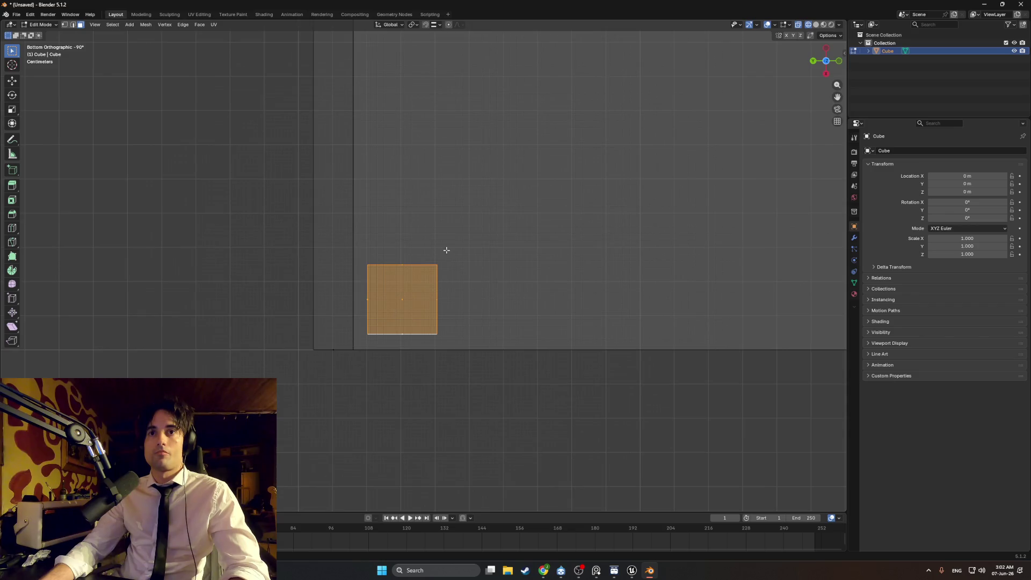
mouse_move(440, 288)
mouse_down()
mouse_move(428, 362)
mouse_move(562, 453)
mouse_move(456, 439)
mouse_move(564, 401)
mouse_move(550, 388)
mouse_up()
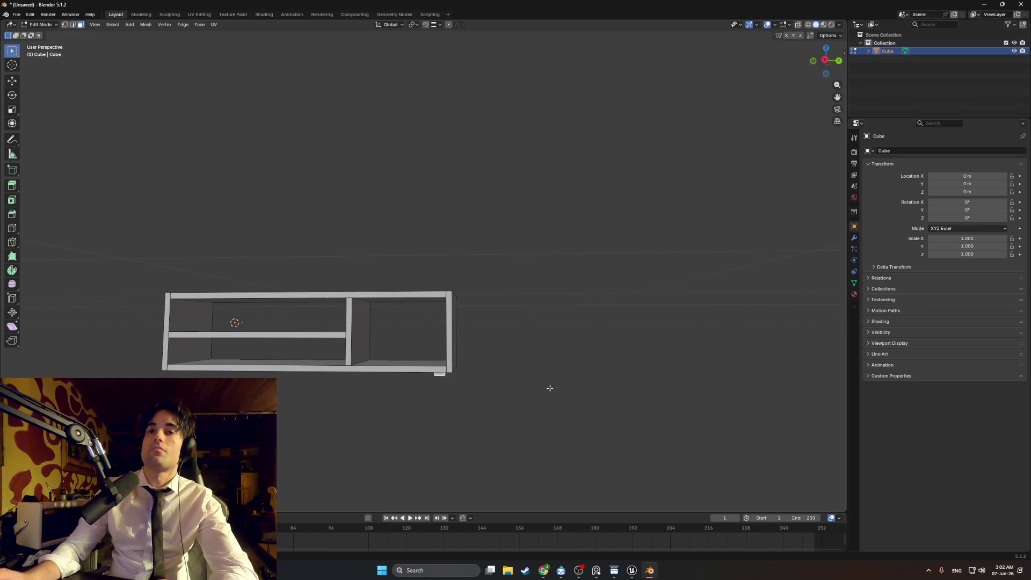
Lengthen the cabinet by dragging its right-end edge loop along X in wireframe
mouse_move(486, 311)
mouse_down()
mouse_move(469, 328)
mouse_move(391, 328)
mouse_move(465, 343)
mouse_move(516, 407)
mouse_up()
key(z)
click(344, 321)
alt+click(474, 333)
key(g)
key(x)
click(501, 320)
Move the selected foot along X to the other left corner and fine-tune its position
mouse_move(501, 319)
mouse_down()
mouse_move(514, 322)
mouse_move(460, 366)
mouse_move(419, 340)
mouse_move(426, 276)
mouse_move(439, 274)
mouse_move(435, 362)
mouse_move(361, 370)
mouse_move(442, 354)
mouse_move(416, 376)
mouse_move(403, 355)
mouse_move(408, 289)
mouse_move(345, 301)
mouse_move(317, 348)
mouse_move(403, 360)
mouse_move(344, 334)
mouse_move(364, 369)
mouse_move(368, 315)
mouse_up()
scroll(440, 284, up, 3)
scroll(439, 284, down, 5)
scroll(363, 264, down, 1)
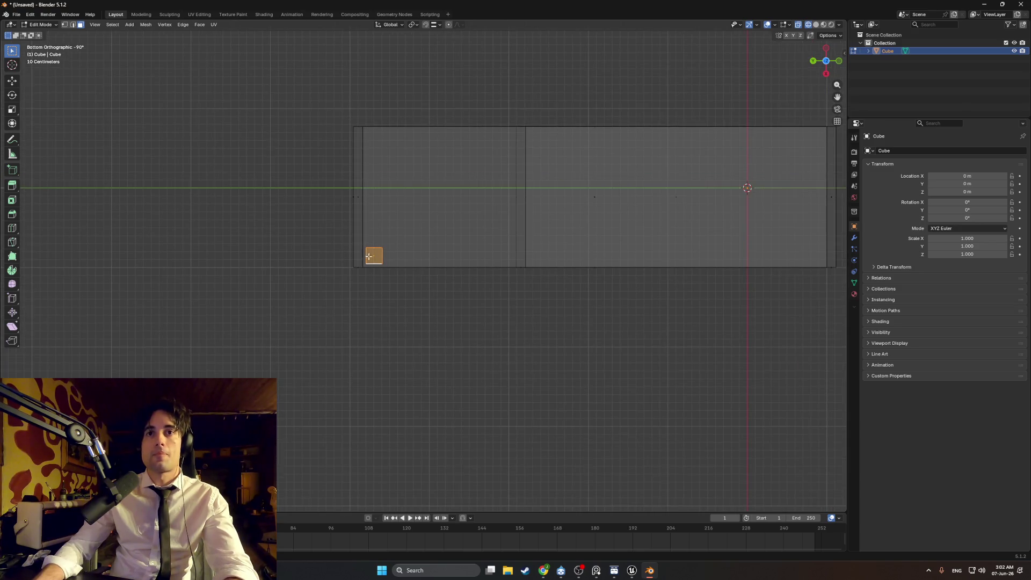
key(g)
key(x)
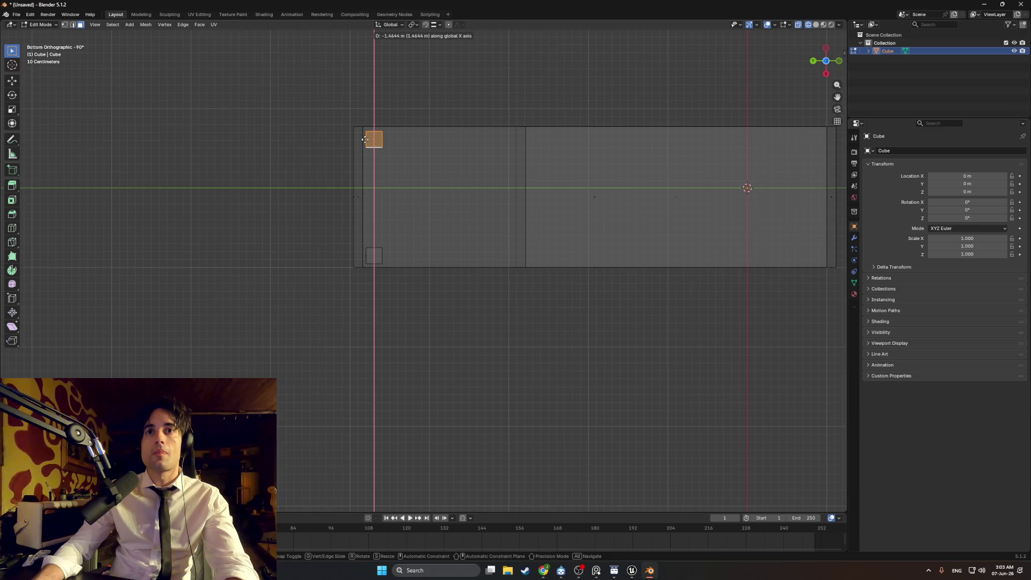
click(365, 139)
scroll(371, 140, up, 3)
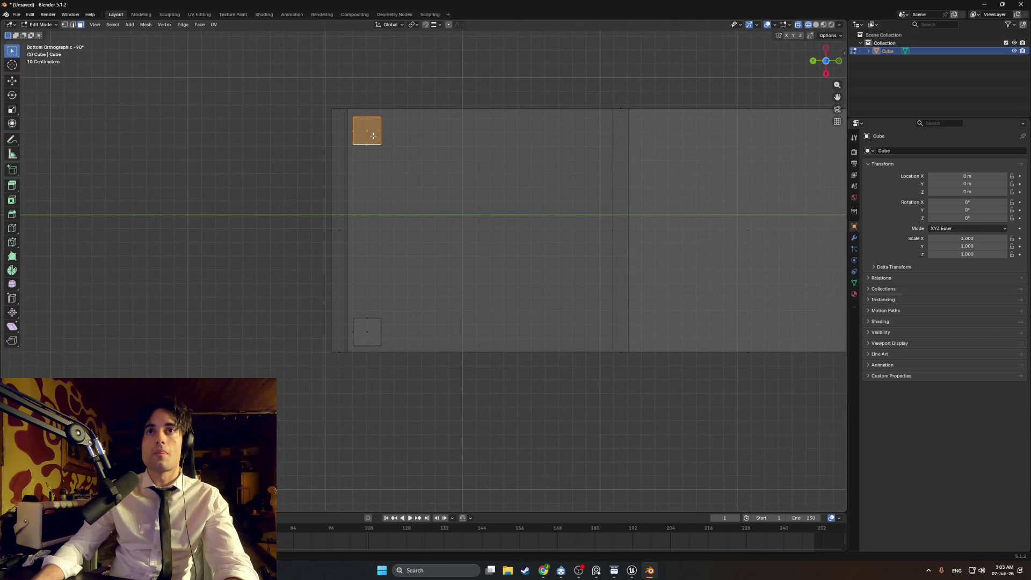
key(g)
key(x)
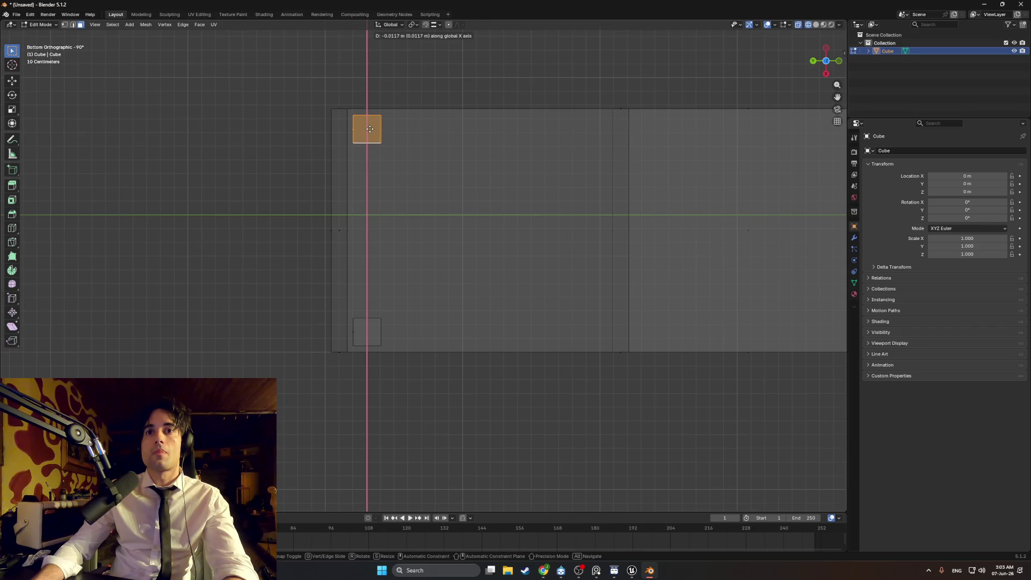
click(370, 129)
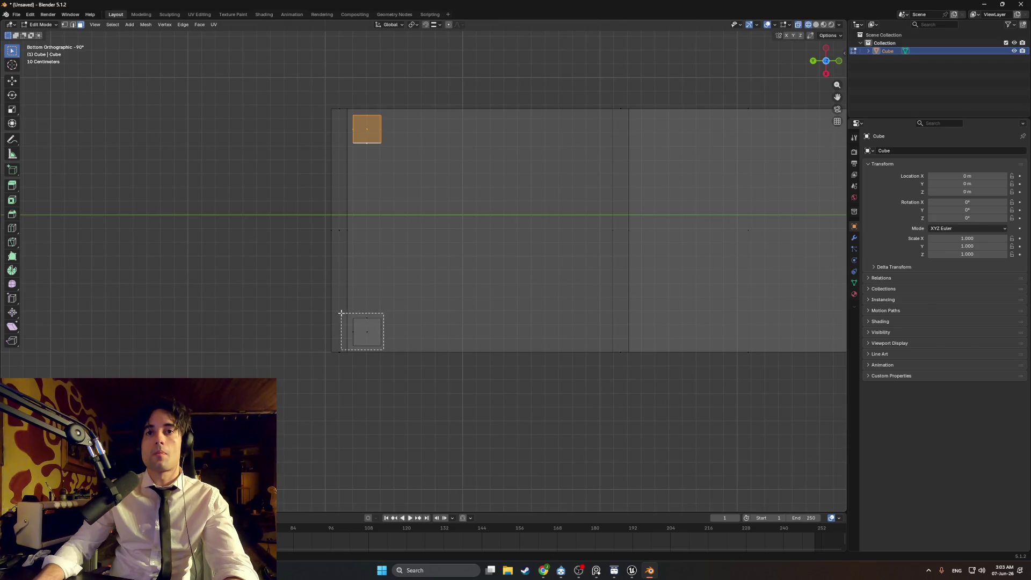
Copy the two left-end feet and move the copies along Y to the cabinet's far end
drag(350, 313, 350, 314)
key(g)
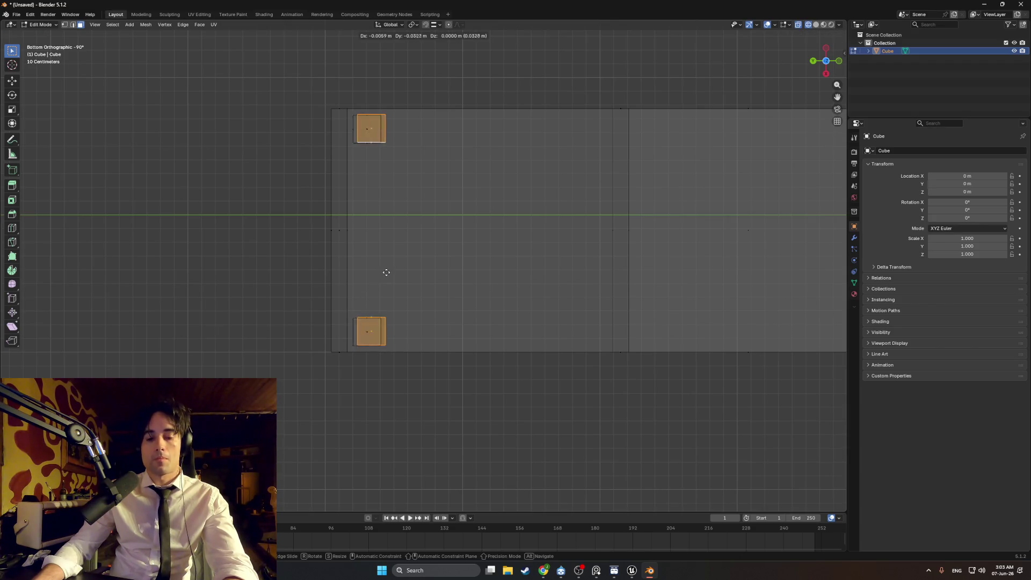
key(x)
click(548, 272)
scroll(646, 245, down, 1)
scroll(646, 245, down, 3)
key(g)
key(y)
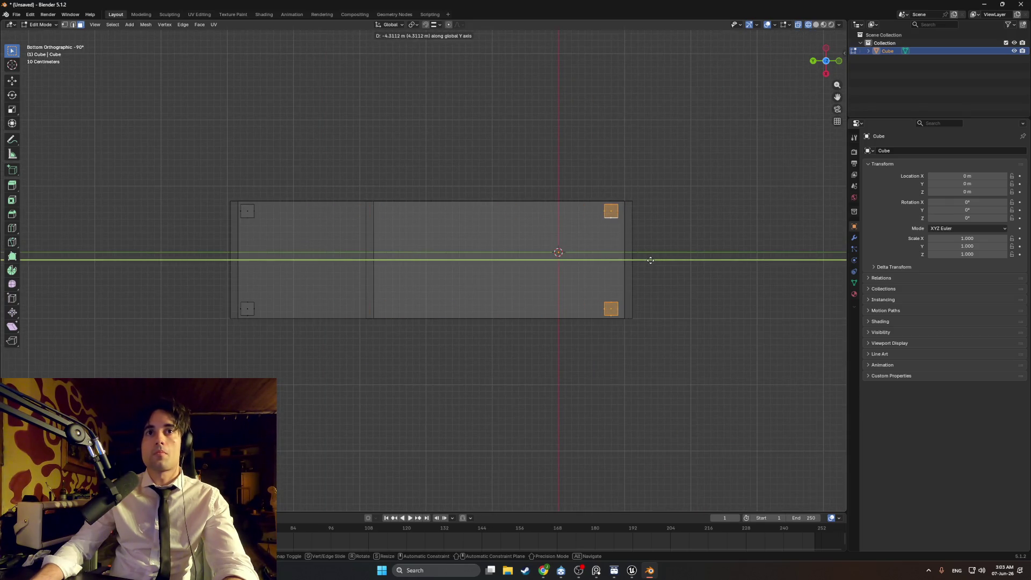
click(654, 260)
Return to solid shading and review the cabinet on its four feet in perspective
scroll(269, 228, up, 3)
scroll(379, 253, right, 2)
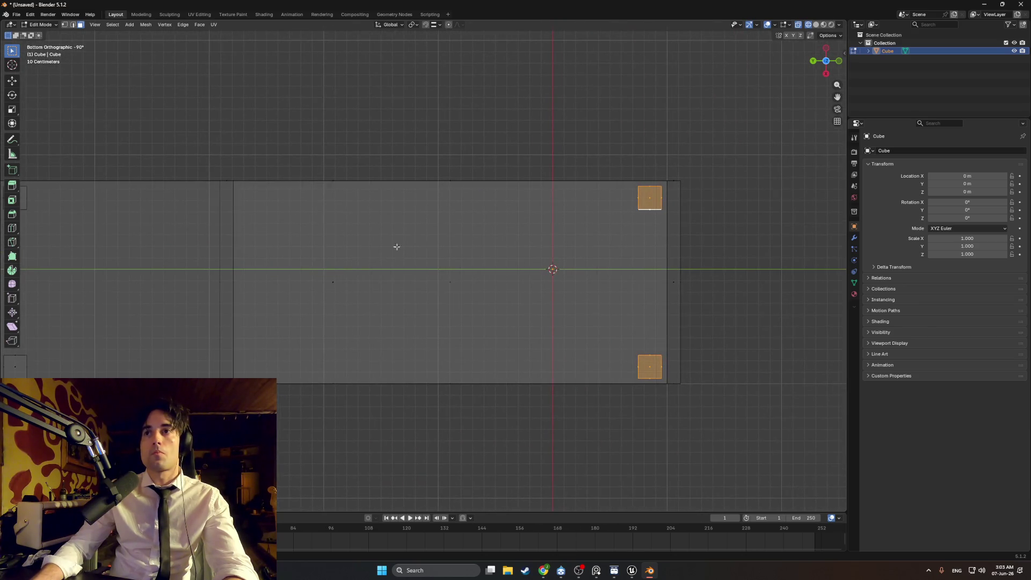
mouse_move(551, 218)
mouse_down()
mouse_move(518, 313)
mouse_move(461, 257)
mouse_move(450, 221)
mouse_up()
key(shift+z)
key(shift+z)
click(451, 209)
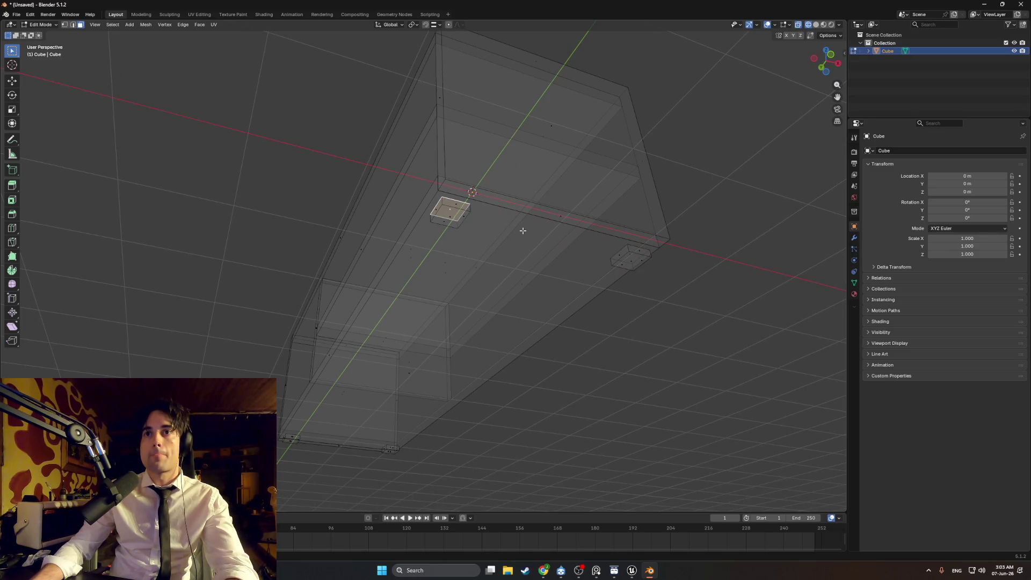
mouse_move(628, 256)
mouse_down()
mouse_move(483, 203)
mouse_move(451, 274)
mouse_up()
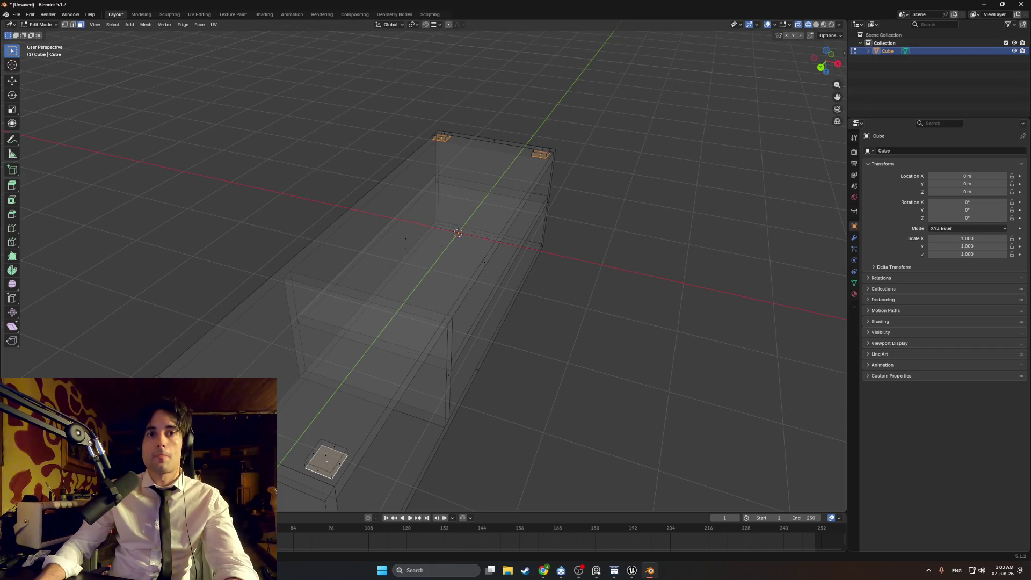
key(alt+a)
mouse_move(484, 323)
mouse_down()
mouse_move(545, 379)
mouse_move(309, 431)
mouse_move(370, 385)
mouse_move(360, 370)
mouse_move(311, 371)
mouse_move(481, 364)
mouse_move(306, 364)
mouse_move(279, 373)
mouse_up()
Switch the viewport to solid shading and zoom in on the cabinet's top right edge
key(x)
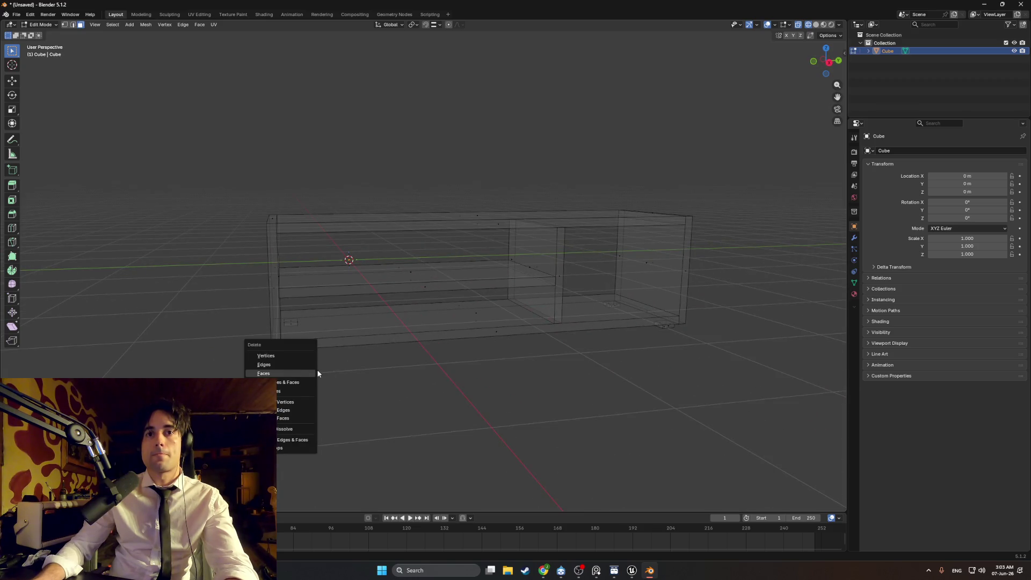
click(316, 371)
key(z)
click(479, 353)
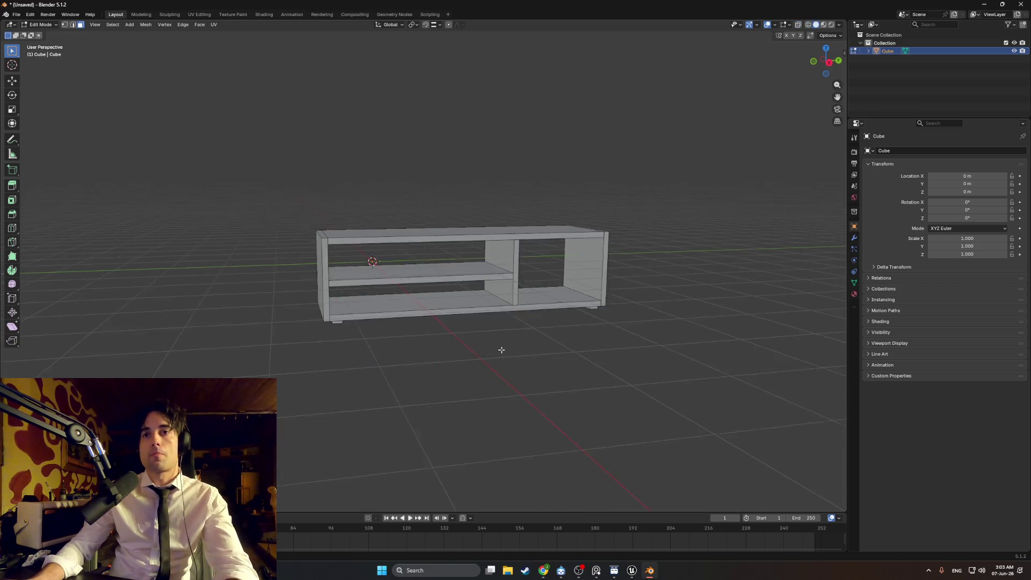
mouse_move(460, 196)
mouse_down()
mouse_move(376, 225)
mouse_move(343, 225)
mouse_move(333, 212)
mouse_up()
scroll(365, 221, up, 4)
scroll(354, 219, down, 2)
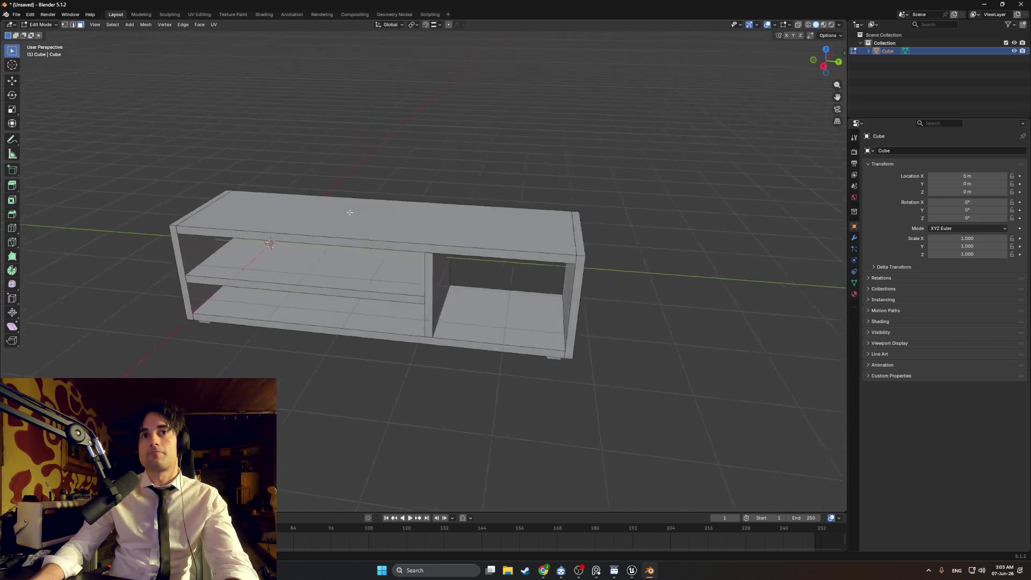
scroll(330, 210, up, 2)
scroll(387, 217, up, 1)
scroll(429, 231, down, 2)
scroll(497, 243, up, 3)
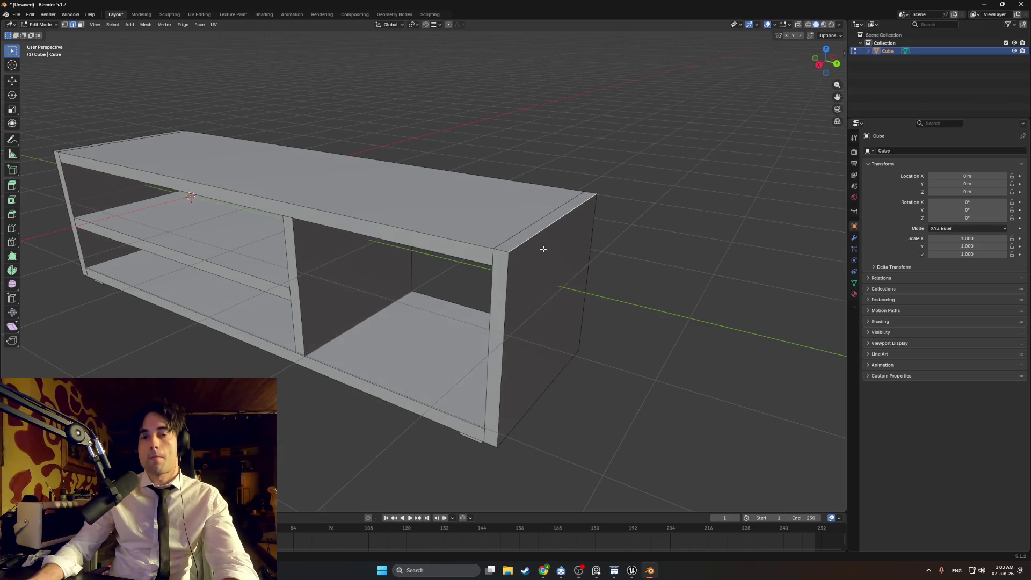
Bevel the top right end edge with 2 segments and orbit around to check it
key(ctrl+b)
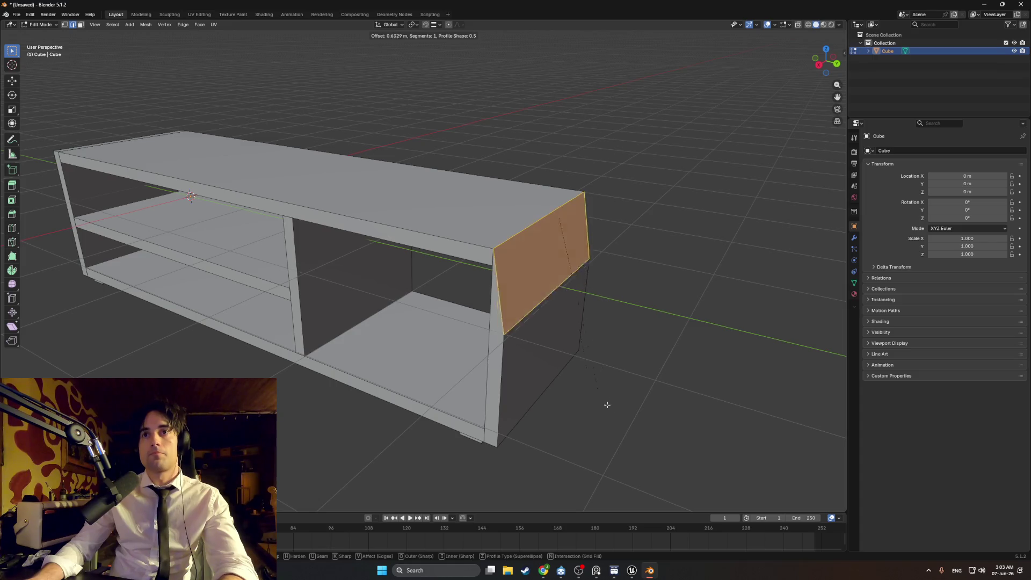
scroll(644, 301, up, 1)
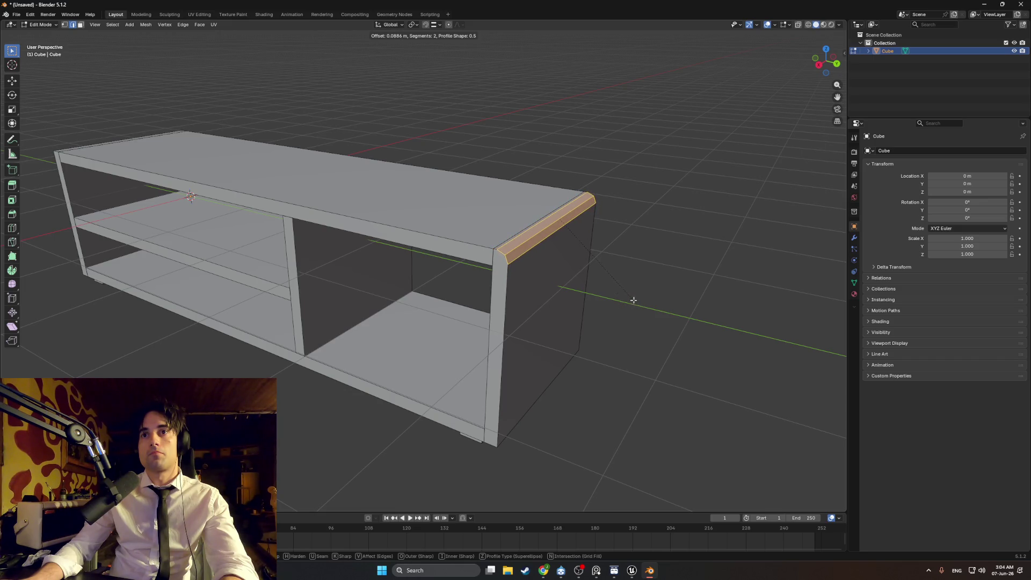
click(632, 303)
mouse_move(631, 302)
mouse_down()
mouse_move(505, 294)
mouse_move(548, 267)
mouse_move(509, 256)
mouse_move(508, 266)
mouse_up()
mouse_move(506, 273)
mouse_down()
mouse_move(582, 273)
mouse_move(449, 260)
mouse_move(463, 261)
mouse_move(453, 248)
mouse_move(487, 233)
mouse_move(491, 244)
mouse_move(534, 244)
mouse_move(490, 228)
mouse_move(260, 230)
mouse_move(249, 312)
mouse_up()
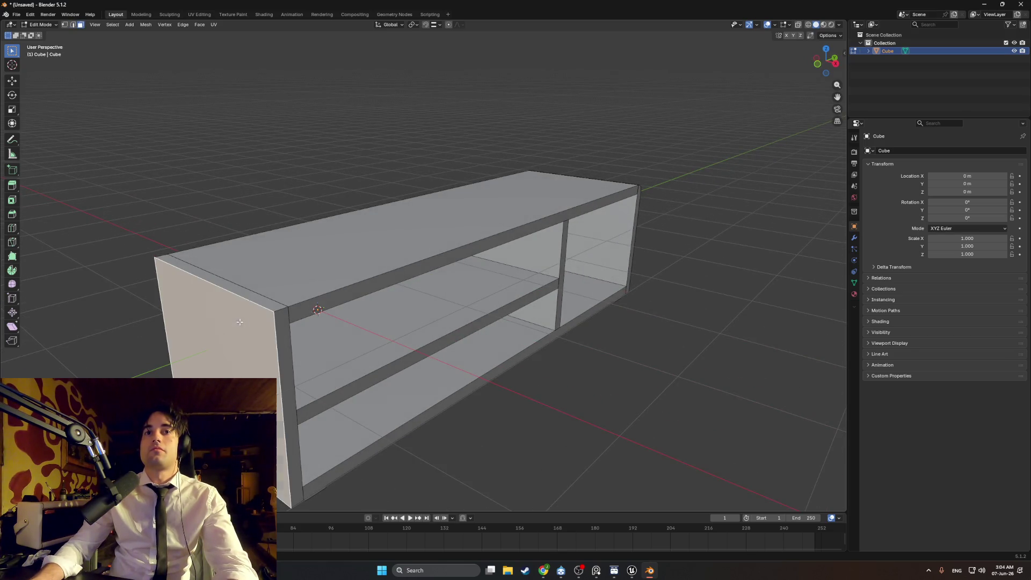
Delete the shelf's left outer end face
click(244, 312)
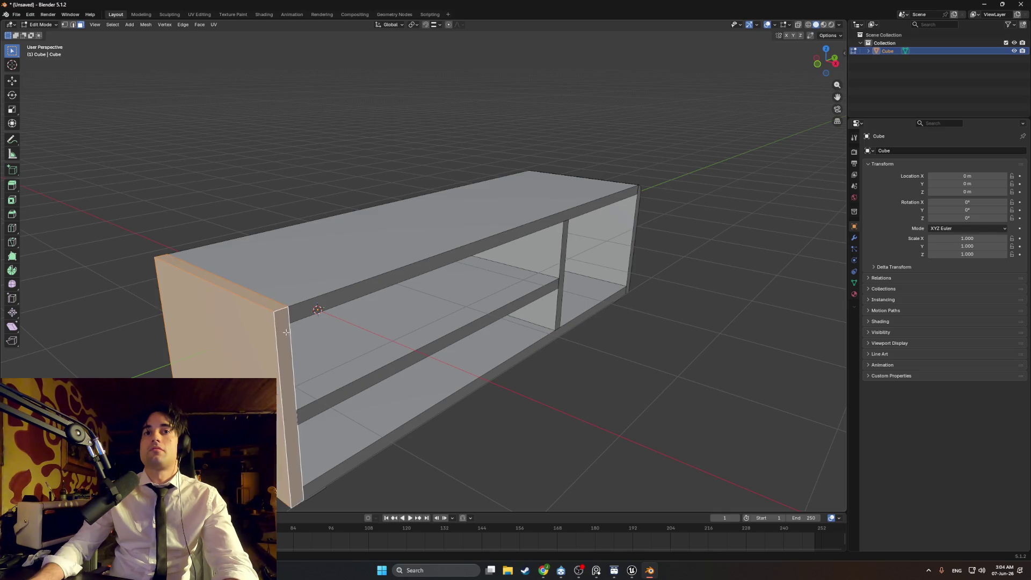
drag(286, 332, 241, 314)
drag(84, 231, 626, 219)
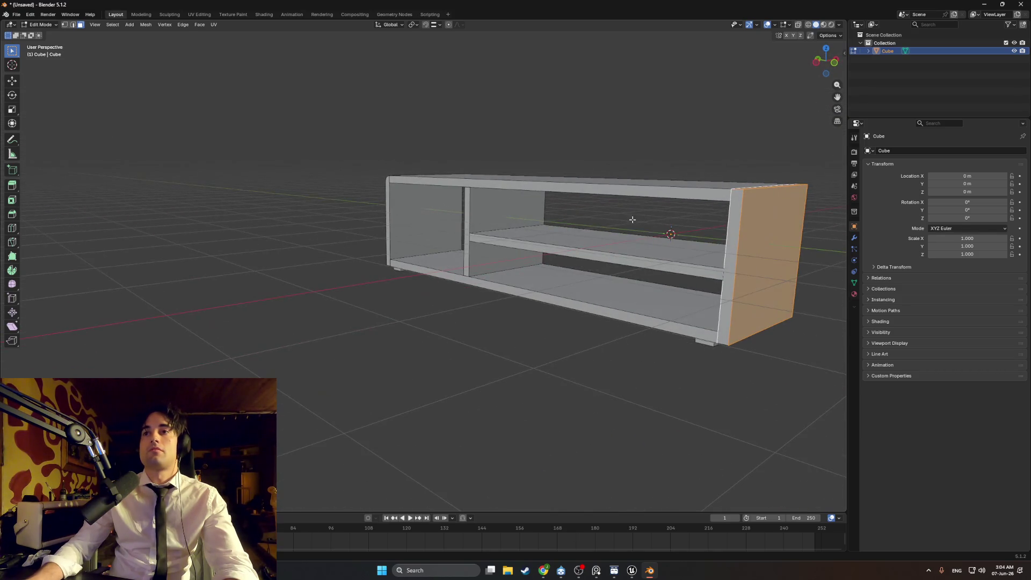
mouse_move(732, 228)
mouse_down()
mouse_move(670, 148)
mouse_move(462, 191)
mouse_move(530, 208)
mouse_up()
key(x)
click(655, 150)
In X-ray, move the right end panel along Y to the shelf's left end and rotate it 180°
key(alt+z)
mouse_move(602, 303)
mouse_down()
mouse_move(575, 251)
mouse_move(521, 208)
mouse_move(538, 206)
mouse_move(491, 232)
mouse_move(502, 231)
mouse_up()
key(g)
key(y)
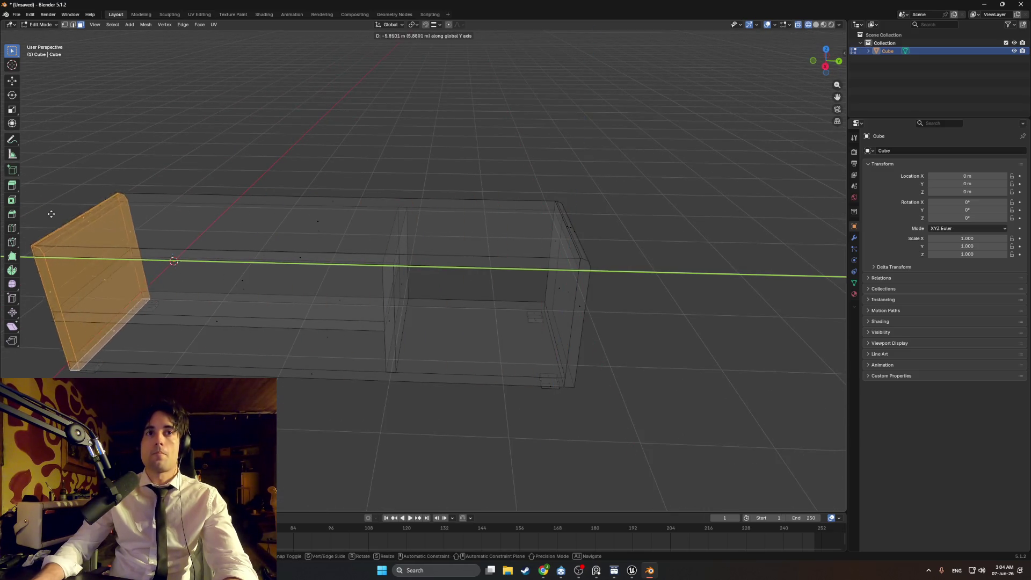
click(54, 214)
drag(54, 214, 172, 219)
mouse_move(234, 235)
mouse_down()
mouse_move(368, 166)
mouse_move(340, 276)
mouse_up()
key(r)
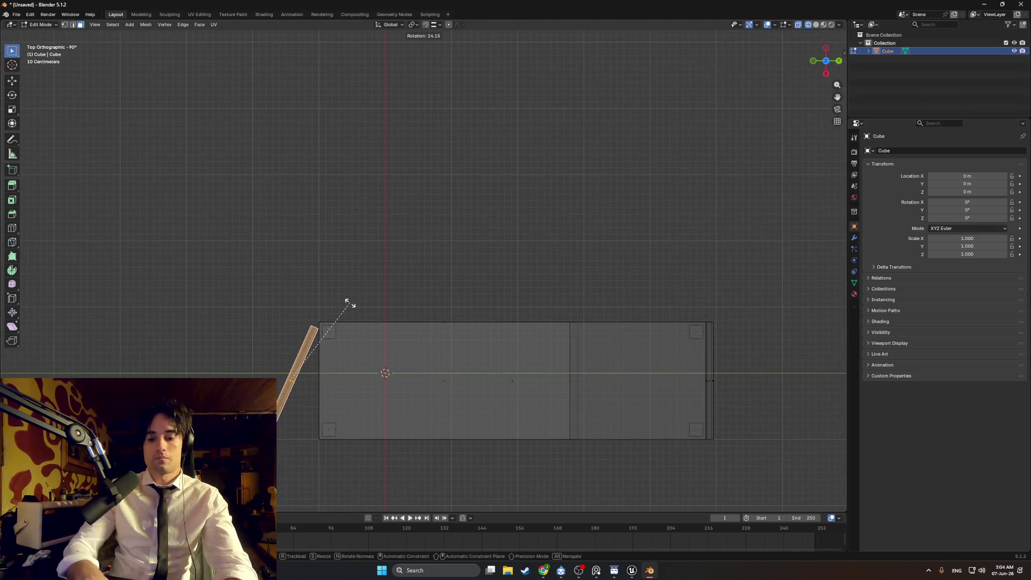
text(180)
key(Return)
Seat the side panel against the shelf's left end and check it in solid shading
mouse_move(348, 301)
mouse_down()
mouse_move(338, 249)
mouse_move(352, 228)
mouse_move(327, 220)
mouse_up()
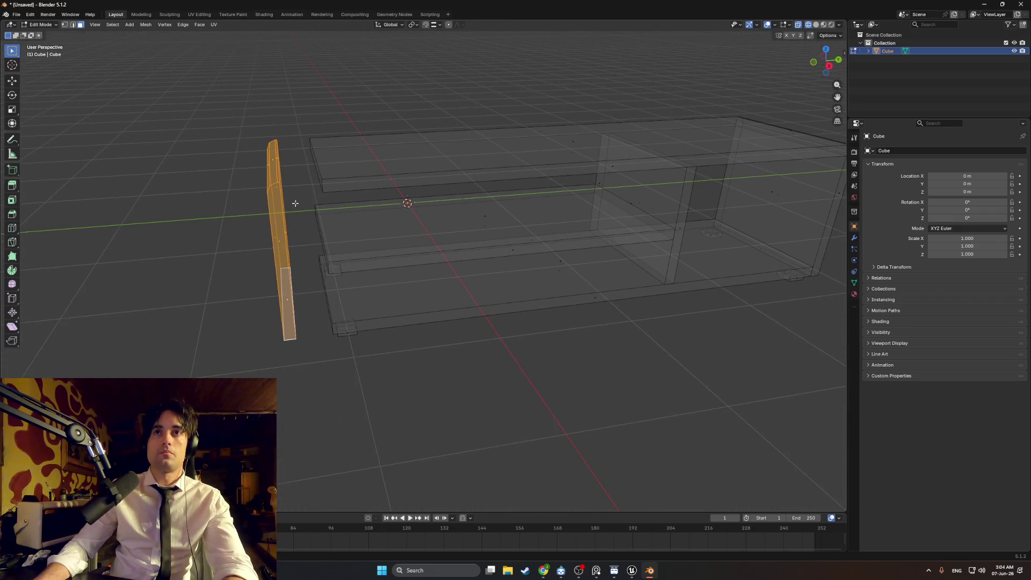
key(g)
click(437, 231)
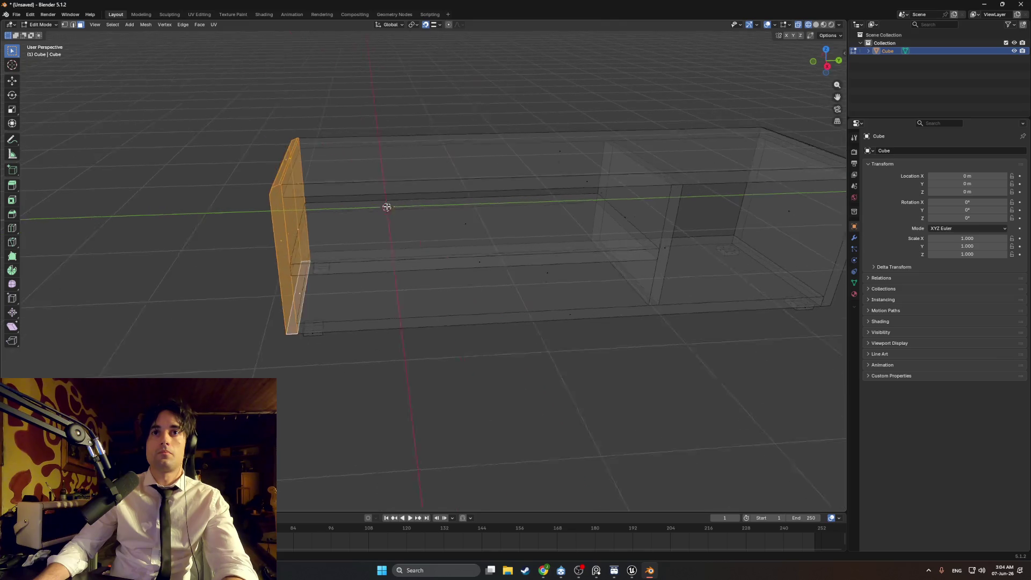
key(shift+z)
drag(437, 231, 440, 191)
key(Tab)
mouse_move(483, 293)
mouse_down()
mouse_move(520, 298)
mouse_move(476, 311)
mouse_up()
key(Tab)
drag(585, 300, 509, 299)
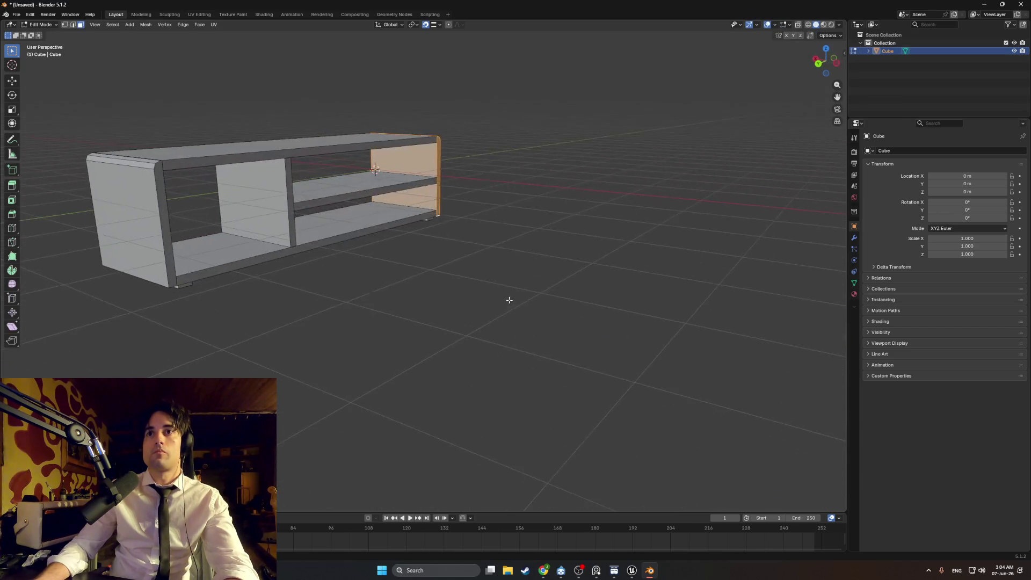
mouse_move(388, 295)
mouse_down()
mouse_move(430, 308)
mouse_move(506, 289)
mouse_up()
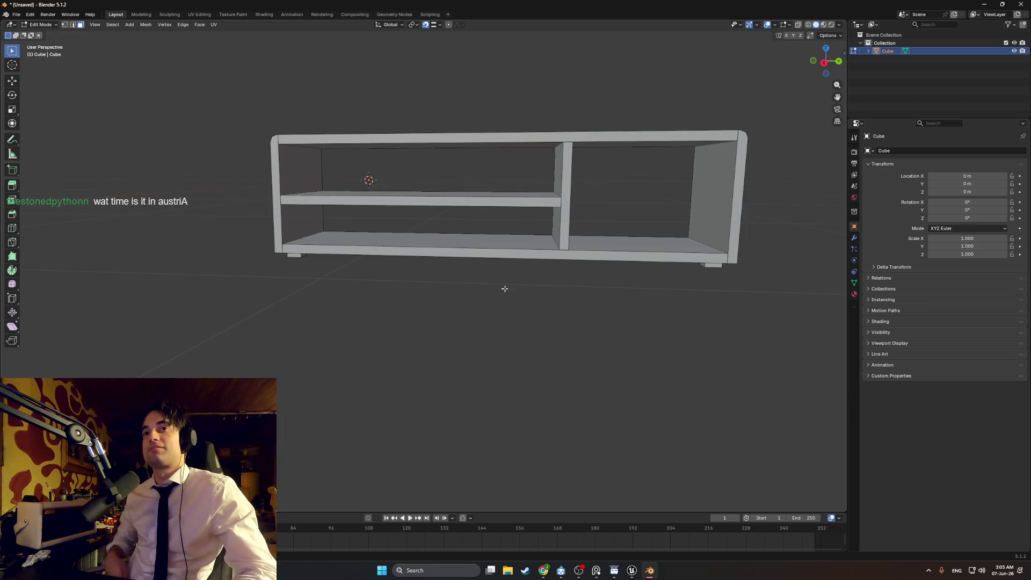
mouse_move(594, 193)
mouse_down()
mouse_move(580, 211)
mouse_move(603, 161)
mouse_move(603, 111)
mouse_move(561, 240)
mouse_up()
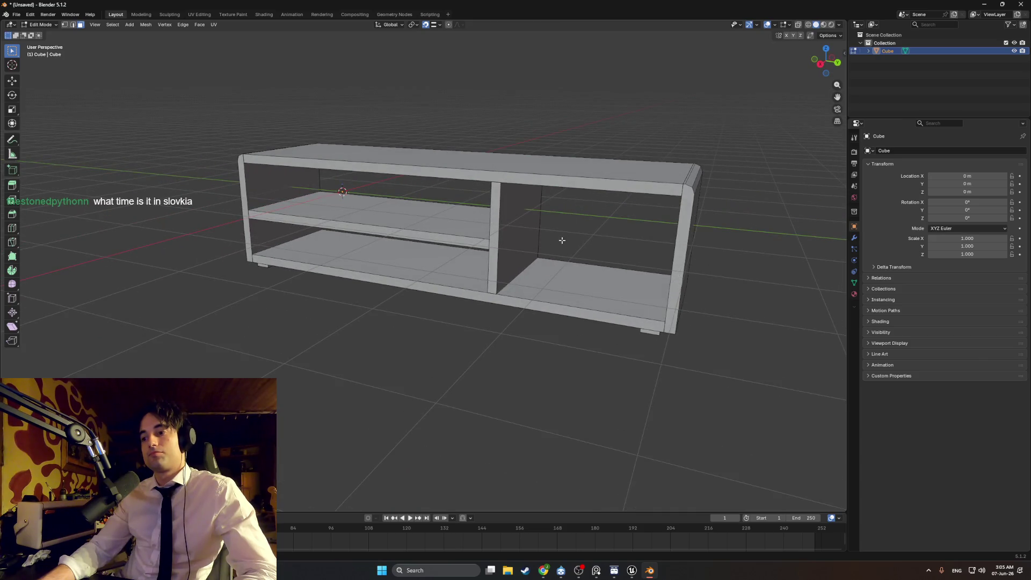
mouse_move(566, 266)
mouse_down()
mouse_move(534, 290)
mouse_move(575, 287)
mouse_move(529, 290)
mouse_up()
scroll(437, 273, down, 3)
mouse_move(430, 252)
mouse_down()
mouse_move(415, 225)
mouse_move(412, 233)
mouse_up()
scroll(453, 241, up, 2)
Switch to wireframe shading and select the whole vertical divider
mouse_move(543, 219)
mouse_down()
mouse_move(518, 219)
mouse_move(572, 210)
mouse_move(522, 214)
mouse_move(537, 179)
mouse_move(524, 222)
mouse_move(564, 223)
mouse_move(546, 218)
mouse_up()
key(z)
click(514, 214)
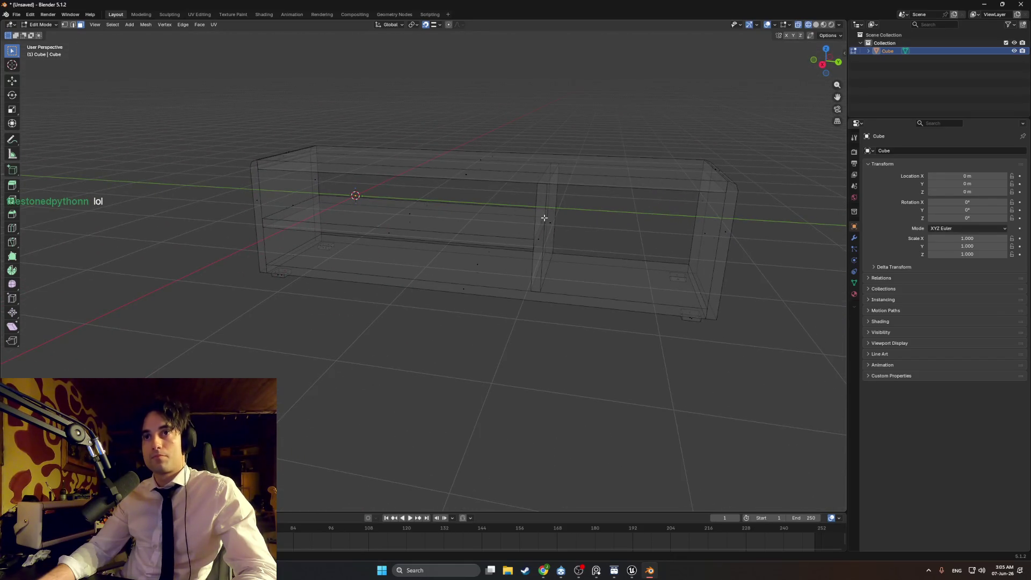
click(553, 212)
key(l)
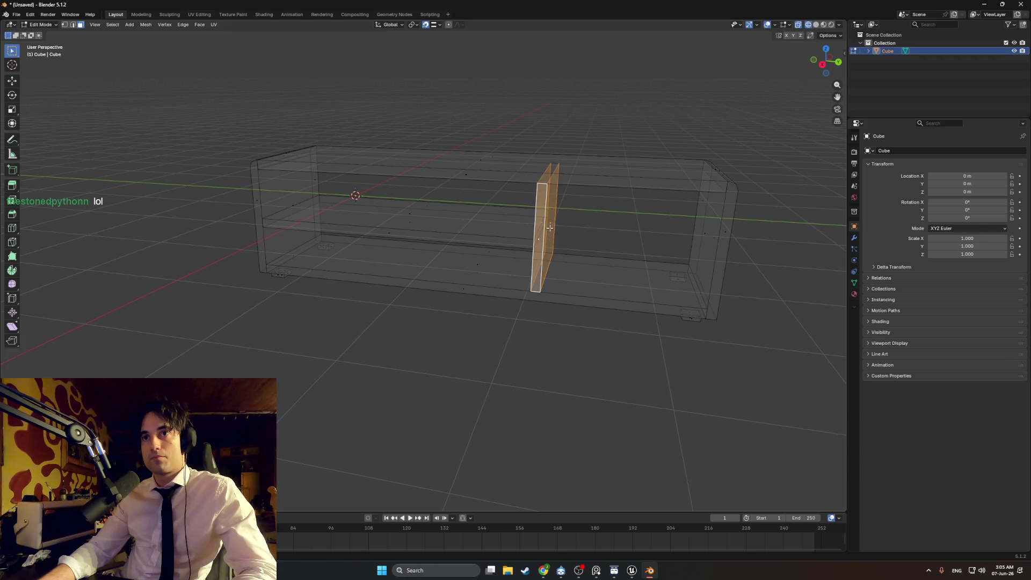
Duplicate the divider, slide the copy left along Y, and select its edges in edge mode
drag(553, 208, 562, 218)
key(g)
key(Escape)
key(g)
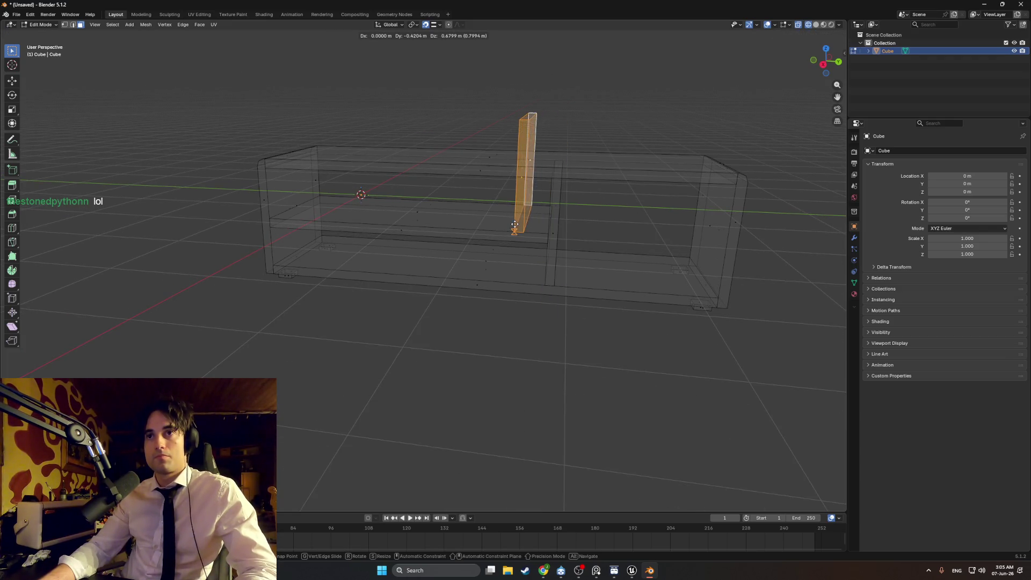
key(y)
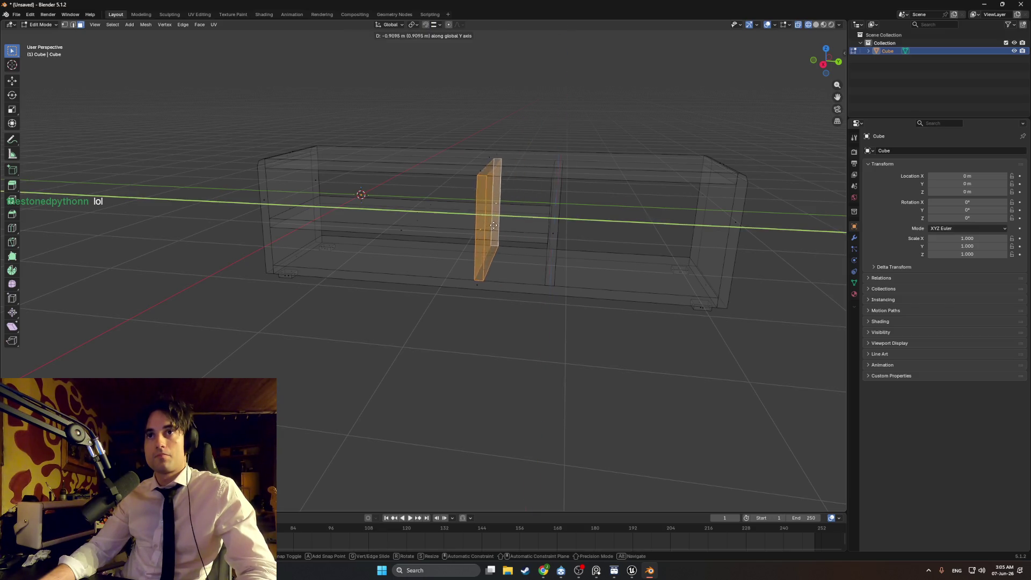
click(423, 225)
key(2)
alt+click(415, 181)
alt+click(413, 207)
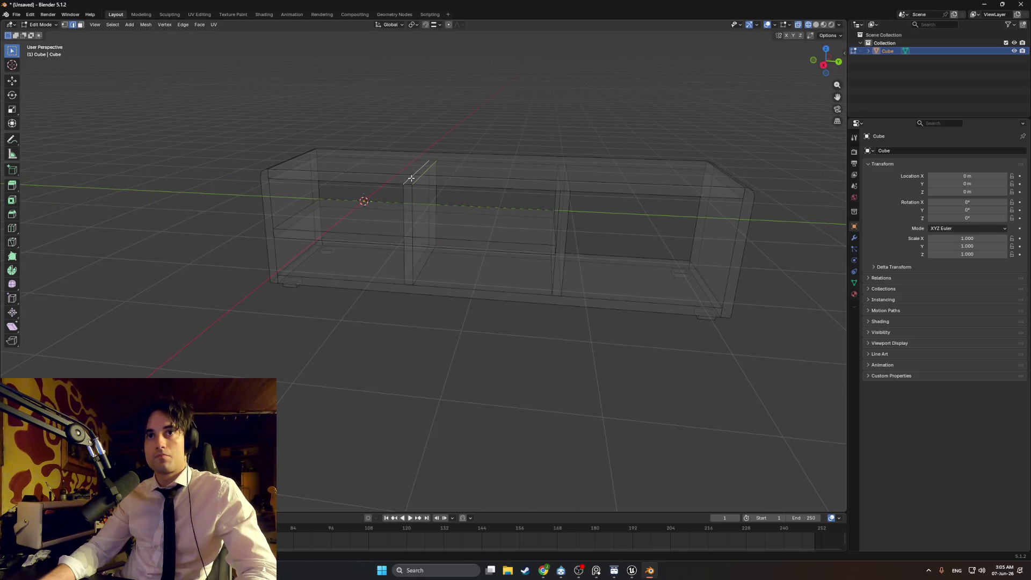
Select the short top edge of the new divider
alt+click(408, 184)
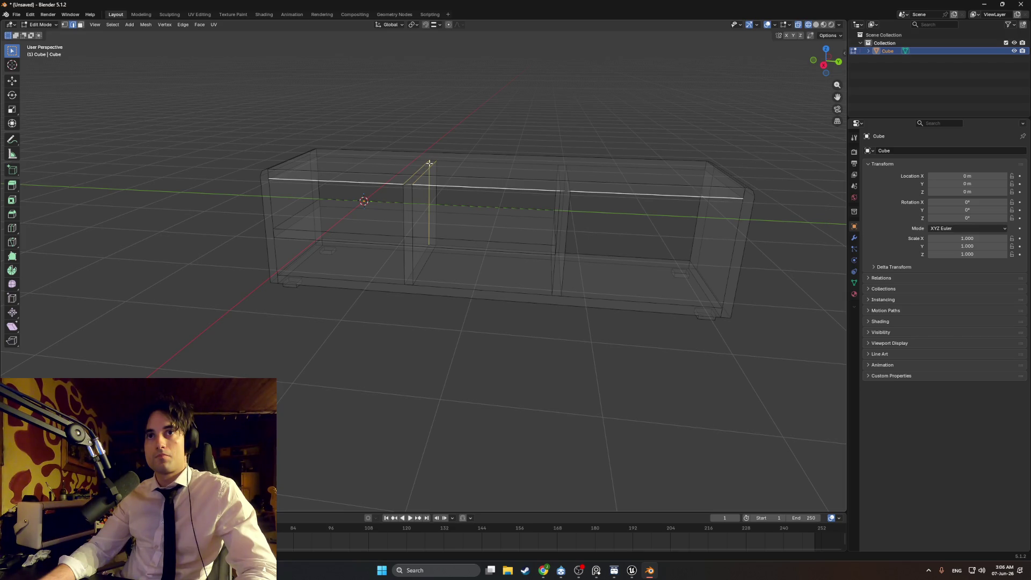
scroll(433, 161, up, 5)
scroll(468, 278, down, 3)
scroll(451, 269, up, 2)
scroll(447, 261, down, 2)
alt+click(447, 260)
click(446, 259)
alt+shift+click(479, 188)
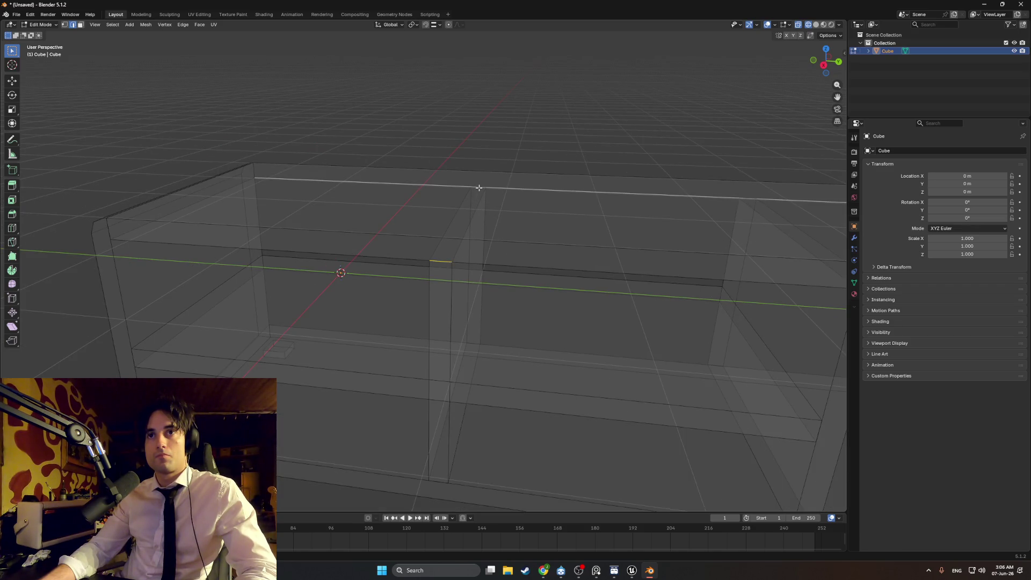
alt+shift+click(497, 188)
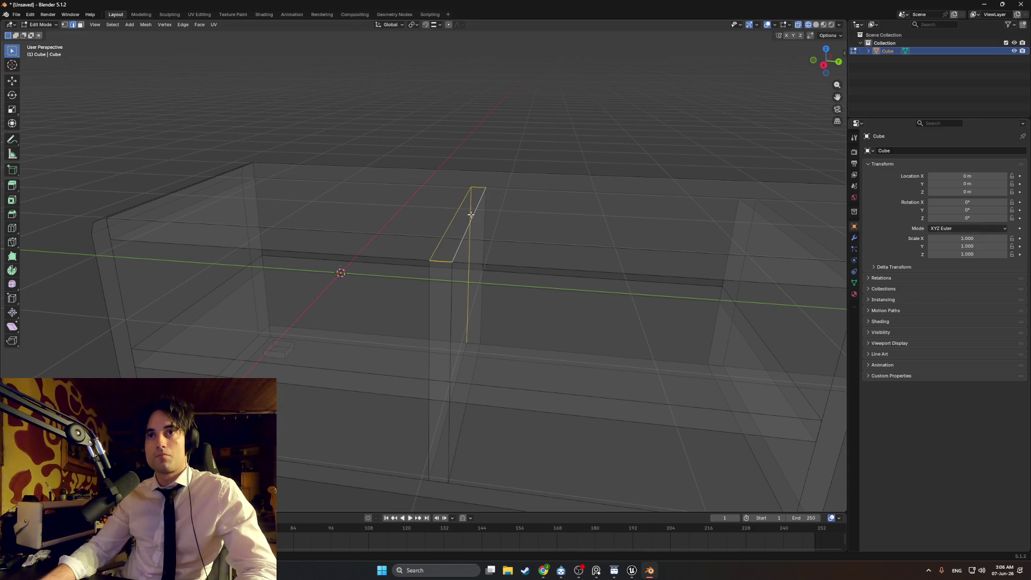
Lower the new divider's top edges along Z onto the middle shelf and return to solid shading
key(g)
key(z)
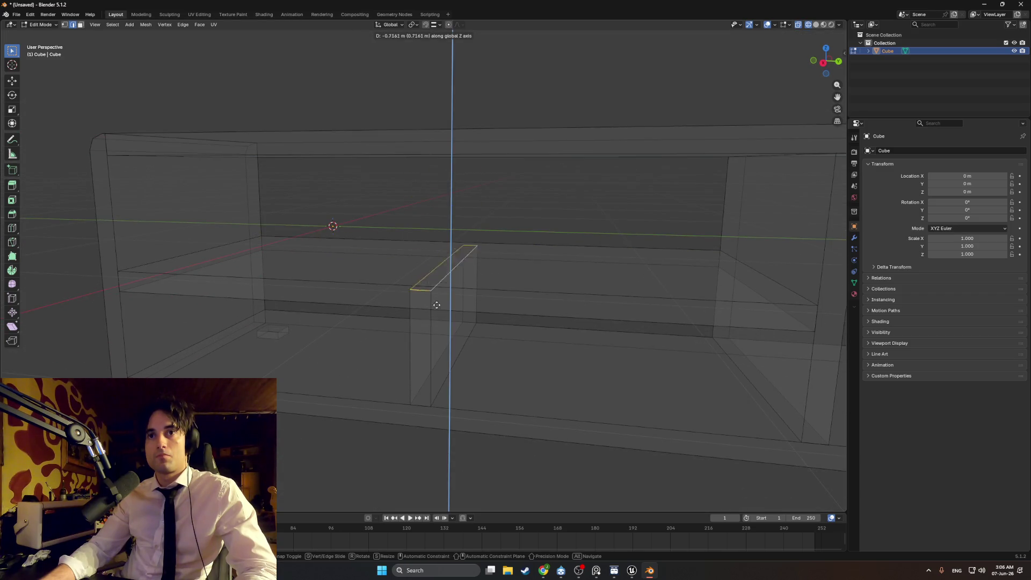
click(425, 320)
key(shift+Tab)
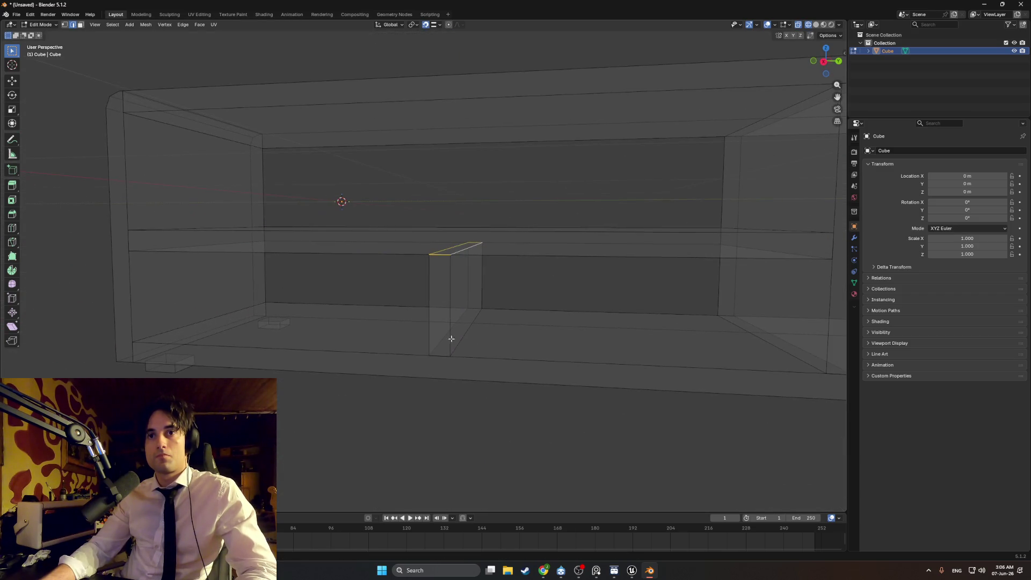
key(shift+z)
scroll(483, 382, down, 6)
mouse_move(514, 337)
mouse_down()
mouse_move(483, 334)
mouse_move(525, 343)
mouse_move(545, 329)
mouse_move(515, 329)
mouse_move(523, 323)
mouse_up()
Inspect the cabinet from a low front view, then bring forward the browser with the TV search
scroll(534, 329, up, 3)
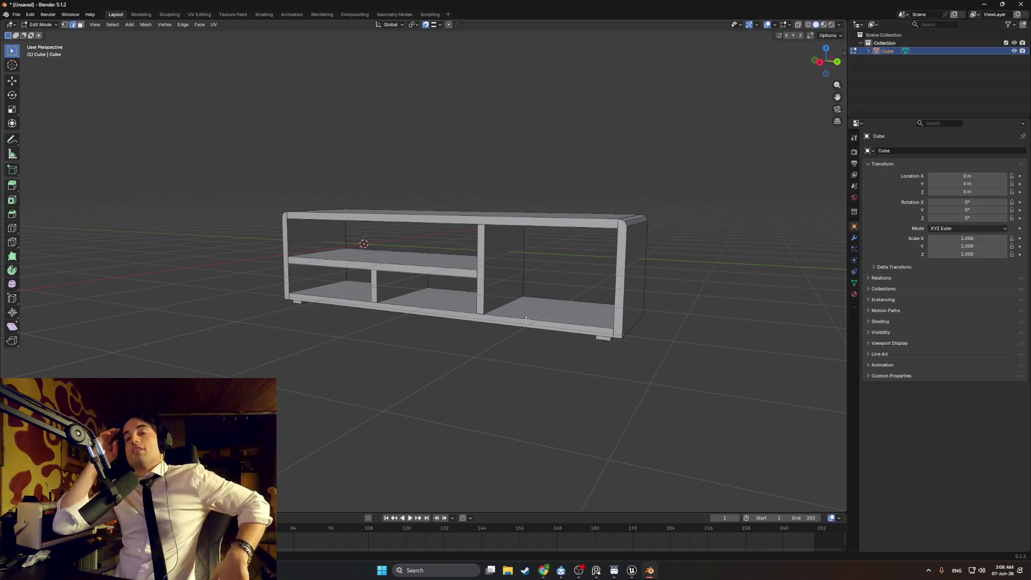
mouse_move(491, 293)
mouse_down()
mouse_move(539, 289)
mouse_move(501, 302)
mouse_move(516, 295)
mouse_move(545, 313)
mouse_move(521, 297)
mouse_move(529, 298)
mouse_move(449, 295)
mouse_move(511, 295)
mouse_move(536, 449)
mouse_up()
scroll(537, 449, up, 3)
mouse_move(544, 571)
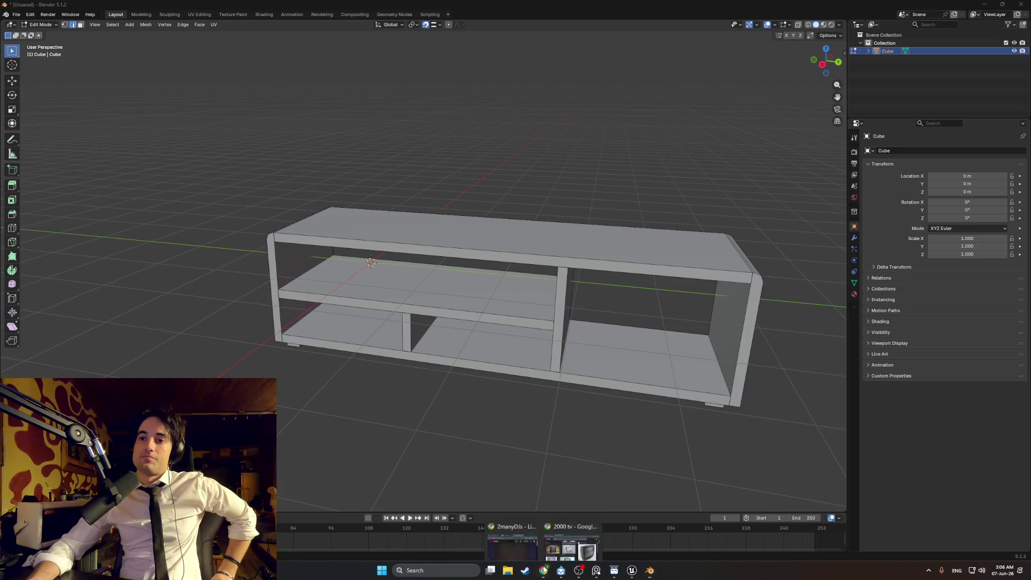
click(571, 542)
Search Google Images for 'old soviet cabinet' and open the Fab SOVIET CABINETS result
drag(195, 100, 92, 99)
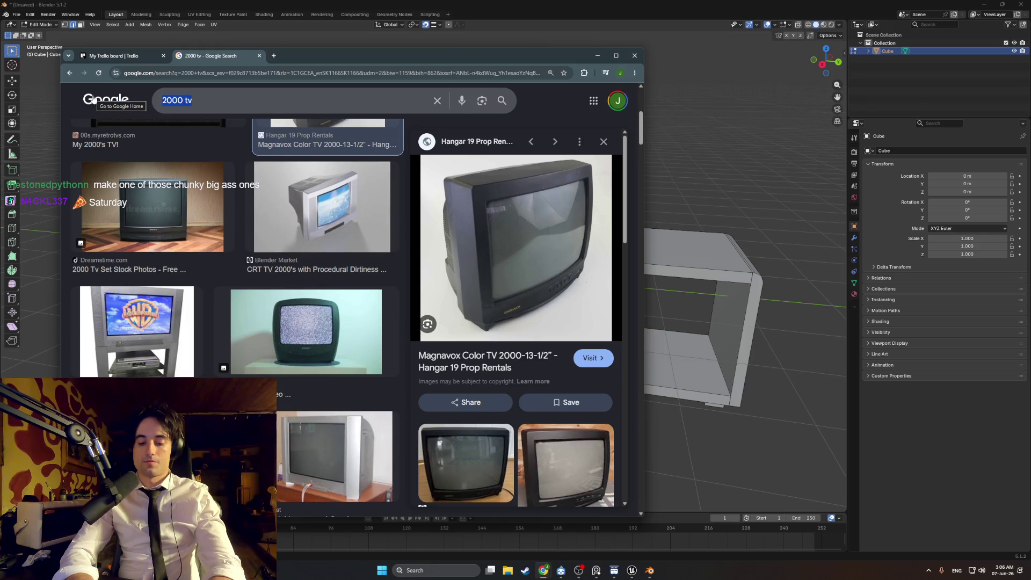
text(old sovie)
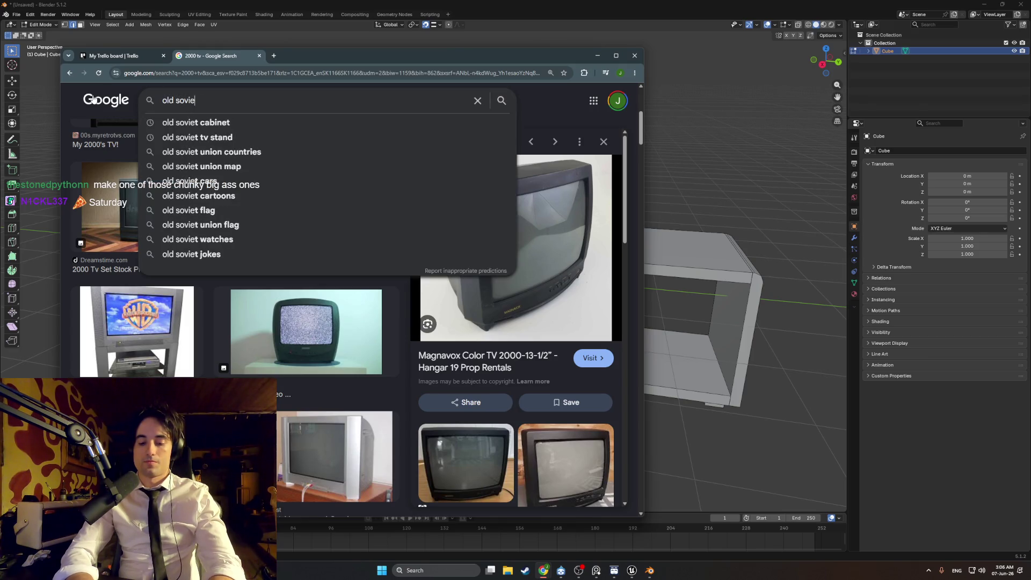
text(t cabinet)
key(Return)
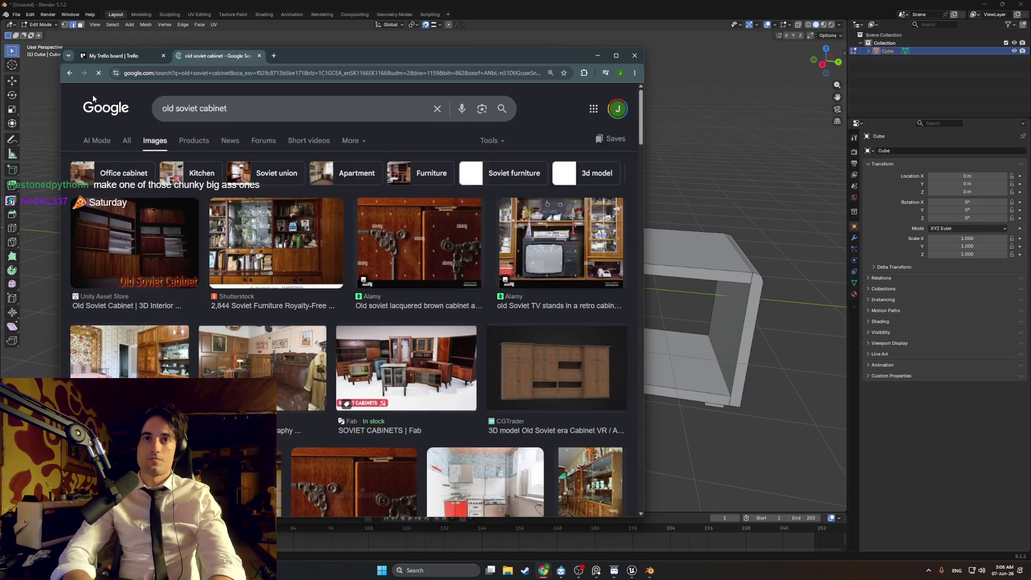
scroll(407, 318, down, 1)
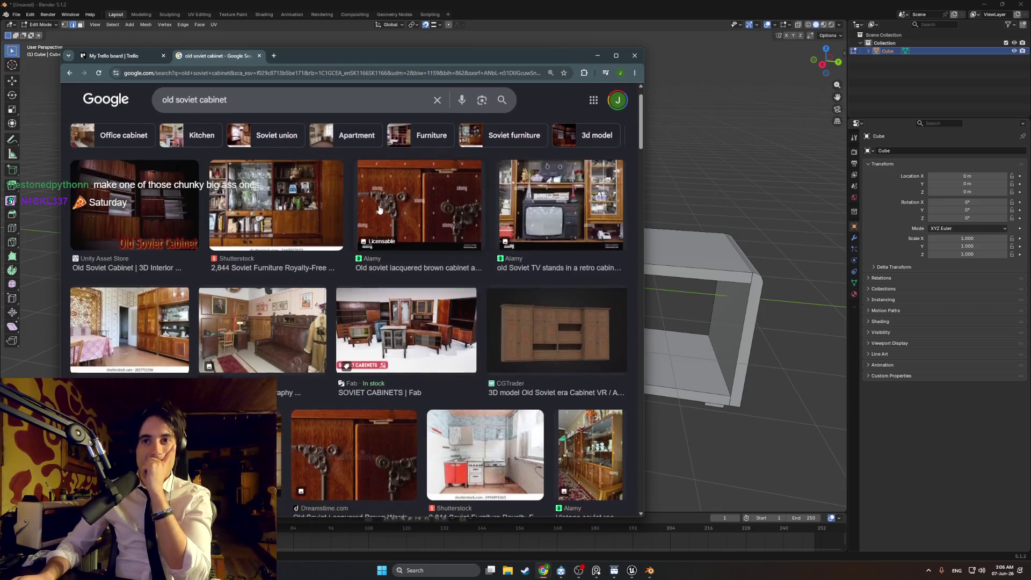
click(406, 318)
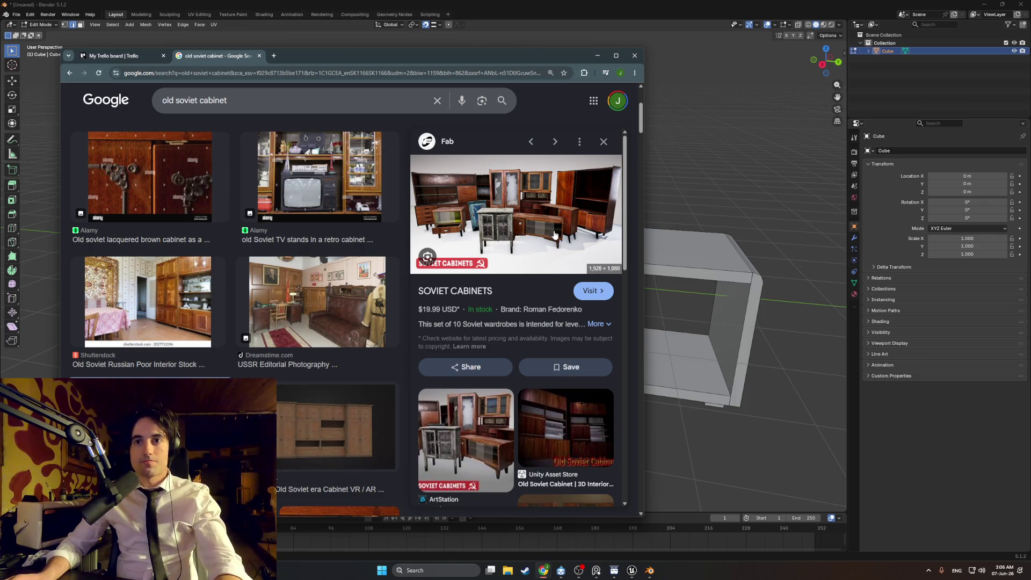
Snip the Fab and ArtStation cabinet images, then bring up the reference-image board
key(super+shift+s)
drag(562, 260, 511, 203)
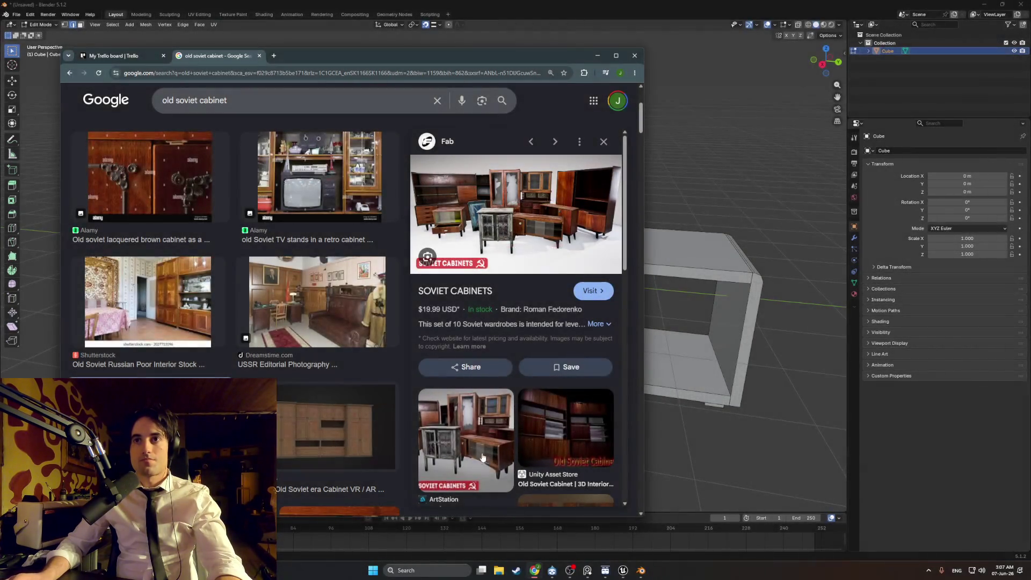
click(473, 437)
key(super+shift+s)
drag(611, 336, 481, 235)
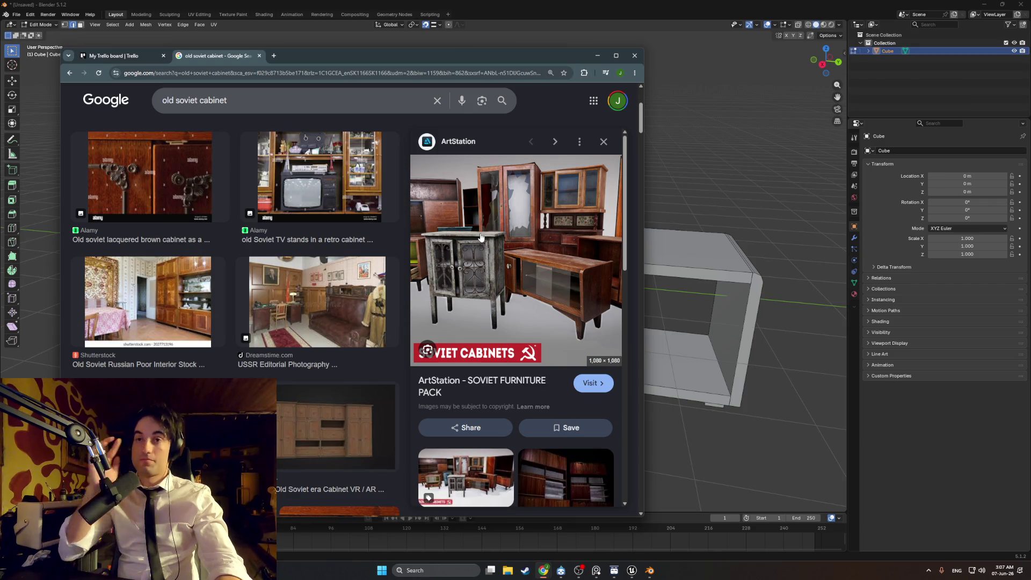
click(597, 571)
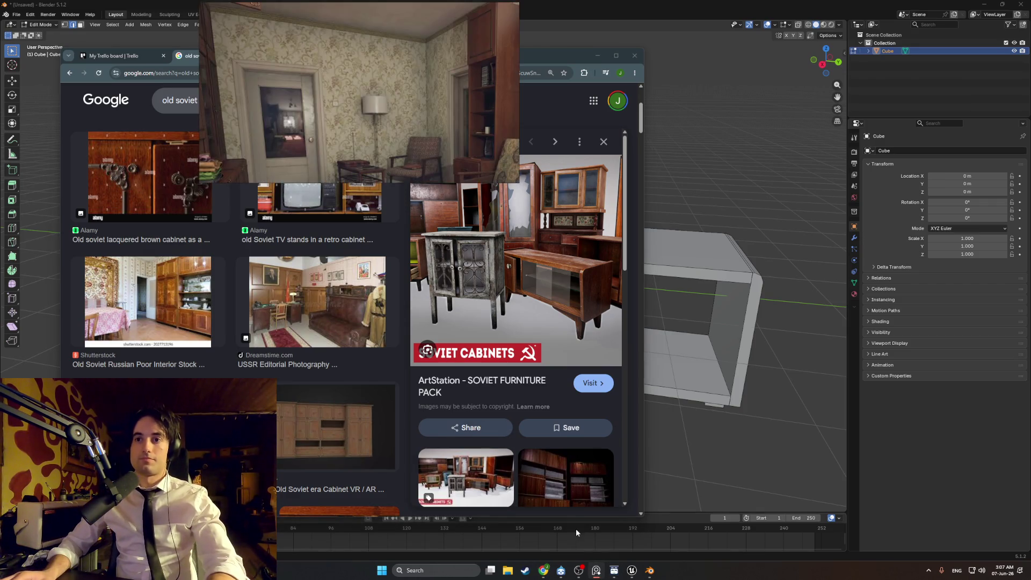
scroll(407, 99, down, 5)
scroll(435, 58, up, 4)
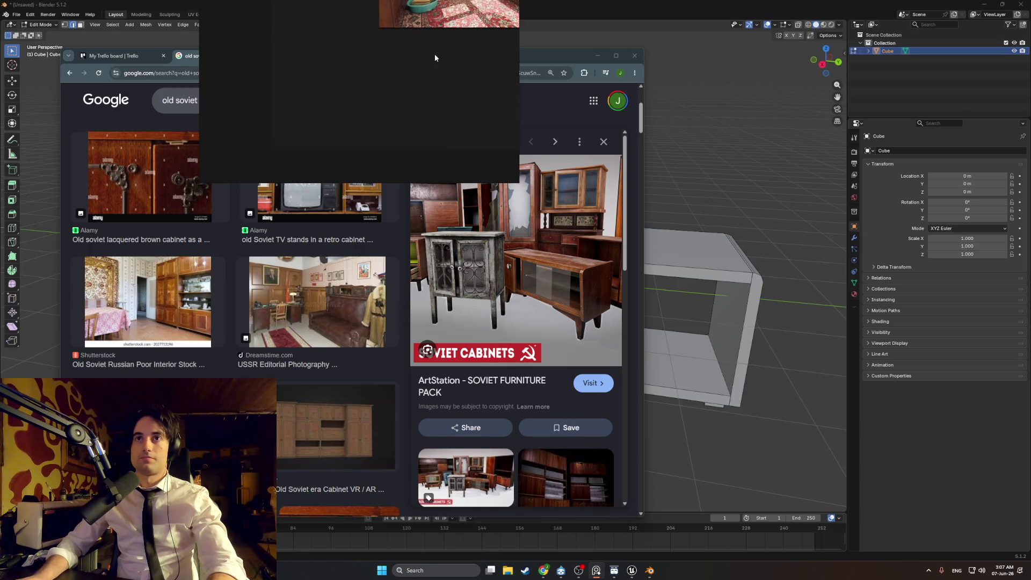
scroll(388, 79, up, 6)
drag(388, 82, 360, 105)
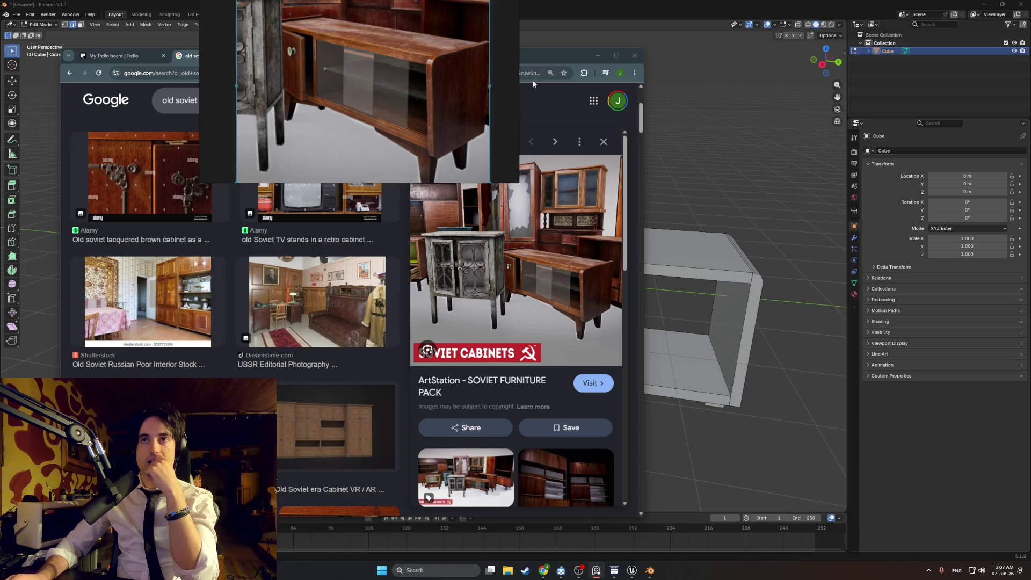
click(536, 61)
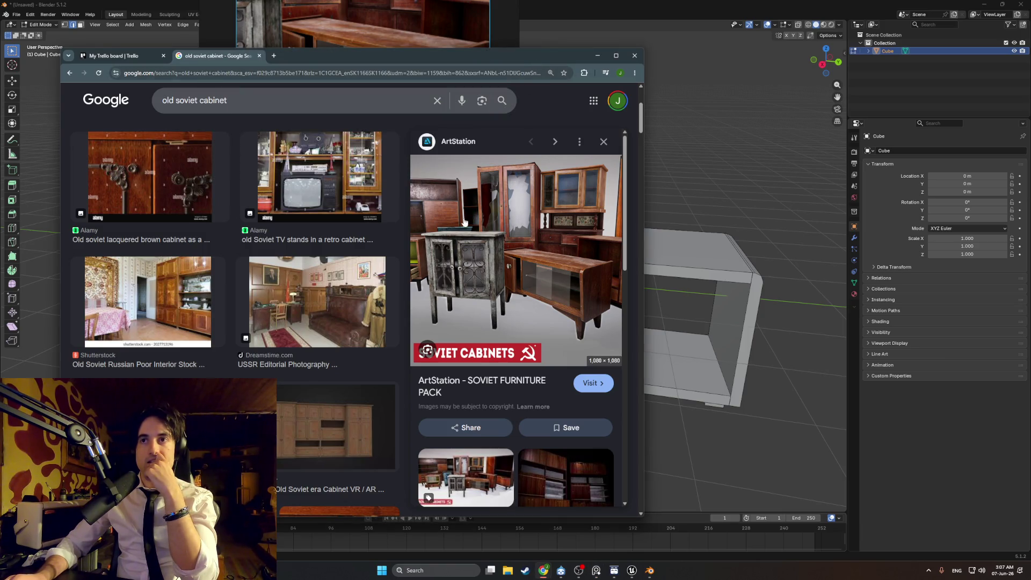
scroll(464, 222, down, 4)
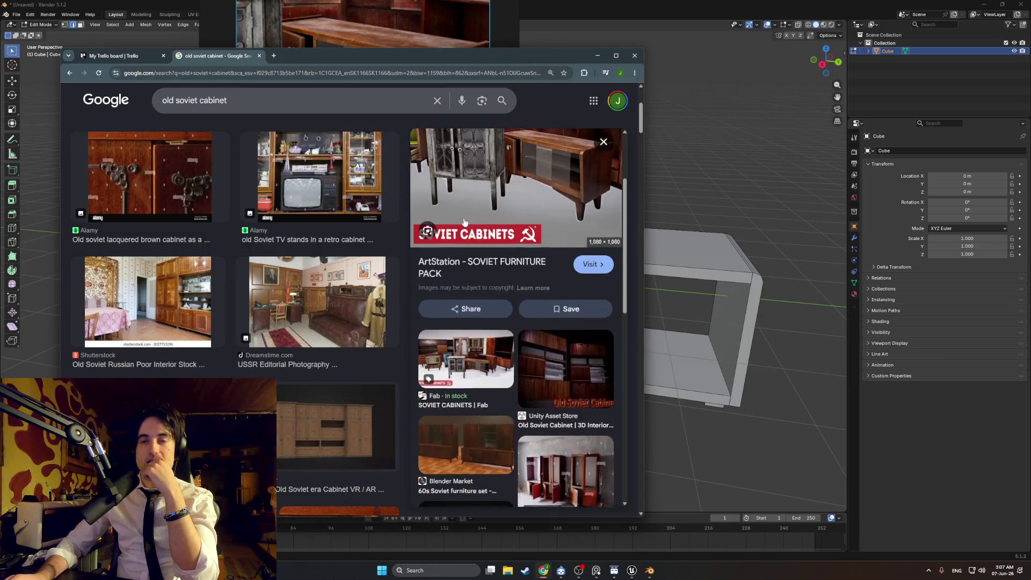
scroll(295, 265, down, 10)
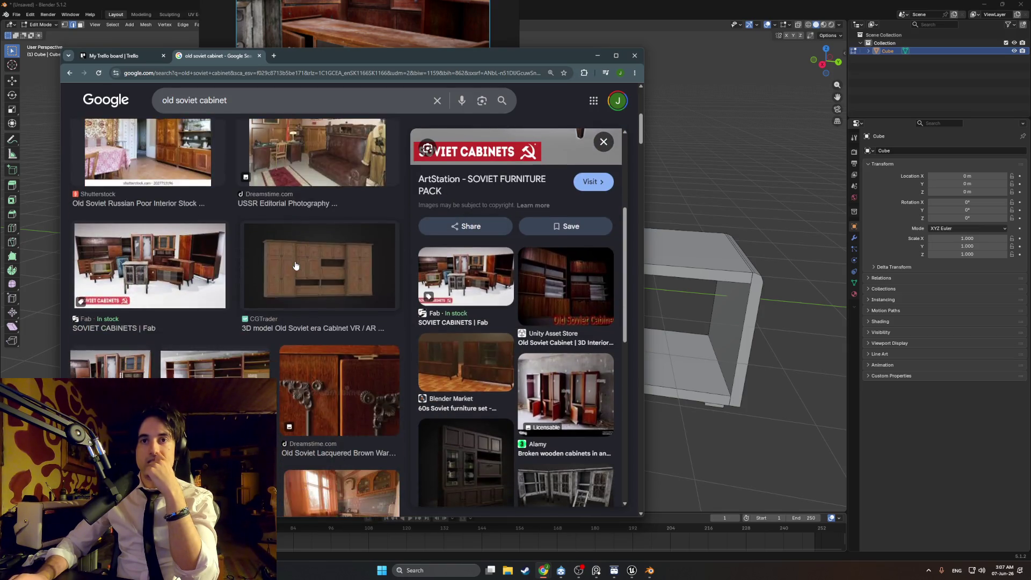
scroll(296, 265, down, 5)
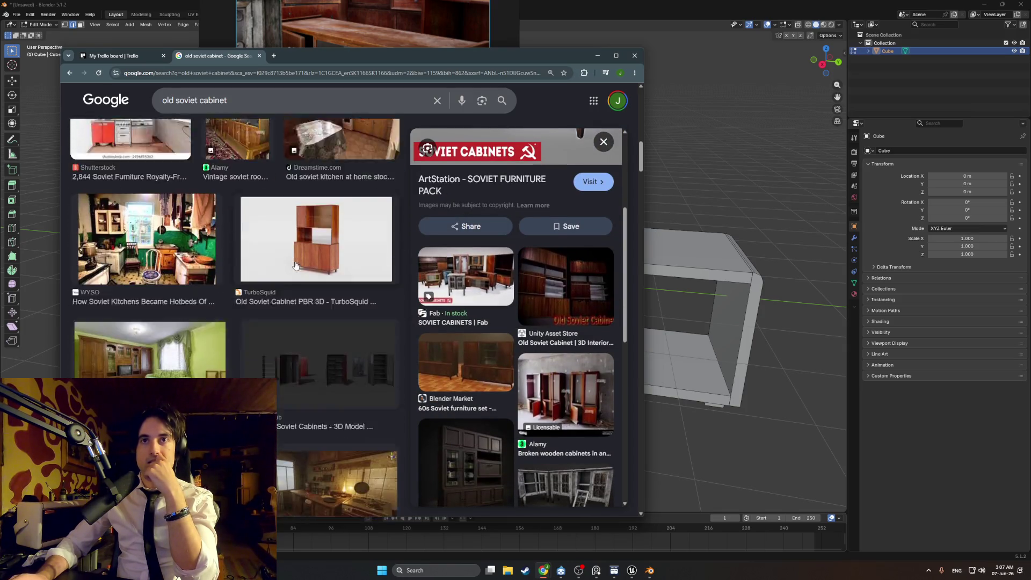
scroll(296, 265, down, 5)
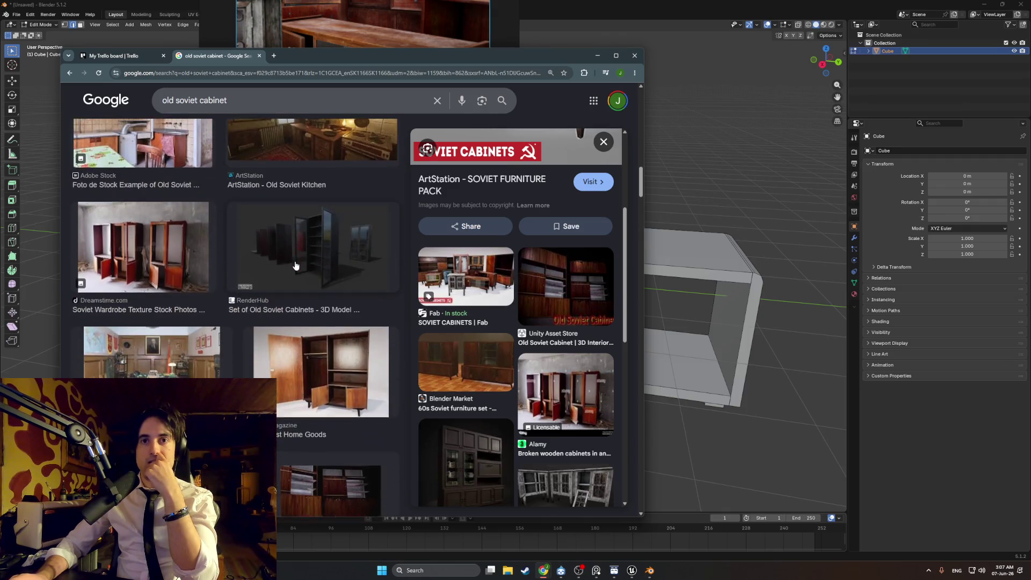
scroll(296, 265, down, 5)
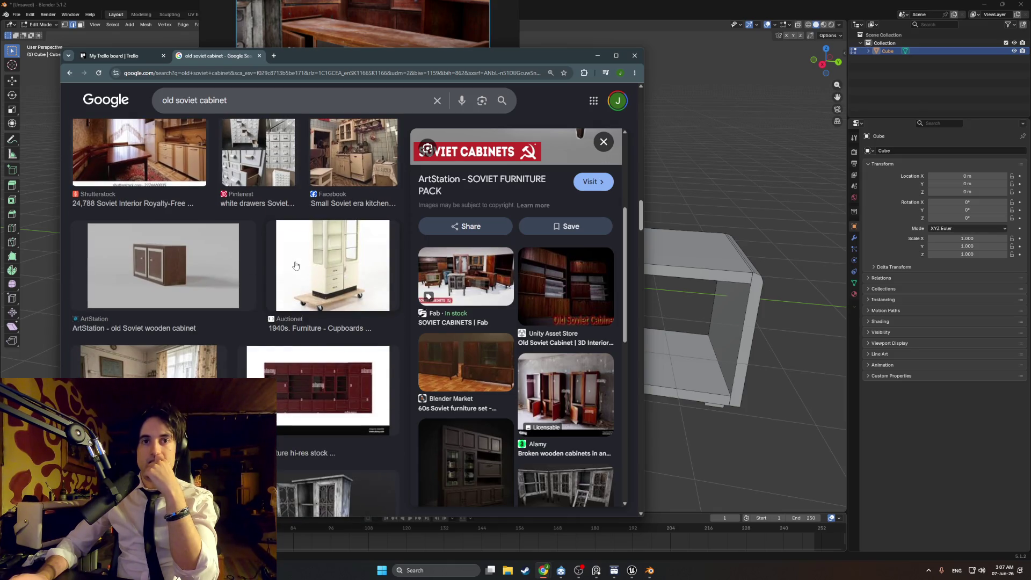
scroll(296, 265, down, 5)
scroll(295, 266, up, 15)
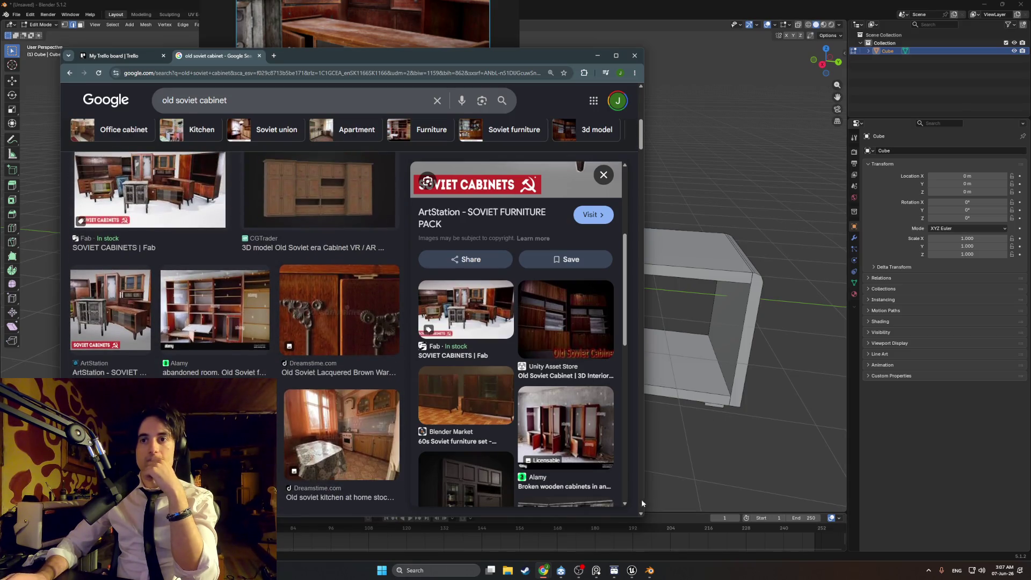
click(594, 572)
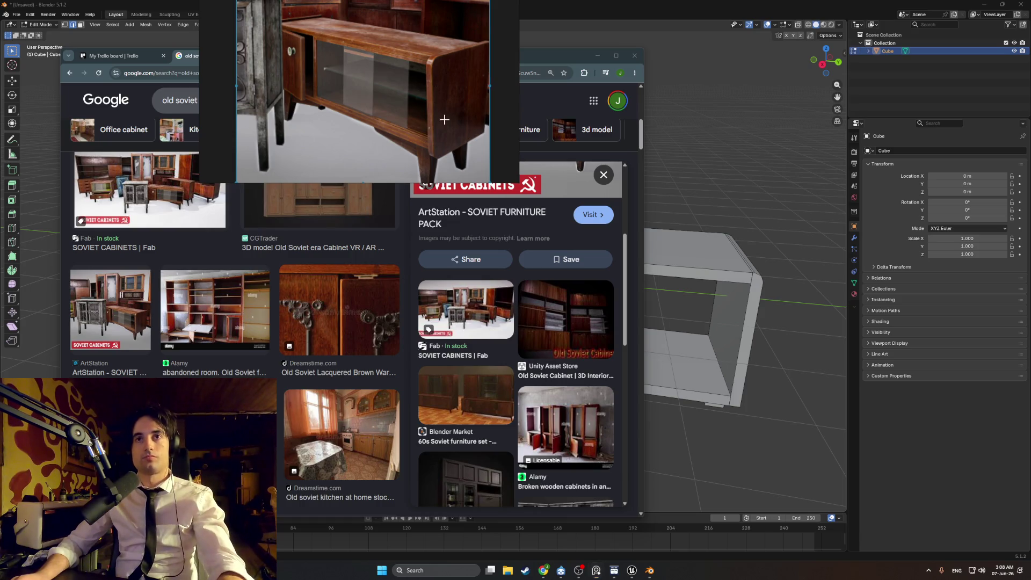
Snip the sliding-glass-door cabinet picture twice, then bring the browser results forward
key(super+shift+s)
mouse_move(485, 181)
mouse_down()
mouse_move(409, 75)
mouse_move(277, 13)
mouse_up()
key(super+shift+s)
drag(494, 182, 265, 7)
click(514, 68)
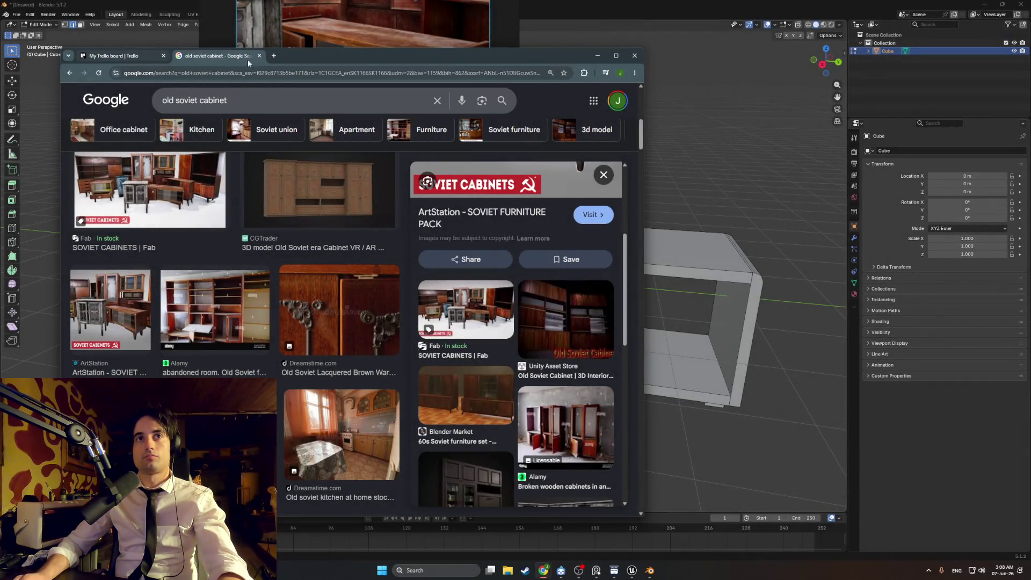
Ask ChatGPT for a front view of the pasted cabinet snip and open the result full size
click(273, 55)
text(chatgpt)
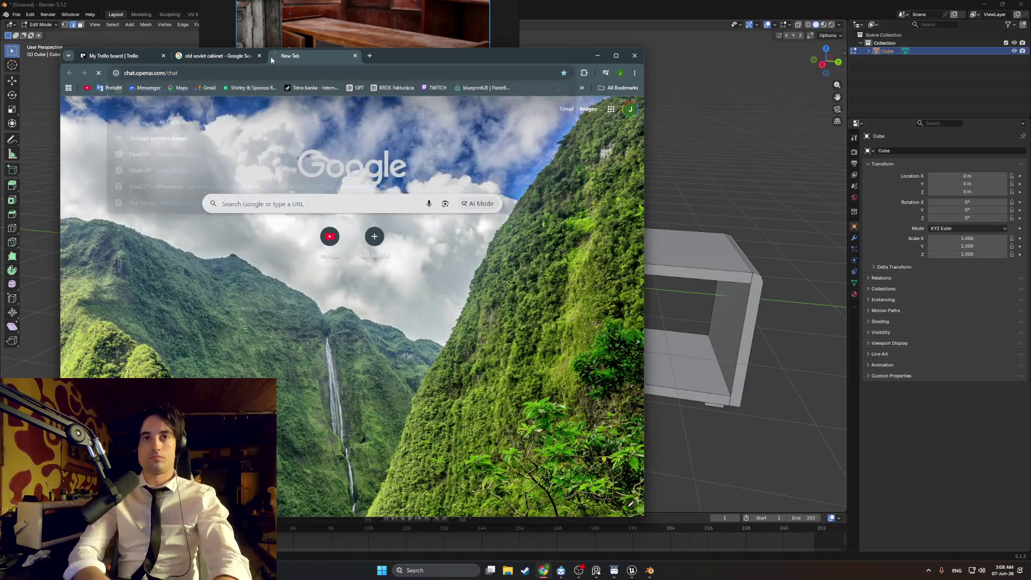
key(Return)
key(ctrl+v)
text(dan you gener)
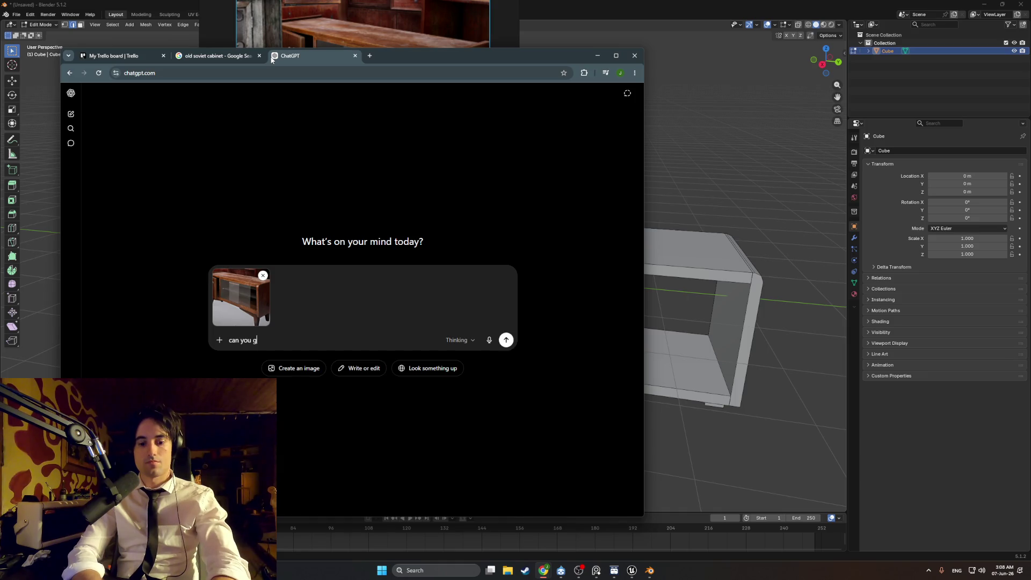
text(enerate apic of this cabi)
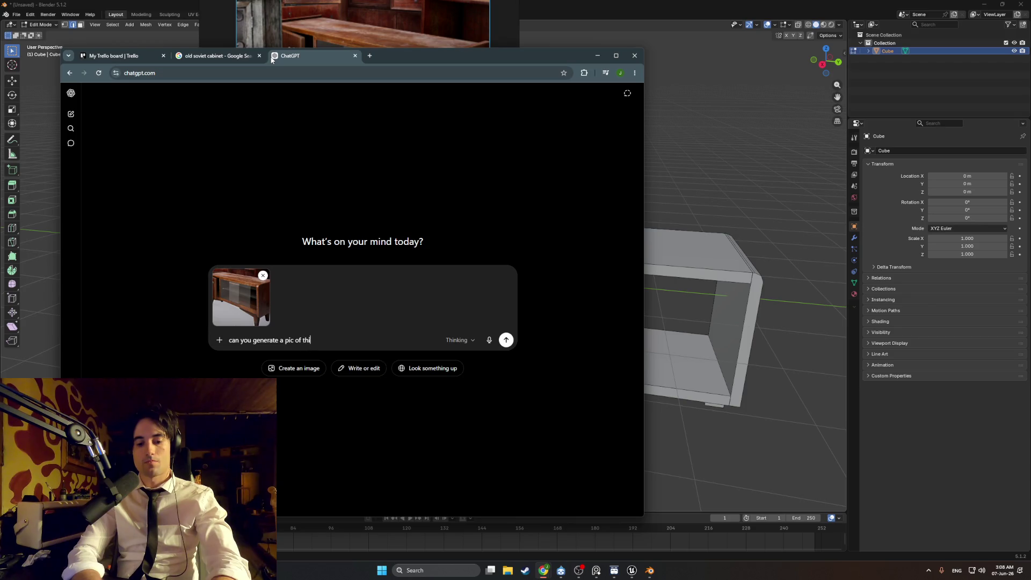
text(net front view)
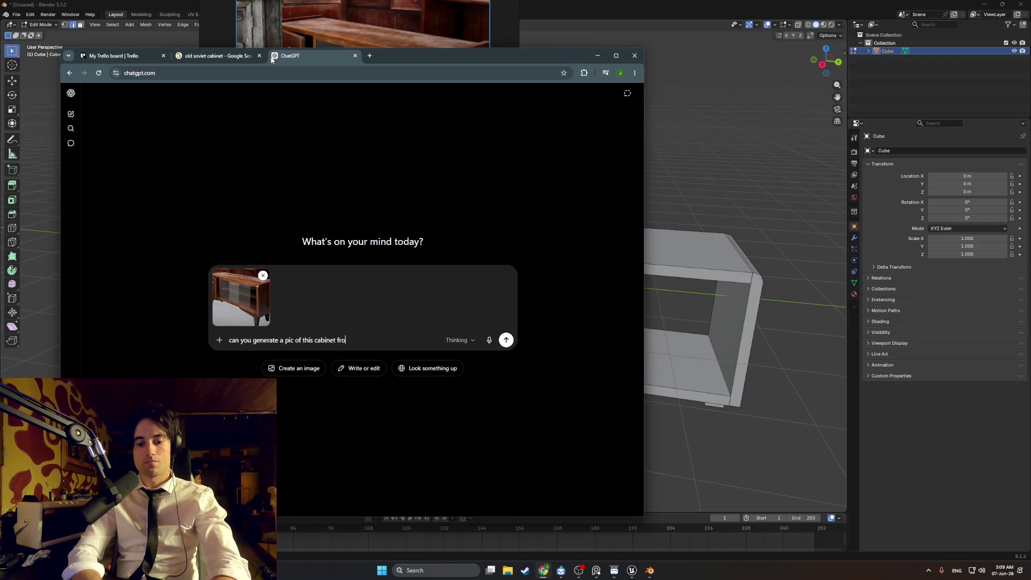
key(Return)
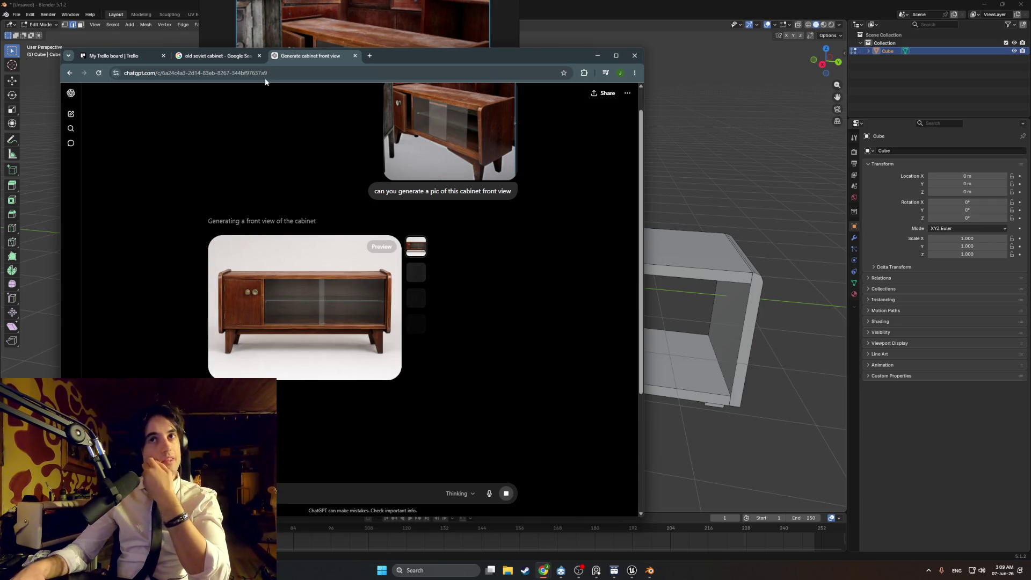
click(292, 306)
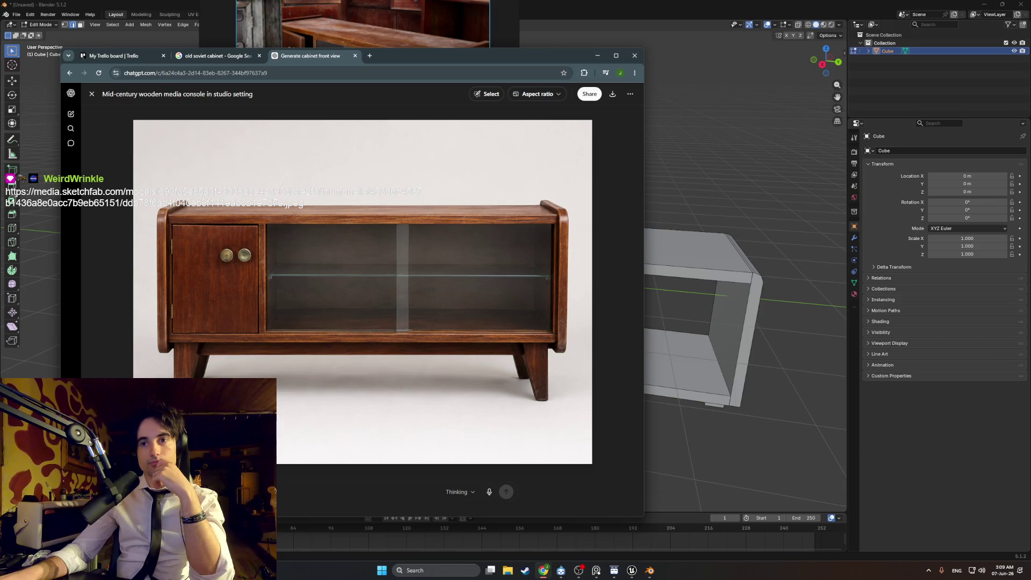
Open the pasted TV image link in a new tab
key(ctrl+t)
text(https://media.sketchfab.com/models/693f35e8583f40038d8e4a190dc1e2f3/thumbnails/45336d4587b1436a8e0acc7b9eb65151/ddb78f6ad4f040eb9f141eab6b1e7d7e.jpeg)
key(Return)
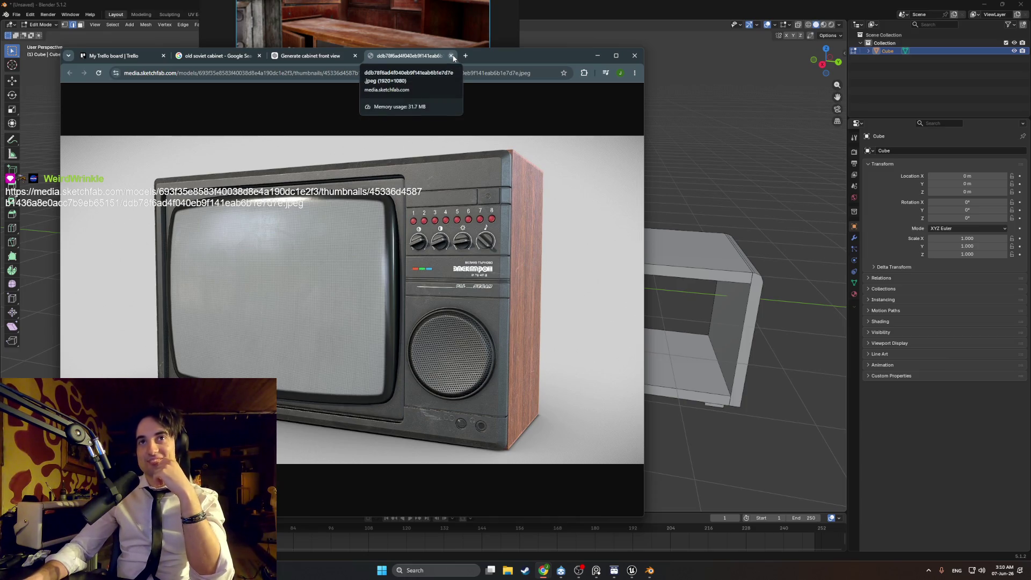
Search Google Images for 'tesla tv' in a new tab and browse the results
click(465, 56)
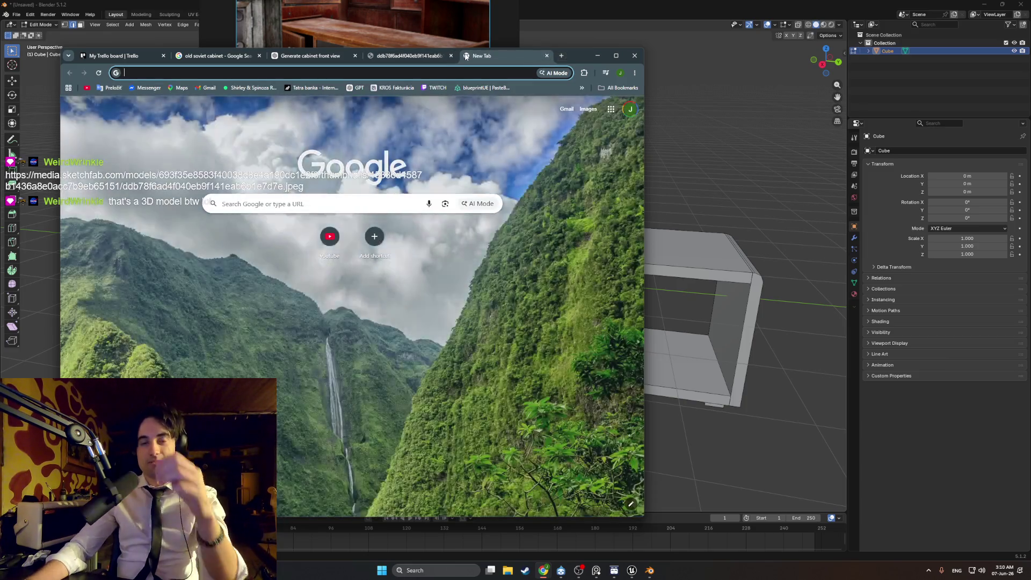
text(tesla tv)
key(Return)
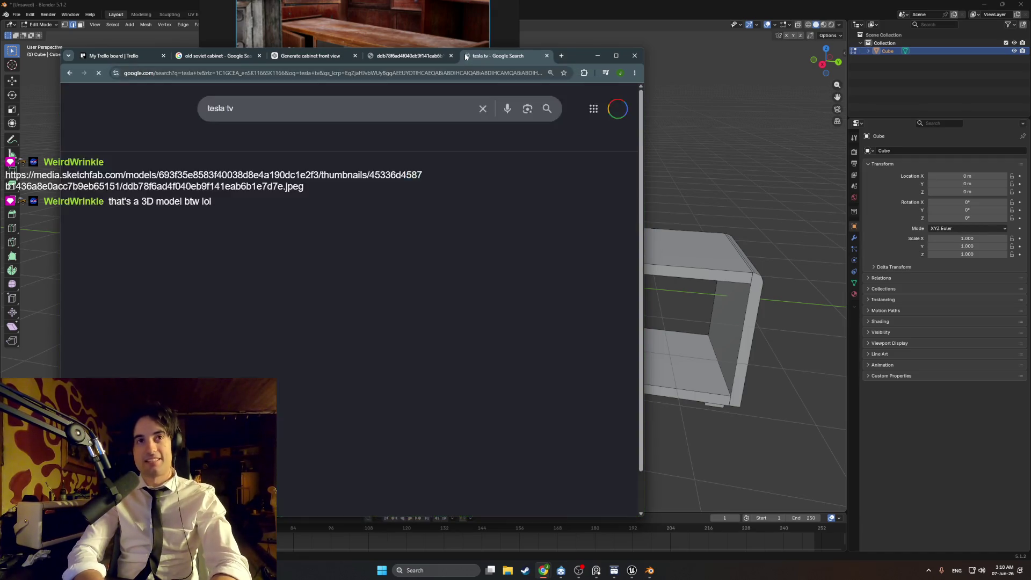
click(291, 140)
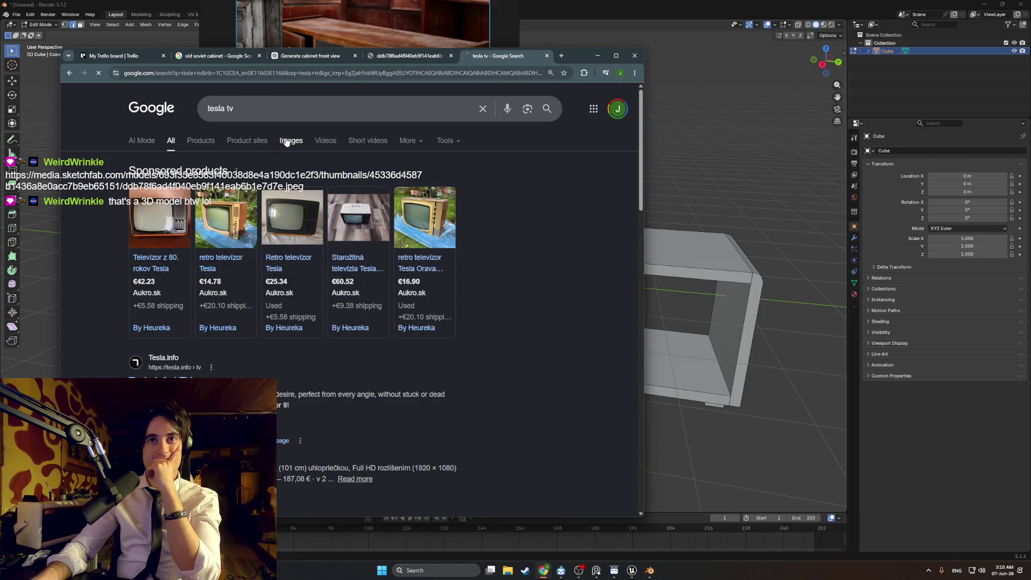
mouse_move(185, 261)
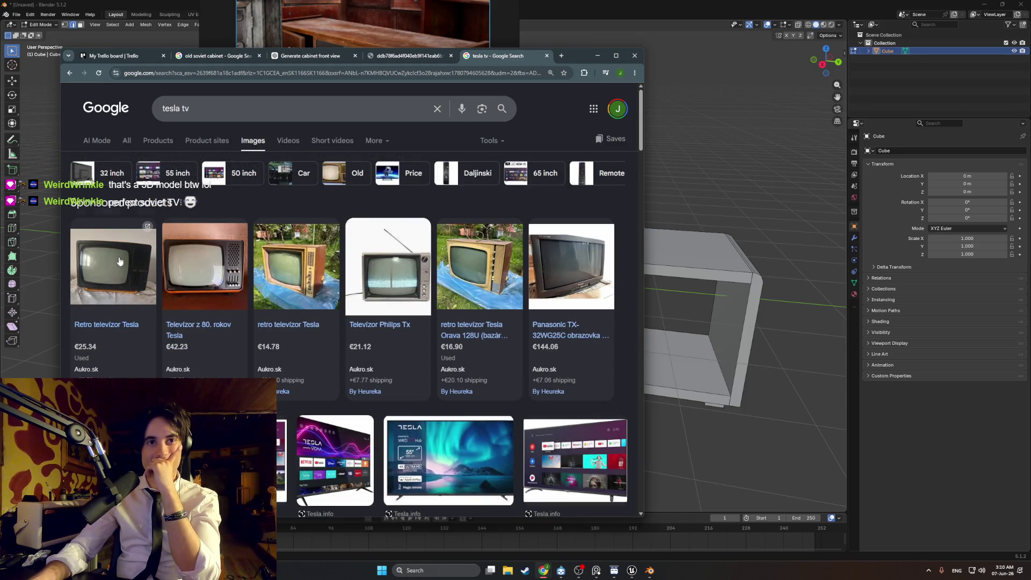
mouse_move(114, 263)
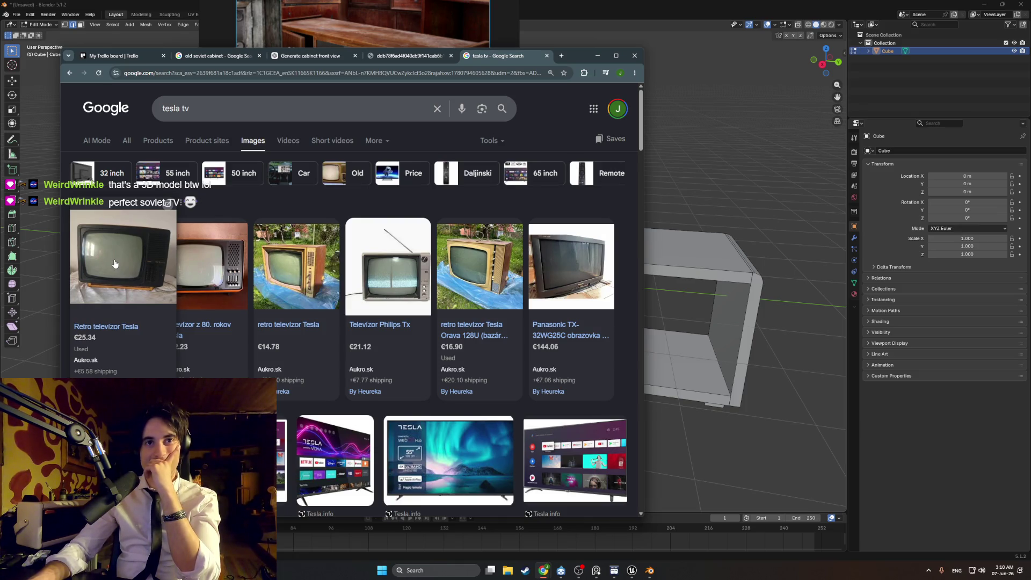
scroll(114, 264, down, 4)
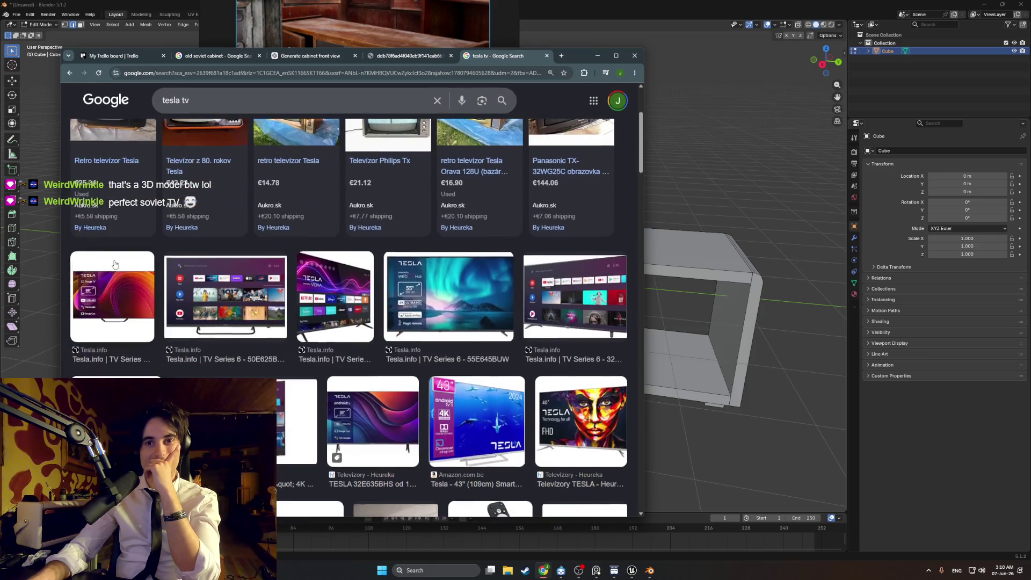
scroll(114, 263, up, 2)
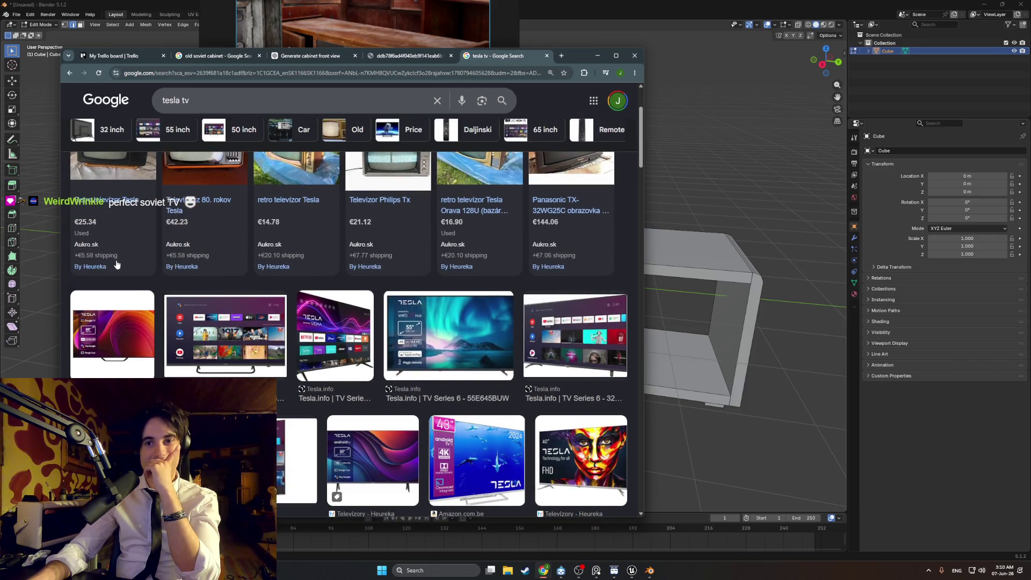
scroll(280, 263, down, 2)
scroll(280, 263, up, 3)
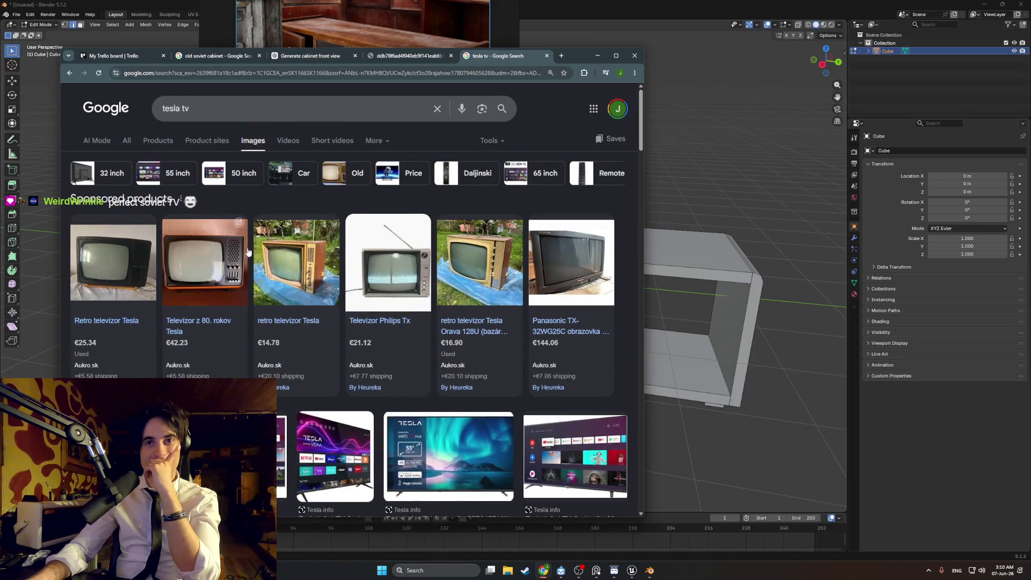
mouse_move(354, 255)
mouse_move(445, 226)
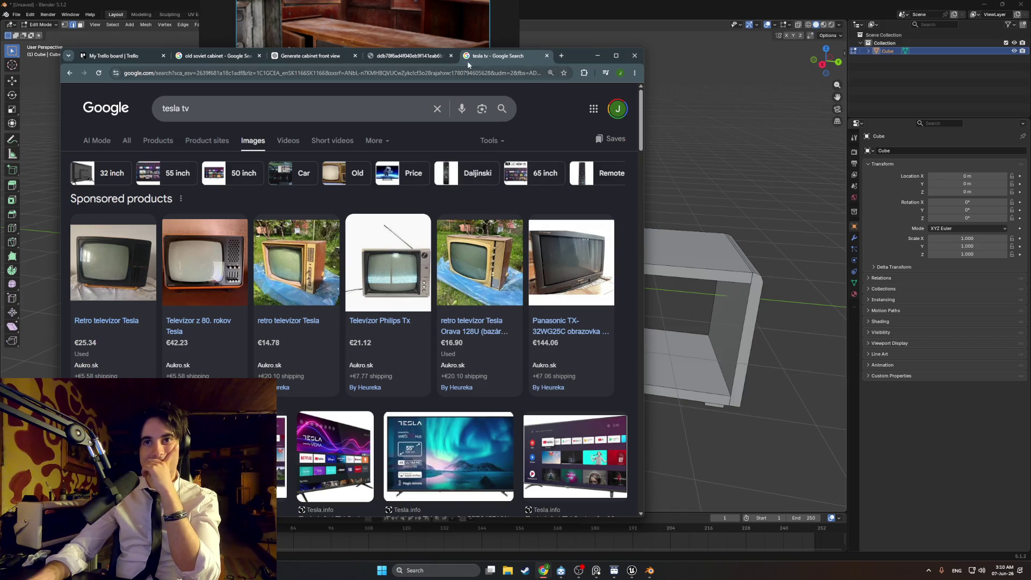
Switch to the Sketchfab TV picture tab and close it
click(391, 60)
click(311, 56)
click(451, 56)
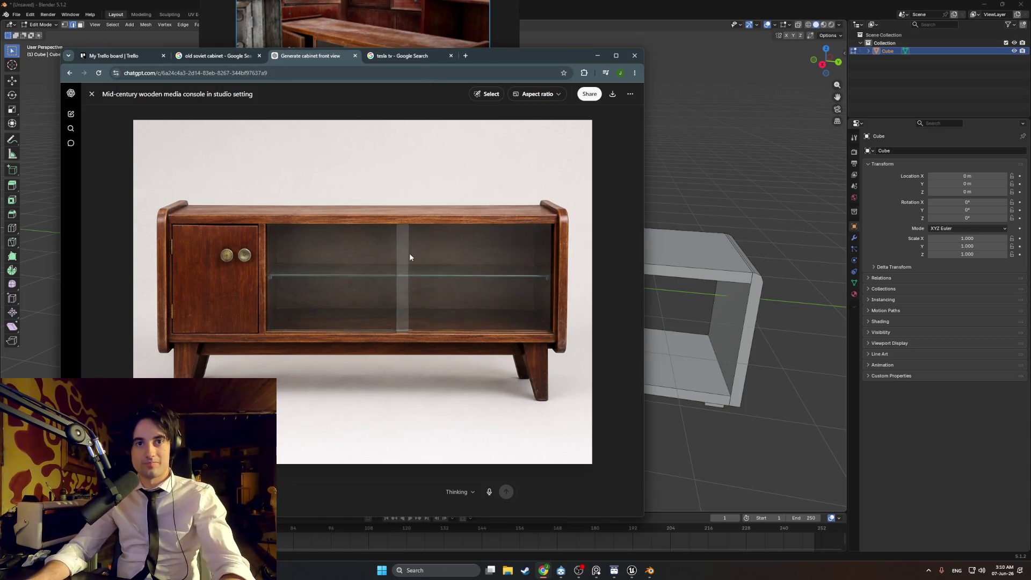
Snip the front-view cabinet image and ask ChatGPT for a seamless tileable texture of its wood
key(super+shift+s)
mouse_move(584, 460)
mouse_down()
mouse_move(138, 113)
mouse_move(133, 123)
mouse_up()
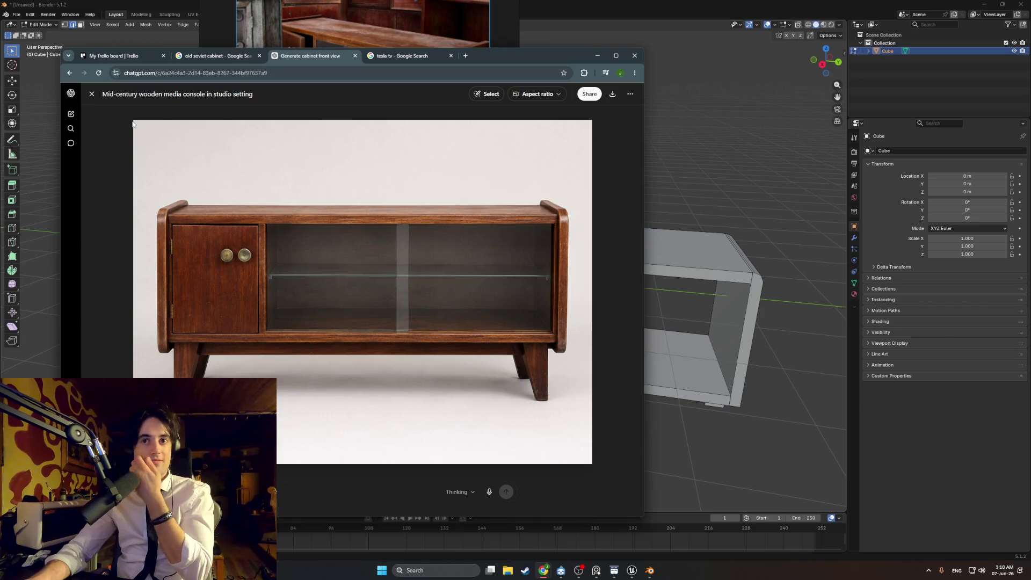
click(89, 94)
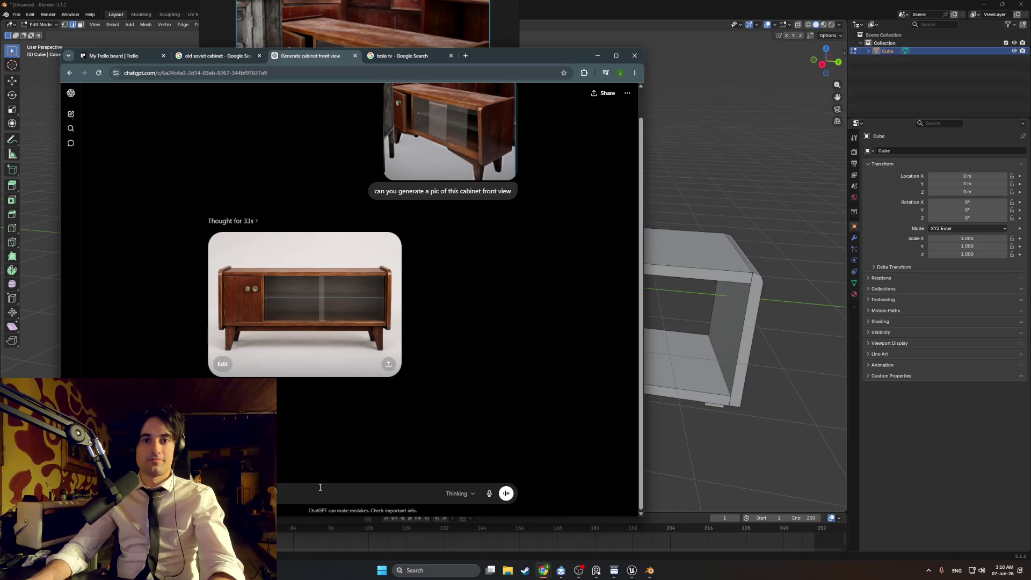
key(ctrl+v)
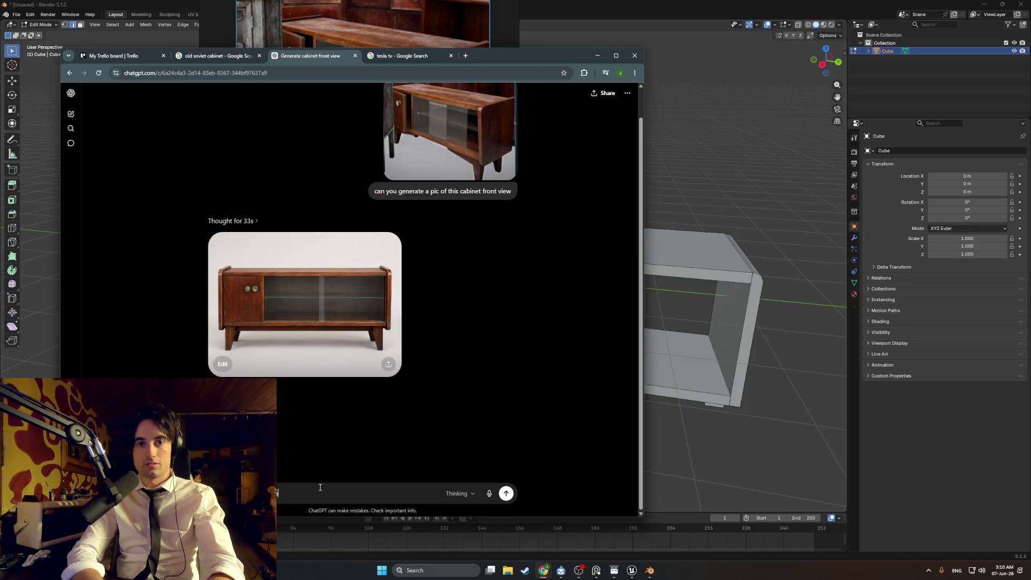
text(able )
text( tex)
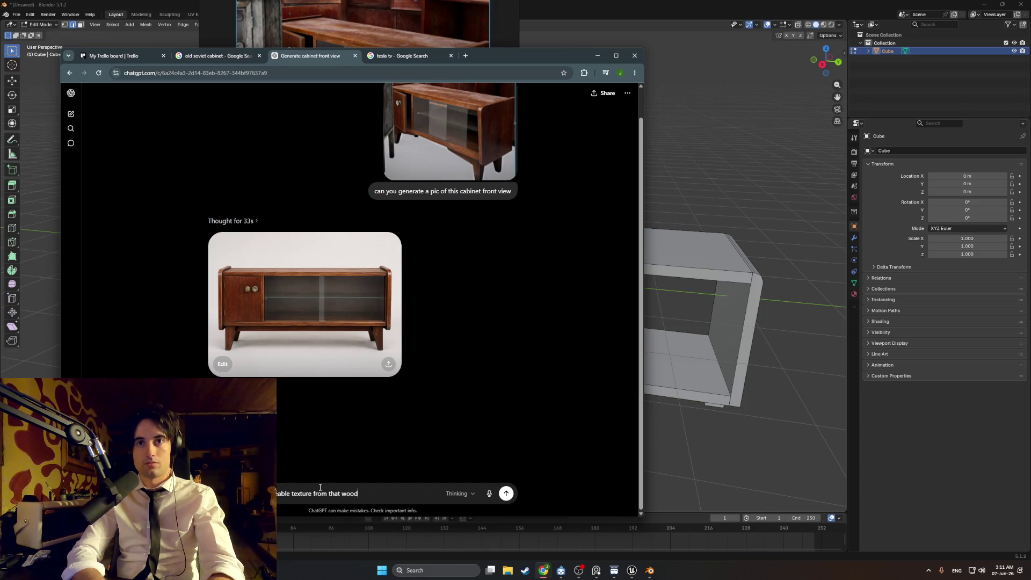
key(Return)
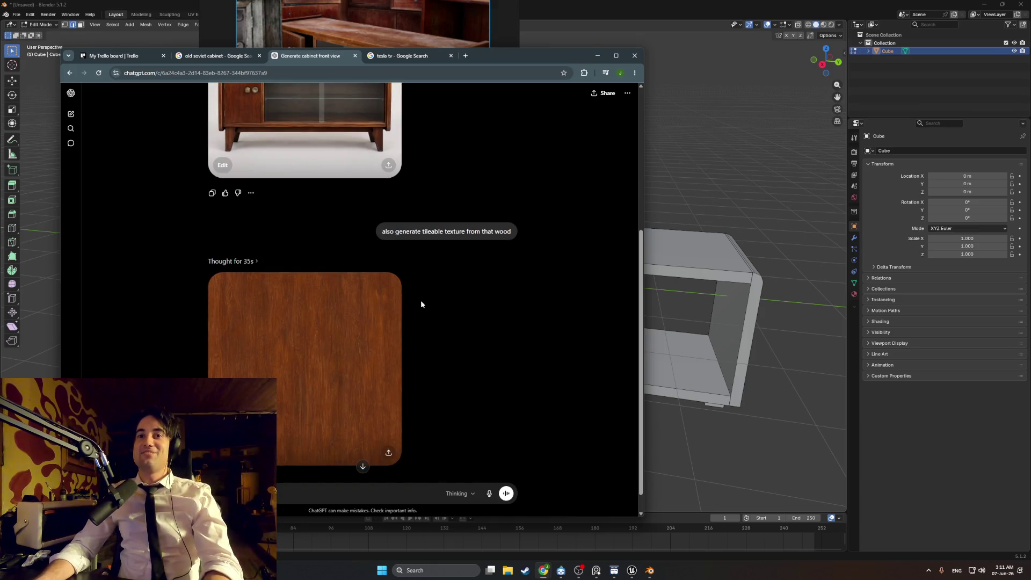
Reposition the browser and open the generated mid-century media console front view full size
mouse_move(517, 59)
mouse_down()
mouse_move(557, 38)
mouse_move(636, 34)
mouse_move(644, 93)
mouse_up()
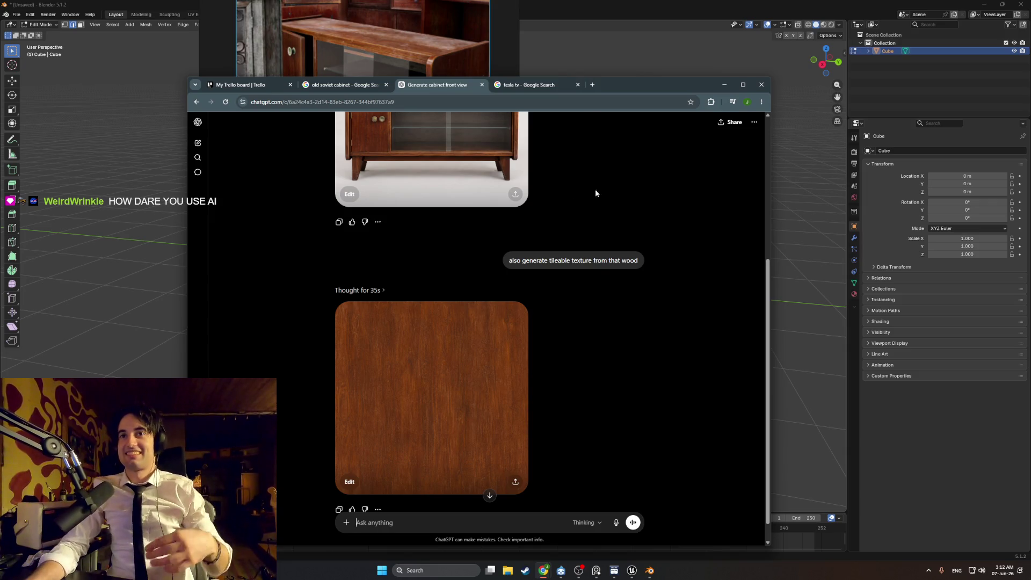
scroll(568, 221, up, 1)
scroll(568, 225, up, 2)
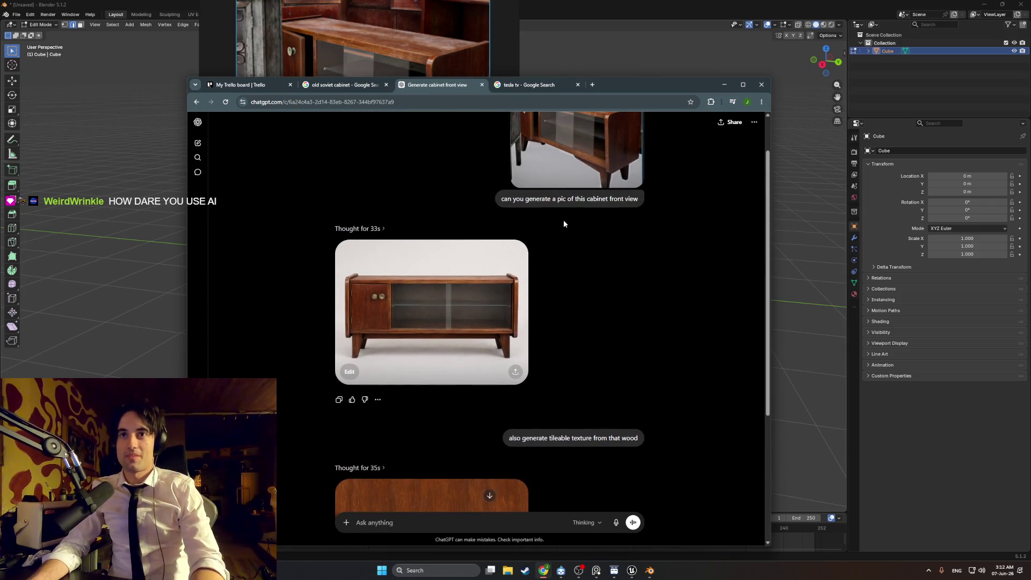
click(476, 334)
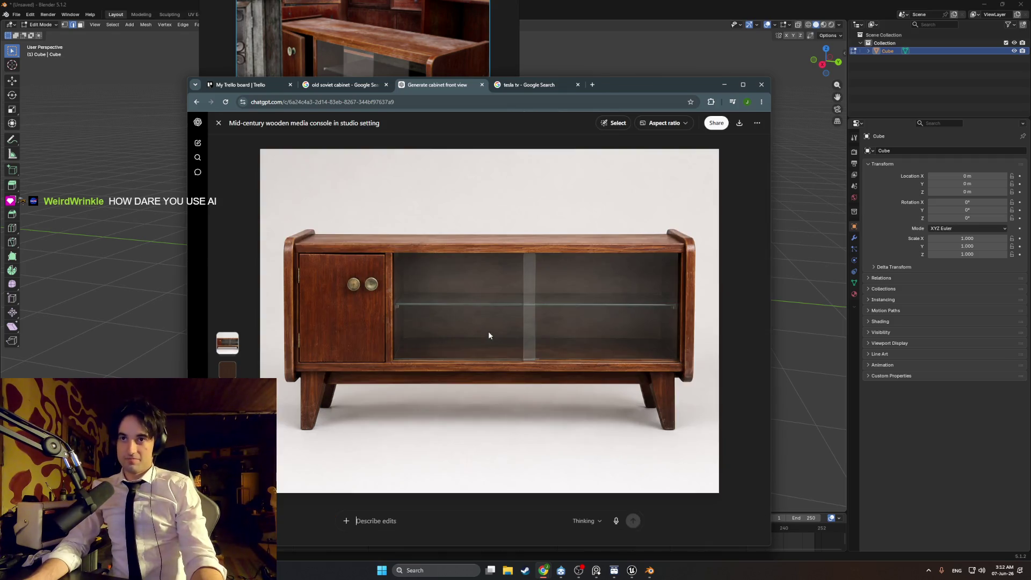
Screen-capture ChatGPT's front-view cabinet picture, then minimize the browser to reveal Blender
key(super+shift+s)
mouse_move(717, 490)
mouse_down()
mouse_move(693, 364)
mouse_move(435, 221)
mouse_move(261, 150)
mouse_up()
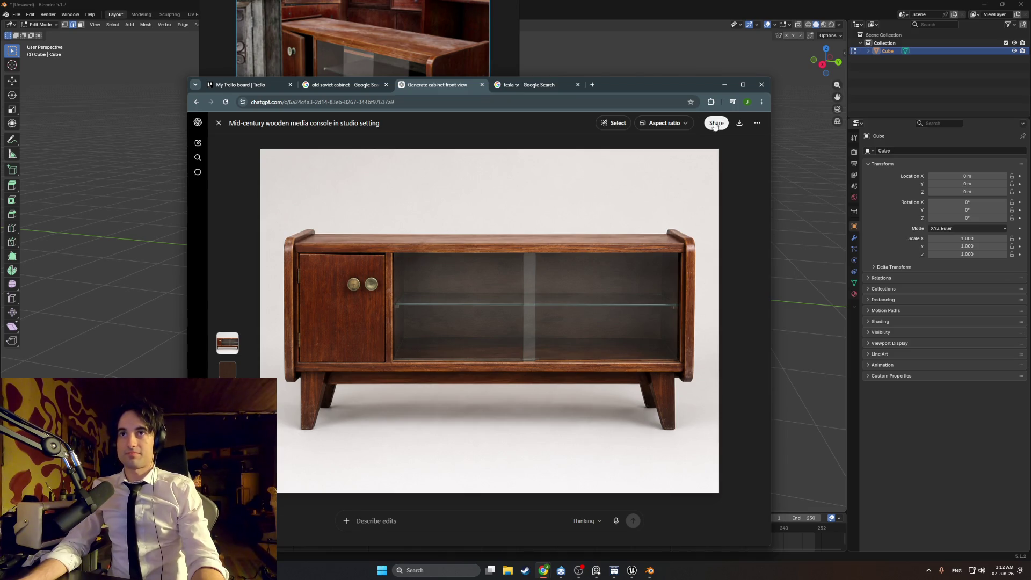
click(725, 84)
Clear the old image from the floating reference window
scroll(389, 135, down, 3)
scroll(389, 135, up, 3)
key(Delete)
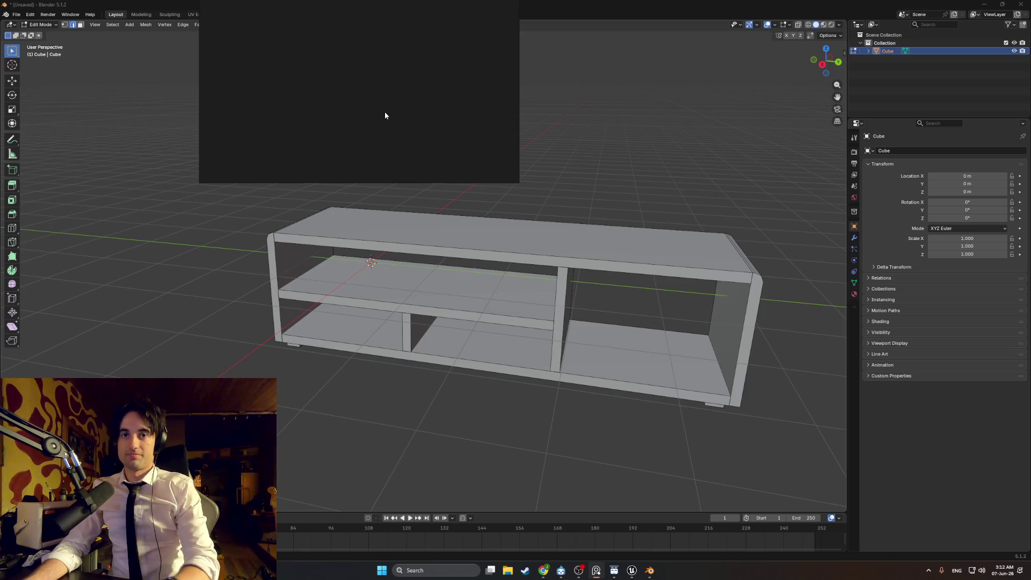
Paste the captured front-view cabinet into the reference window and enlarge it
key(ctrl+v)
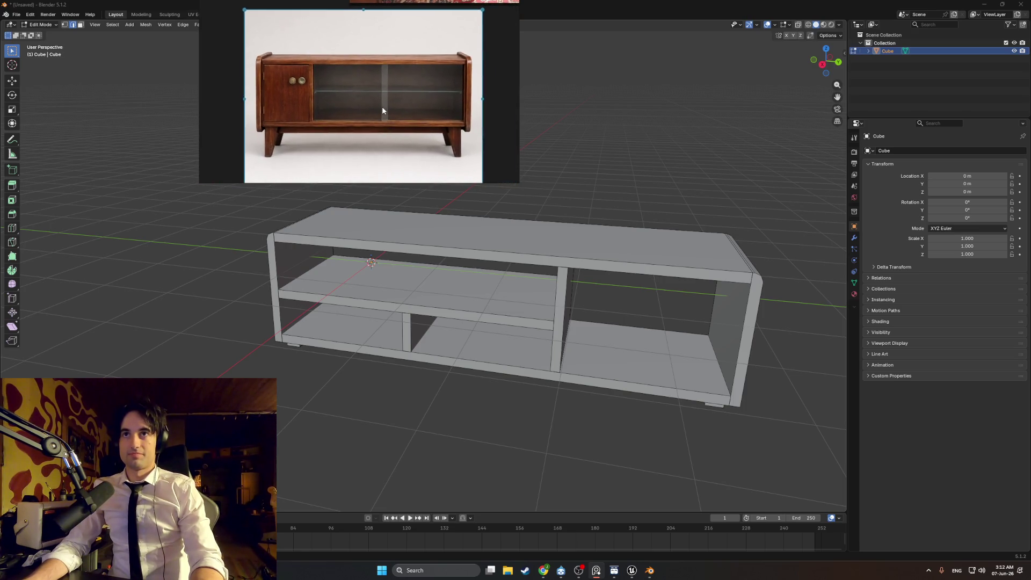
scroll(382, 107, up, 1)
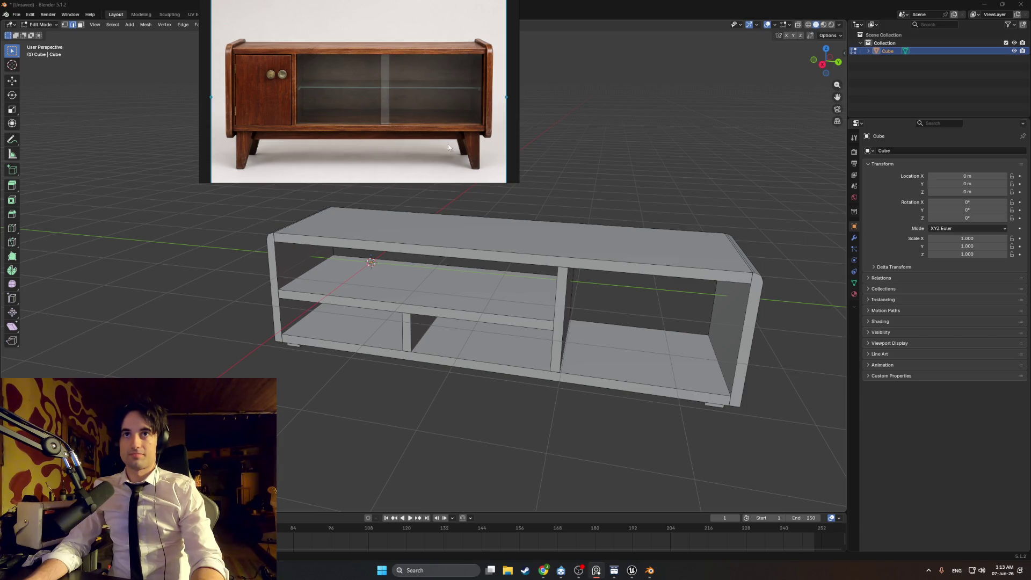
mouse_move(556, 250)
mouse_down()
mouse_move(591, 349)
mouse_move(533, 461)
mouse_up()
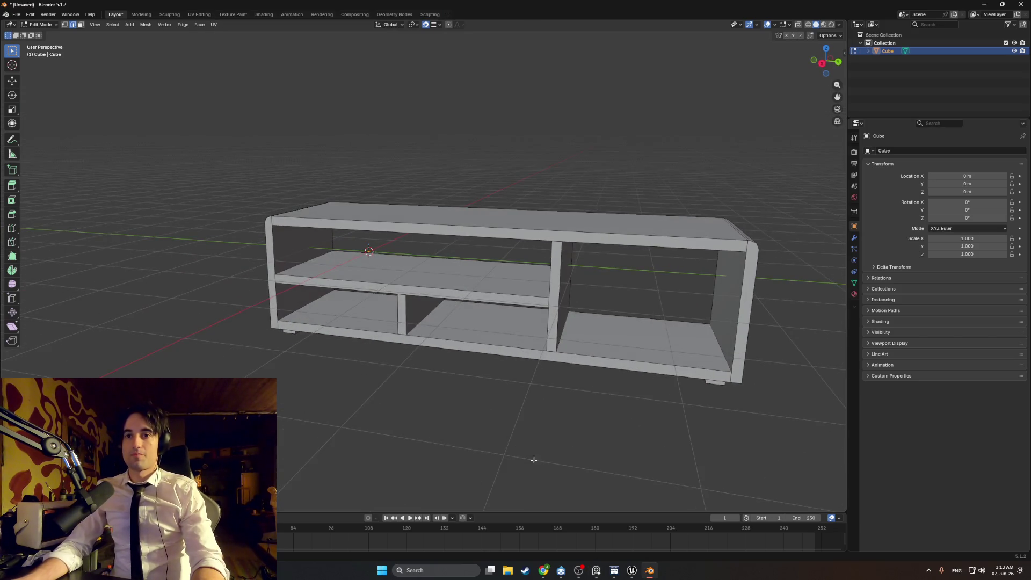
click(612, 573)
click(612, 573)
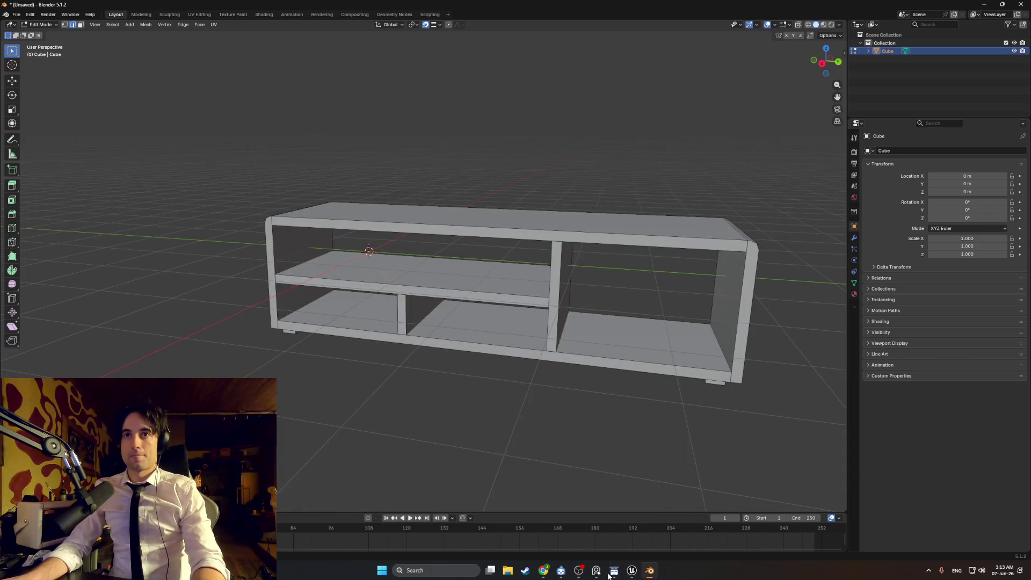
click(611, 572)
click(612, 573)
click(595, 570)
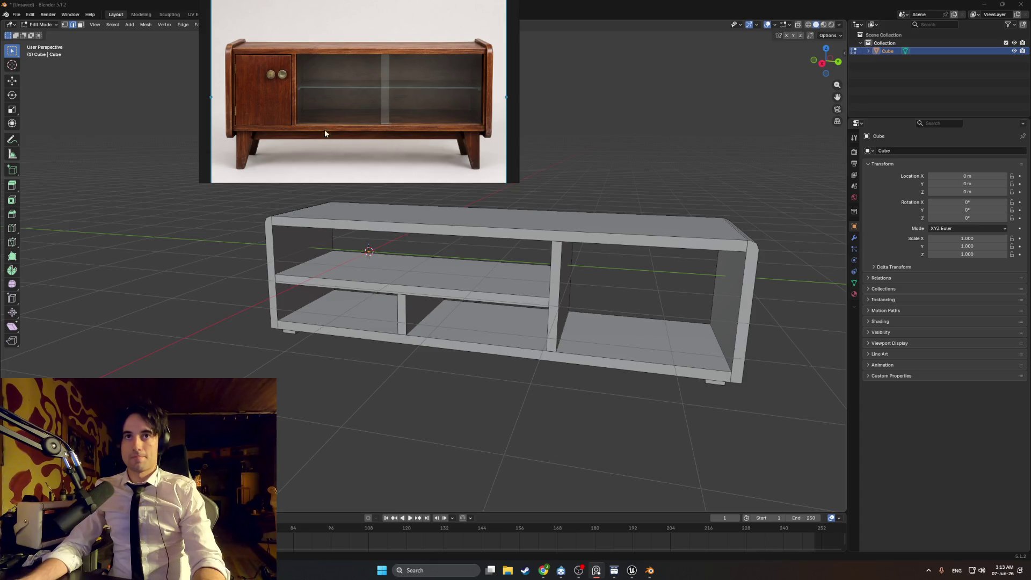
Pin the reference always on top at the upper left, then delete the old cabinet mesh
key(ctrl+shift+a)
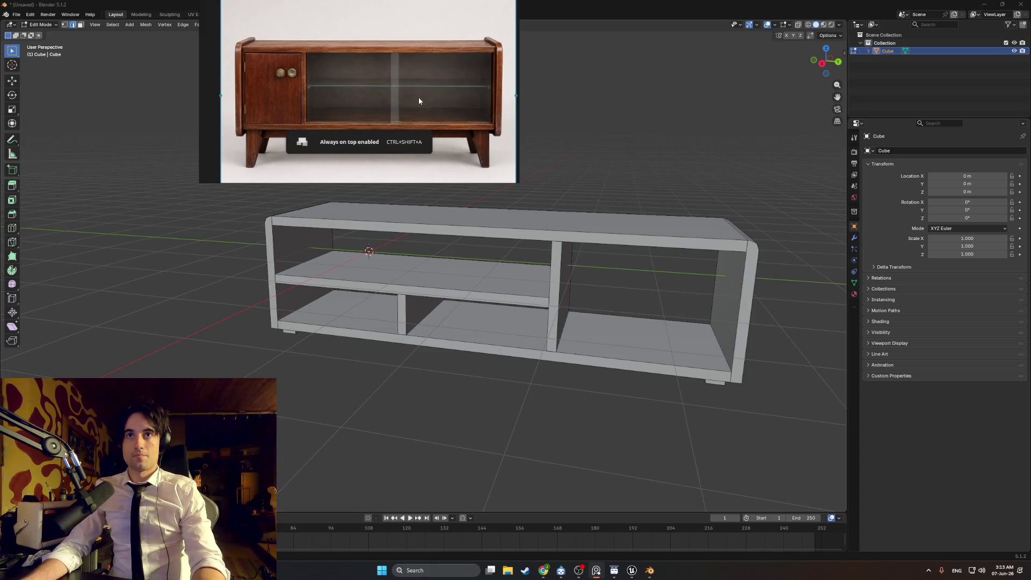
mouse_move(402, 105)
mouse_down()
mouse_move(249, 127)
mouse_move(209, 122)
mouse_up()
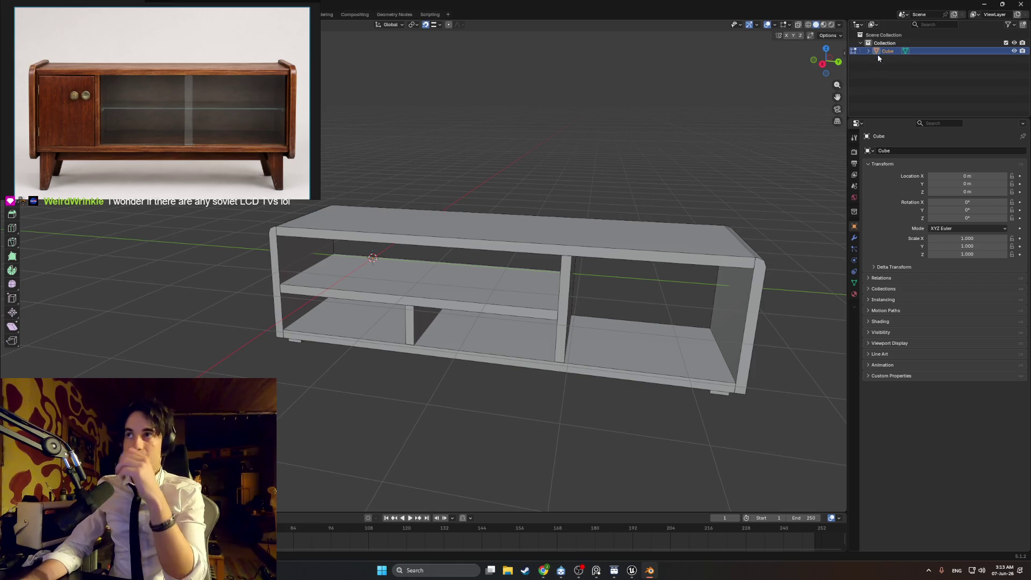
key(Delete)
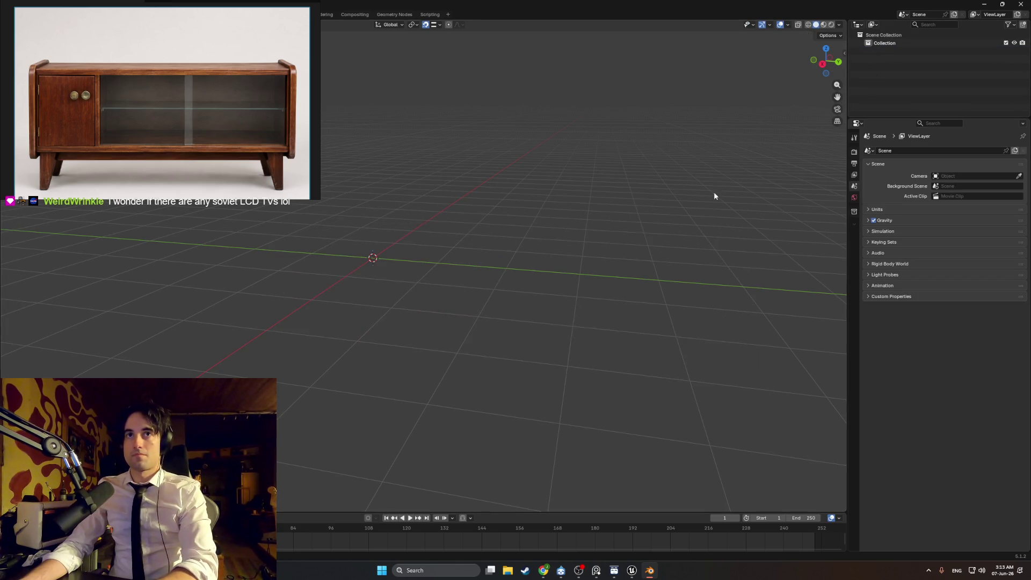
Add a new cube and enter Edit Mode with nothing selected
key(shift+a)
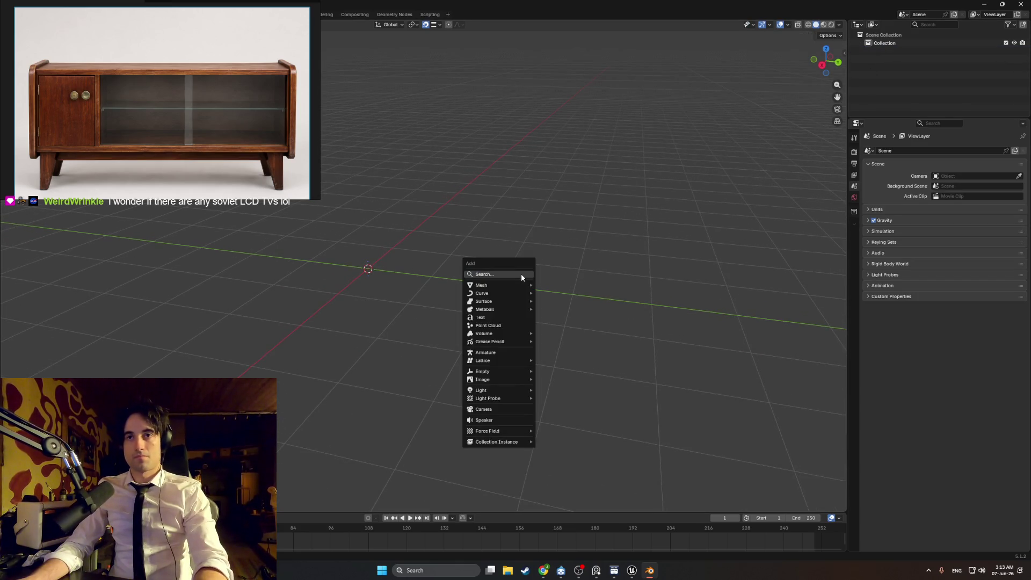
mouse_move(517, 285)
click(545, 294)
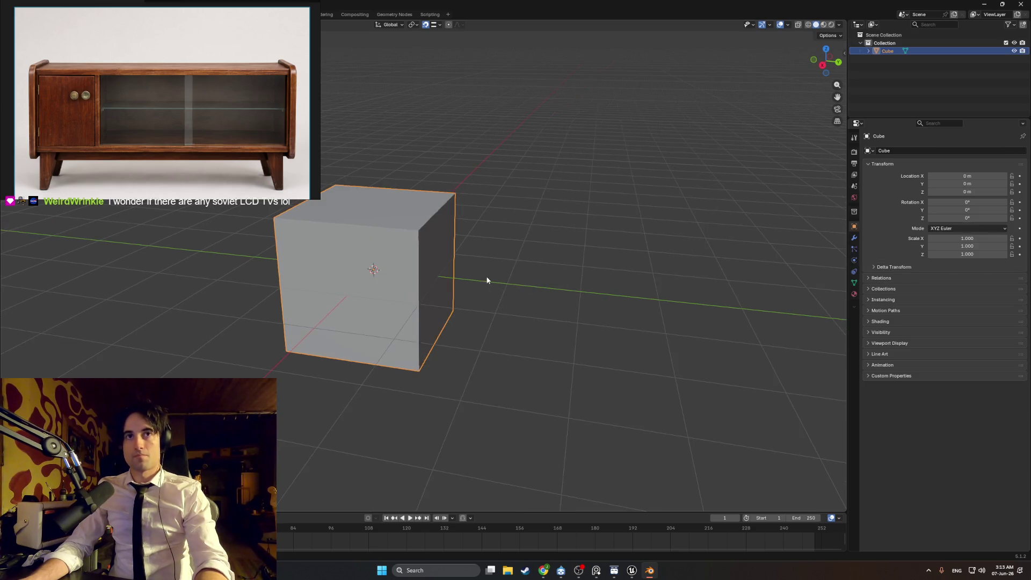
key(Tab)
key(alt+a)
mouse_move(434, 275)
mouse_down()
mouse_move(522, 278)
mouse_move(499, 274)
mouse_move(475, 239)
mouse_up()
scroll(500, 274, down, 2)
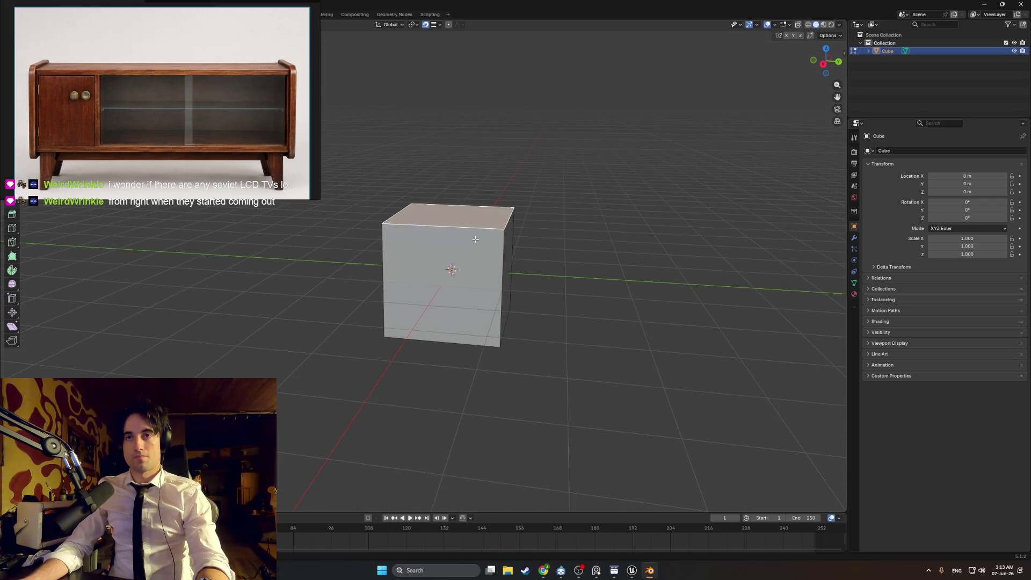
Flatten the cube along Z into a slab and stretch it along Y into a long board
key(g)
key(z)
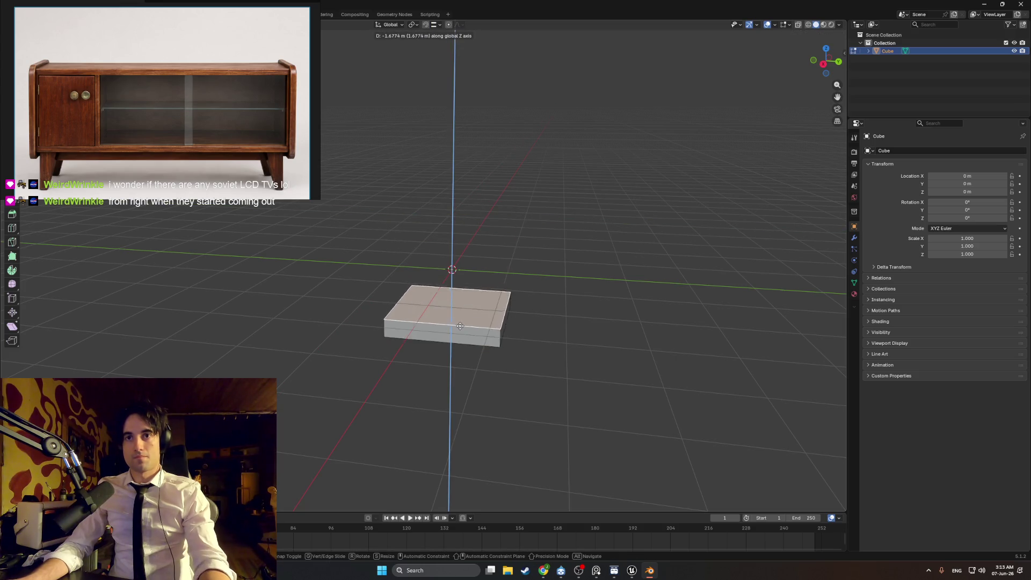
click(461, 331)
mouse_move(461, 331)
mouse_down()
mouse_move(493, 319)
mouse_move(472, 310)
mouse_move(451, 325)
mouse_up()
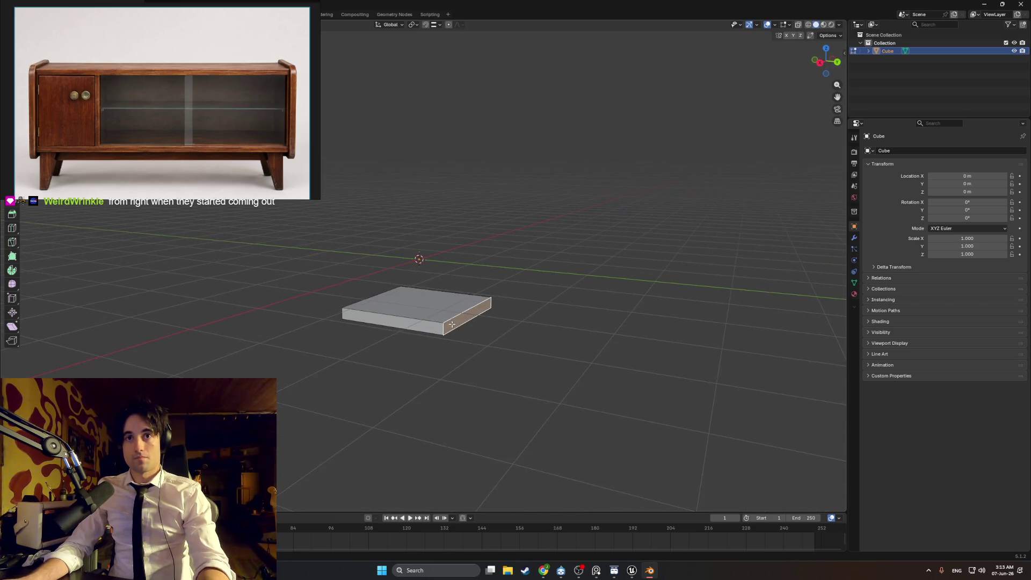
key(g)
key(y)
click(746, 399)
mouse_move(746, 399)
mouse_down()
mouse_move(555, 362)
mouse_move(638, 357)
mouse_move(559, 324)
mouse_move(622, 313)
mouse_move(474, 337)
mouse_up()
Duplicate the board straight up along Z to form a second shelf above it
click(484, 313)
key(shift+d)
key(z)
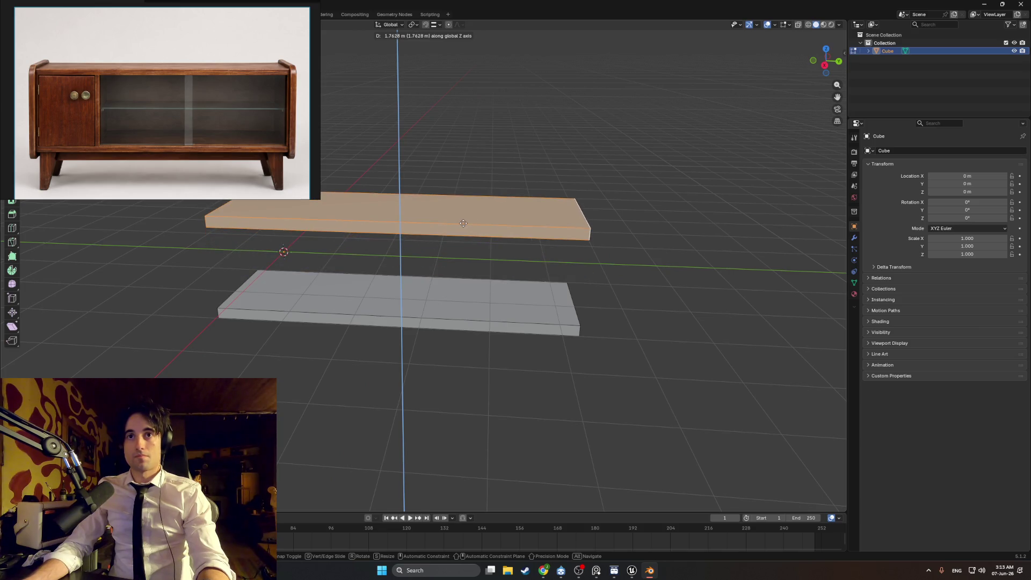
click(464, 223)
mouse_move(476, 249)
mouse_down()
mouse_move(490, 248)
mouse_move(443, 257)
mouse_move(465, 278)
mouse_up()
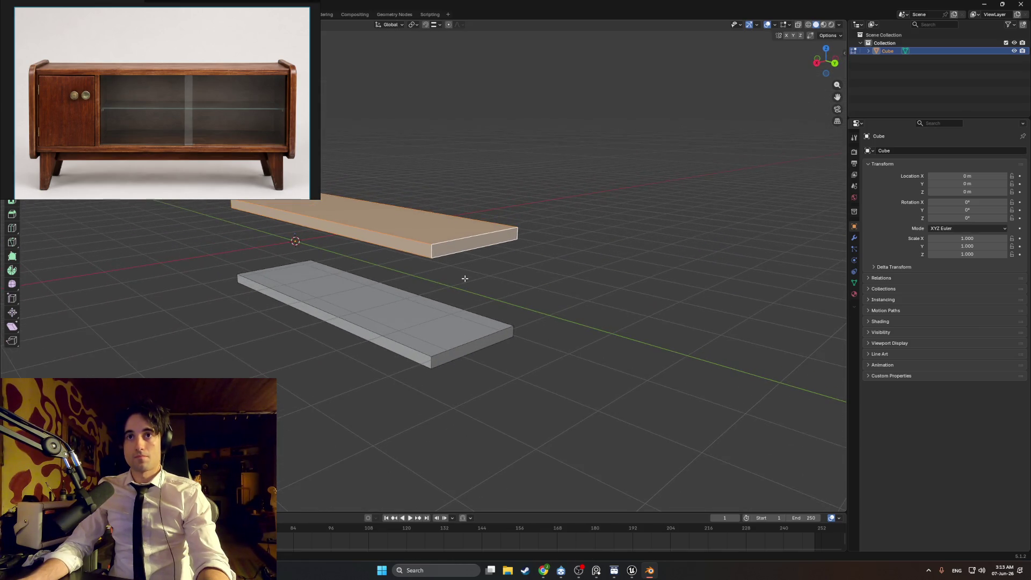
click(457, 247)
right_click(464, 343)
mouse_move(454, 346)
mouse_down()
mouse_move(543, 311)
mouse_move(517, 333)
mouse_up()
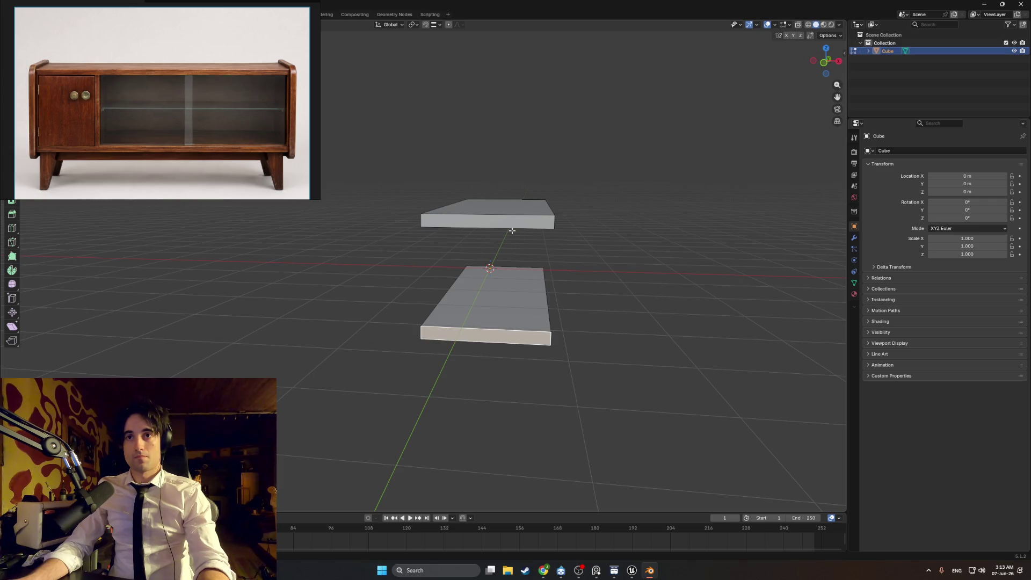
mouse_move(511, 231)
mouse_down()
mouse_move(455, 256)
mouse_move(589, 292)
mouse_up()
key(shift+a)
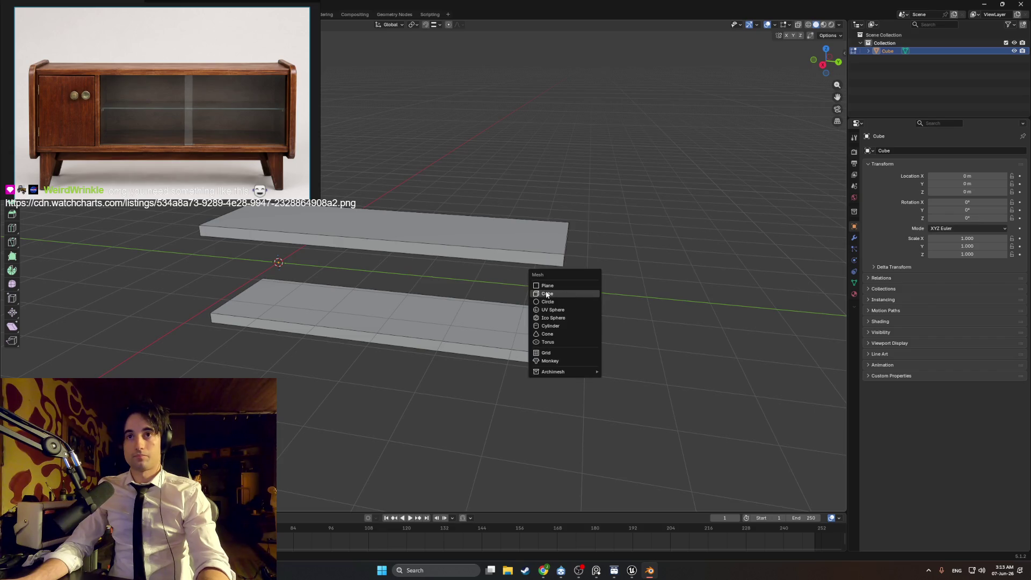
Add a cube to the right of the boards and thin it along Y into a panel
click(546, 294)
key(g)
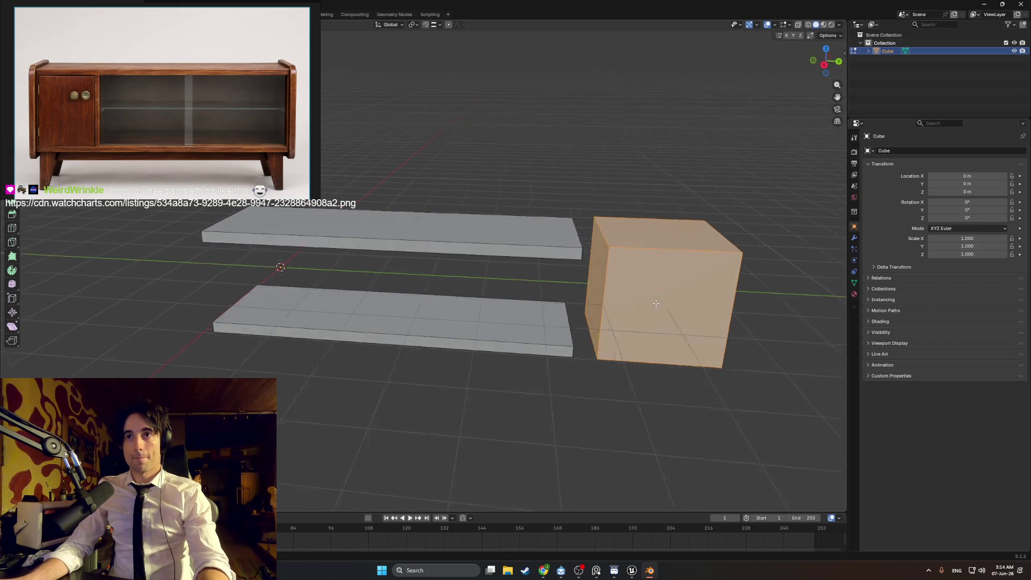
drag(658, 262, 621, 368)
key(Tab)
click(618, 350)
key(g)
key(y)
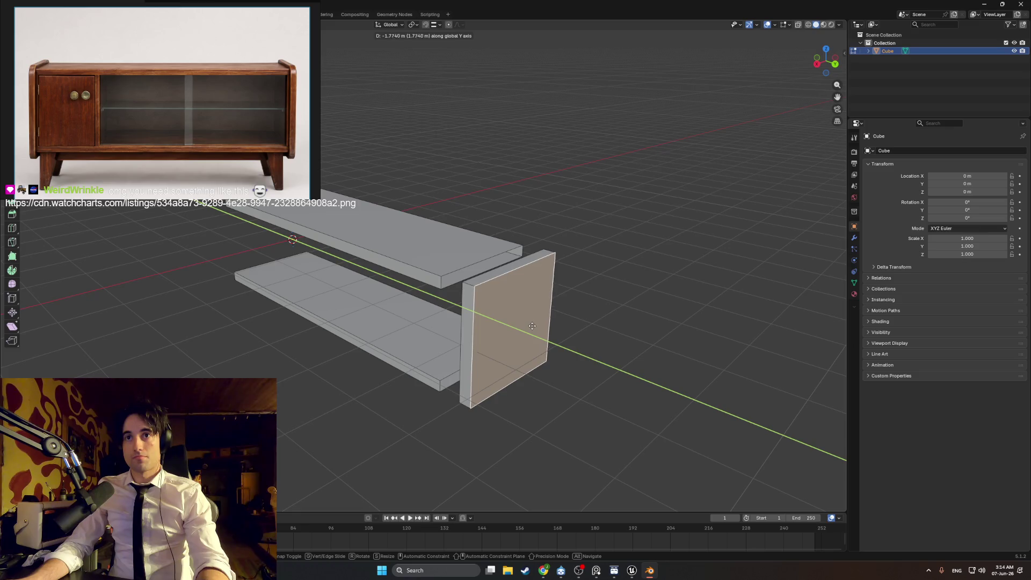
key(Escape)
drag(532, 326, 656, 306)
key(g)
key(y)
key(y)
key(y)
key(y)
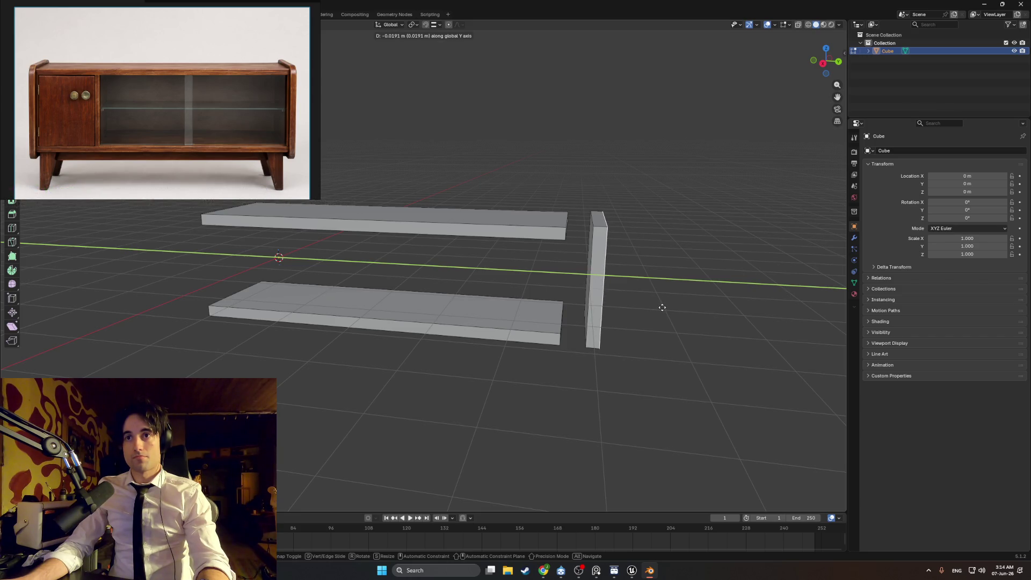
mouse_move(663, 308)
mouse_down()
mouse_move(564, 299)
mouse_move(617, 304)
mouse_move(643, 354)
mouse_up()
With X-ray on, scale the whole side panel to cover both board ends, checking in front view
key(alt+z)
drag(642, 354, 633, 254)
drag(690, 326, 633, 181)
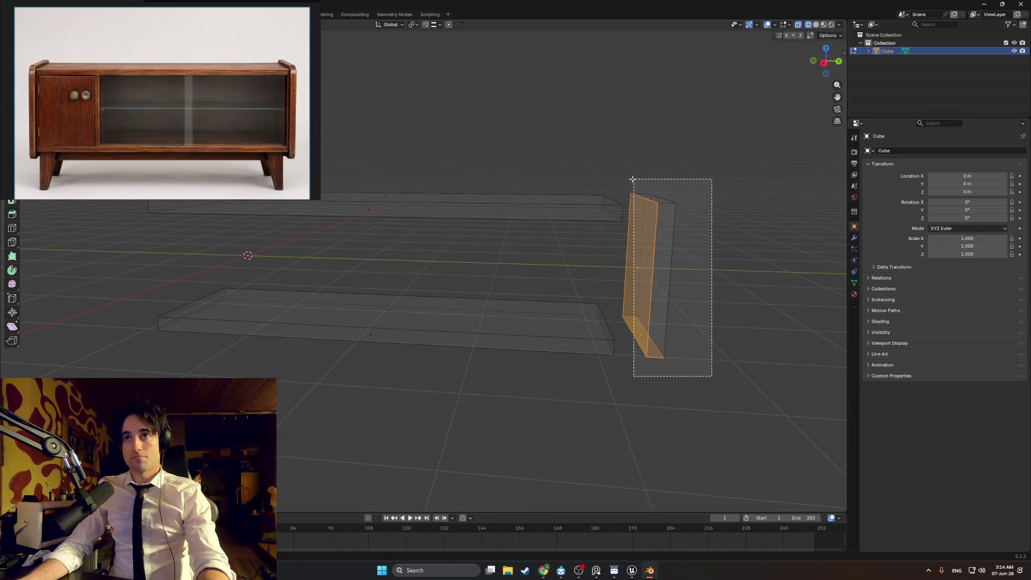
mouse_move(569, 258)
mouse_down()
mouse_move(550, 280)
mouse_move(510, 274)
mouse_move(538, 274)
mouse_move(523, 290)
mouse_up()
key(s)
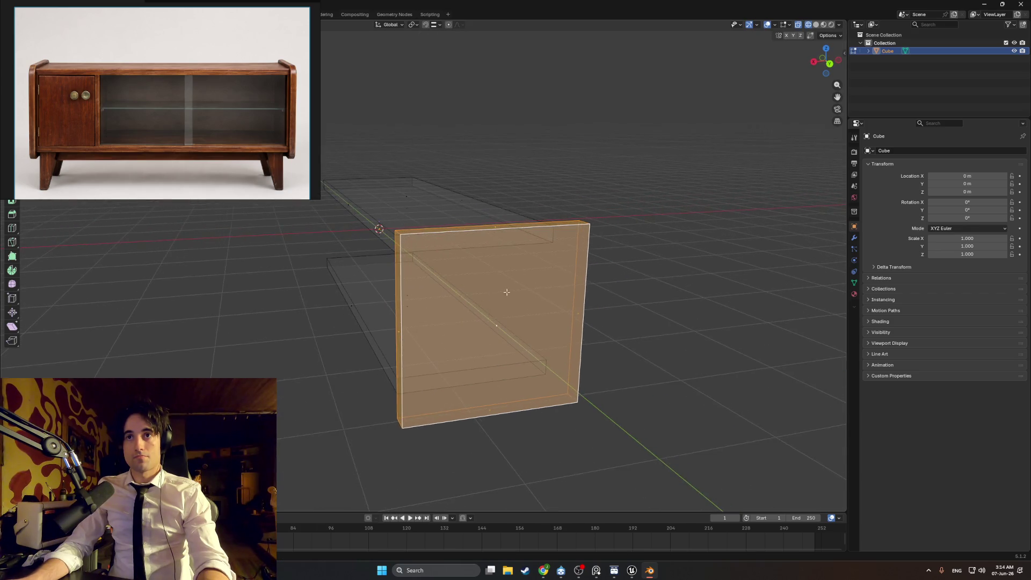
key(KP_1)
scroll(423, 247, up, 1)
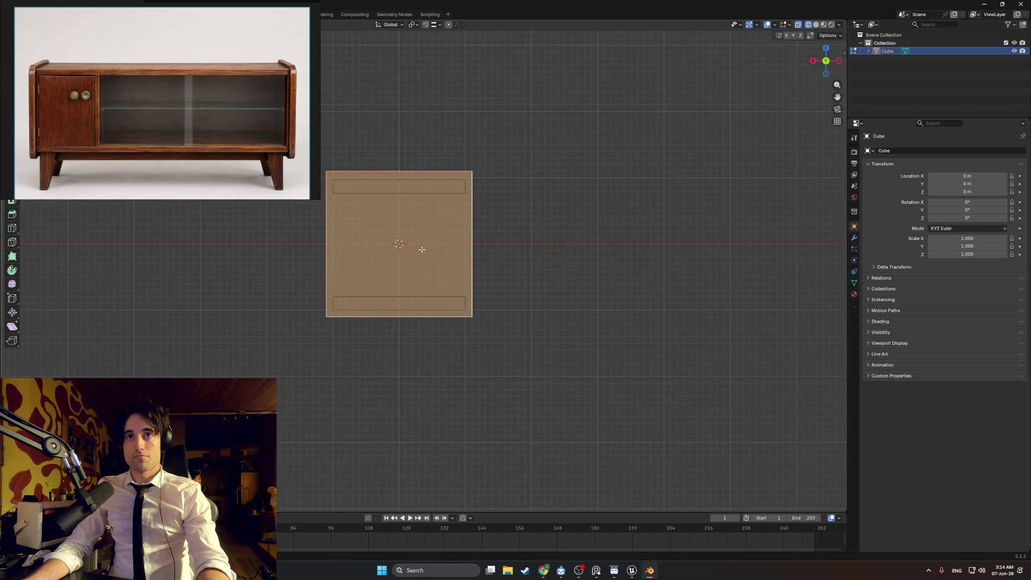
drag(421, 253, 538, 295)
key(KP_1)
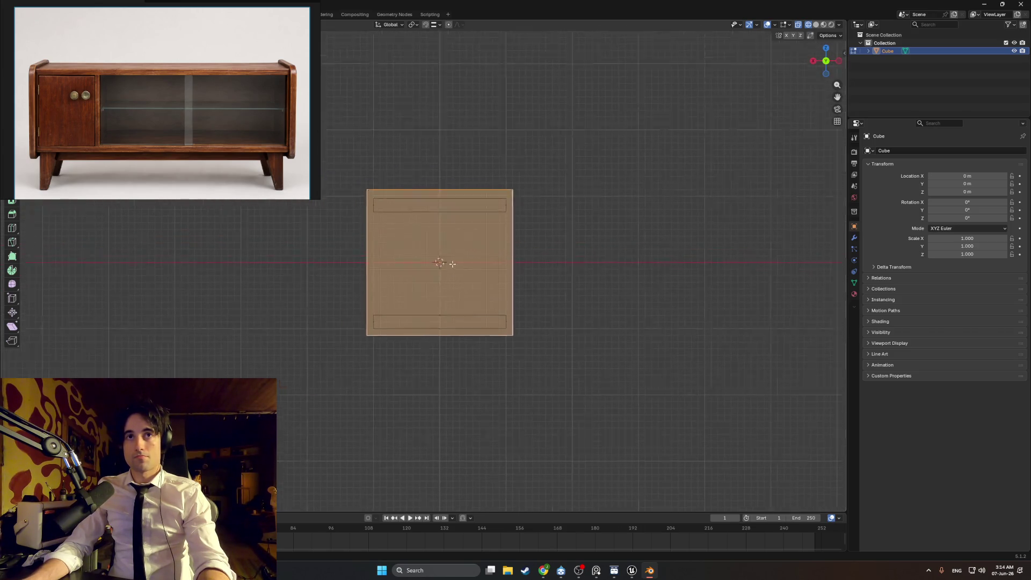